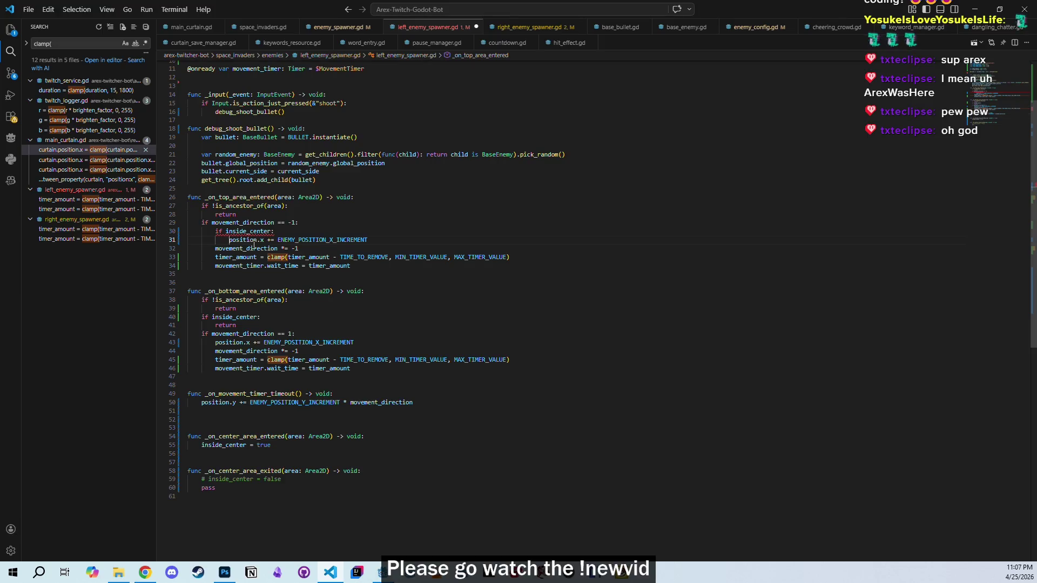
Negate line 30's check to 'if !inside_center' and select the guarded position lines 30–31
{"action": "left_click", "coordinate": [227, 232]}
{"action": "type", "text": "!"}
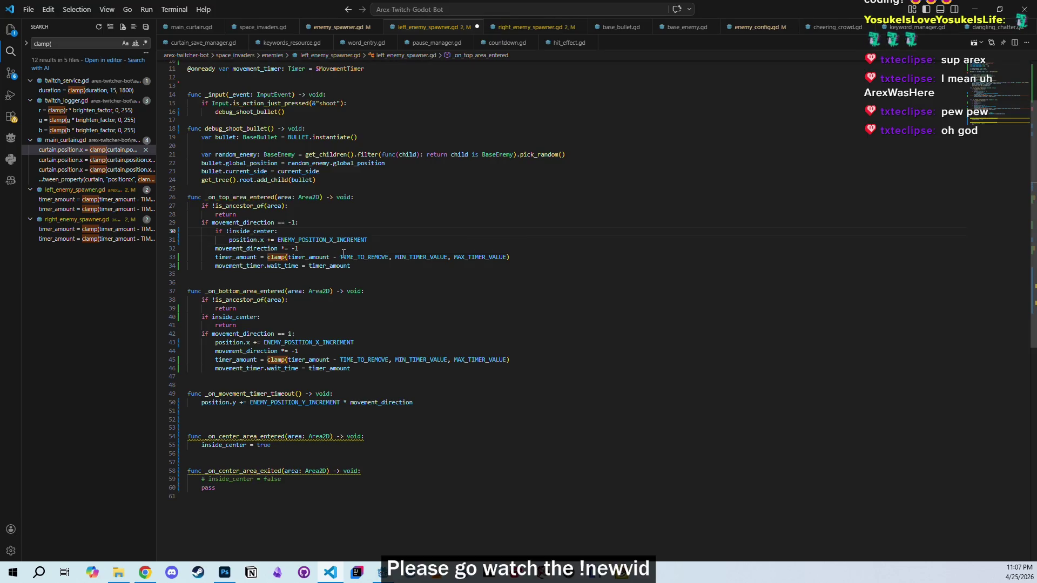
{"action": "double_click", "coordinate": [411, 240]}
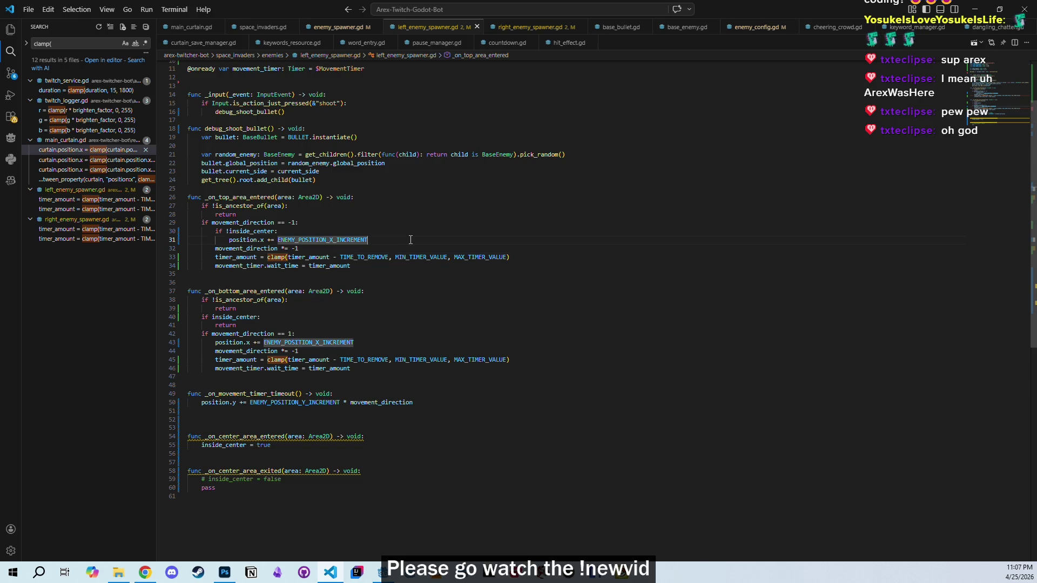
{"action": "left_click_drag", "start_coordinate": [408, 240], "coordinate": [169, 234]}
{"action": "key", "text": "ctrl+c"}
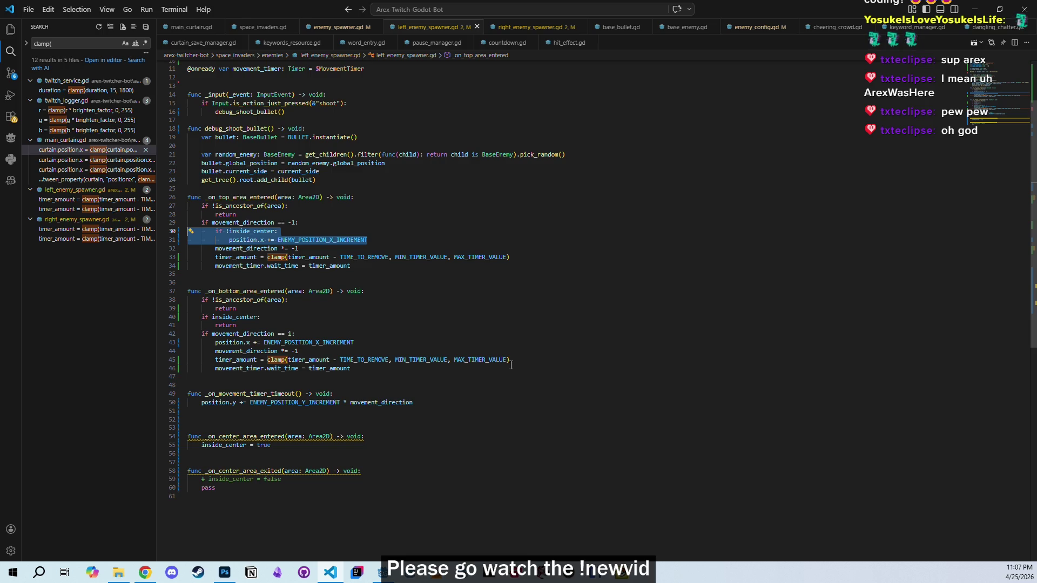
Replace the bottom-edge handler's early return with the guarded position update, then switch to Godot
{"action": "left_click", "coordinate": [238, 325]}
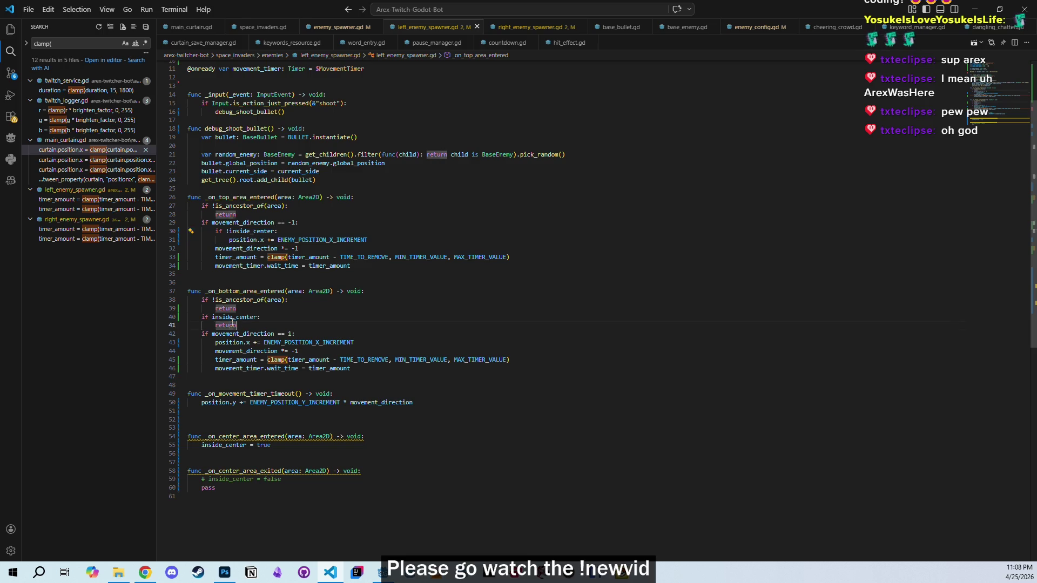
{"action": "key", "text": "BackSpace"}
{"action": "key", "text": "BackSpace"}
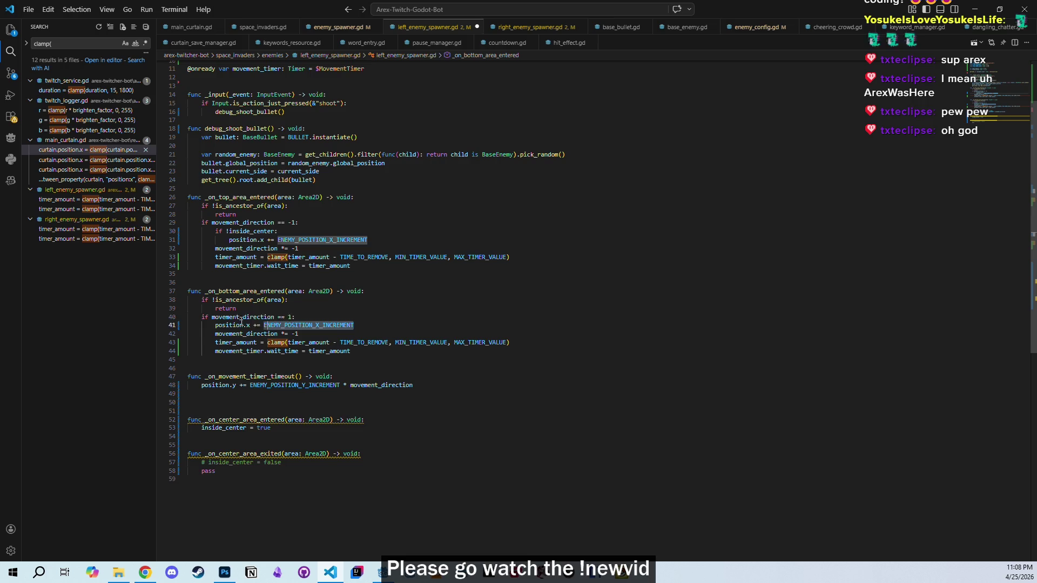
{"action": "key", "text": "ctrl+v"}
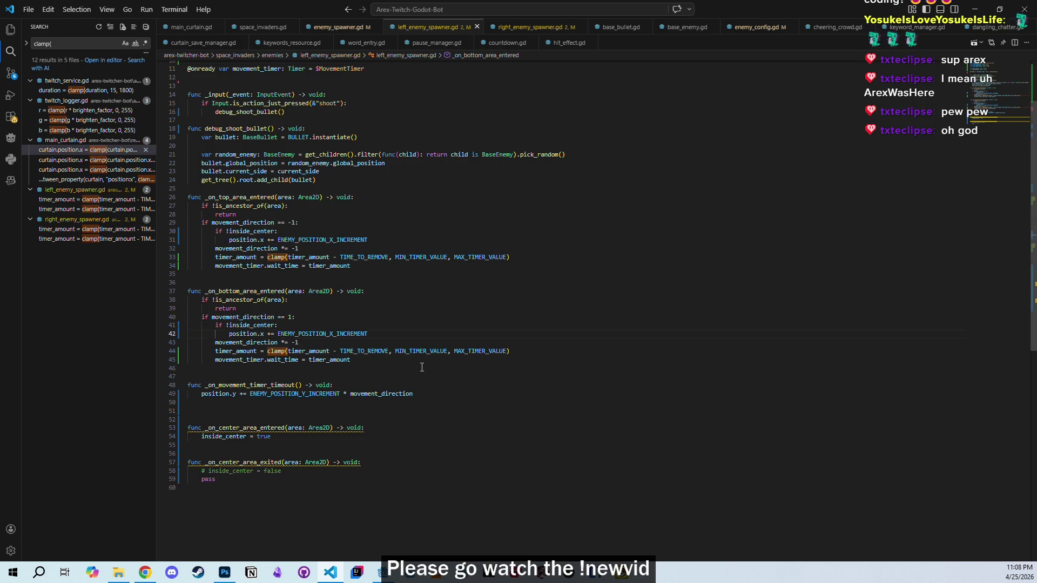
{"action": "left_click", "coordinate": [390, 577]}
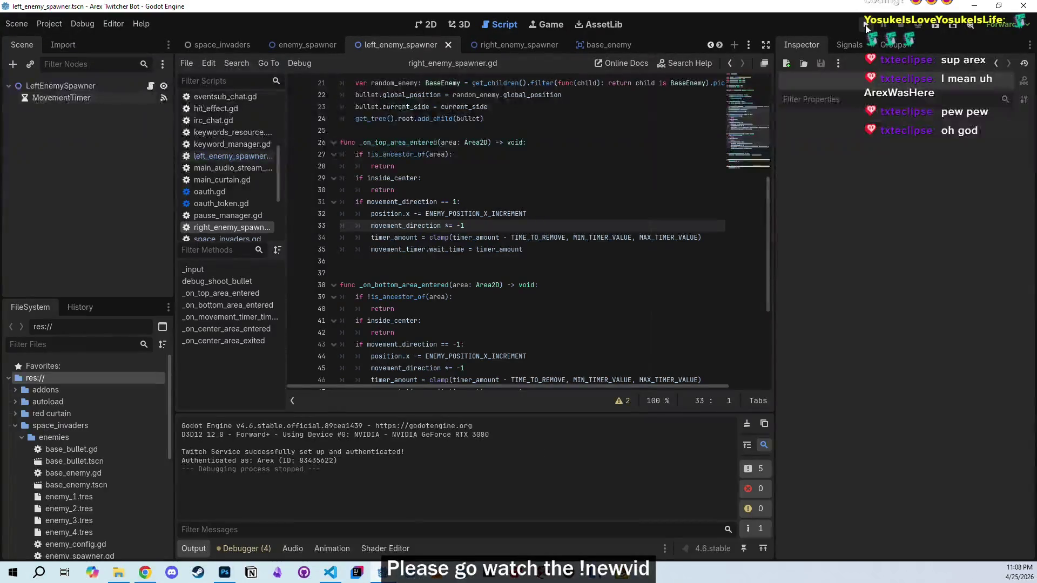
{"action": "key", "text": "F5"}
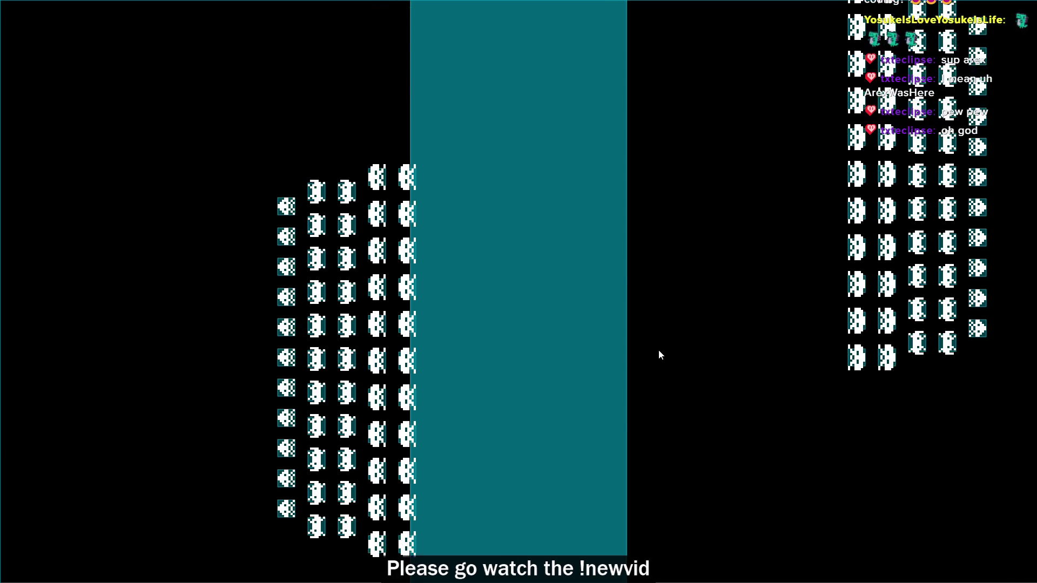
{"action": "key", "text": "F8"}
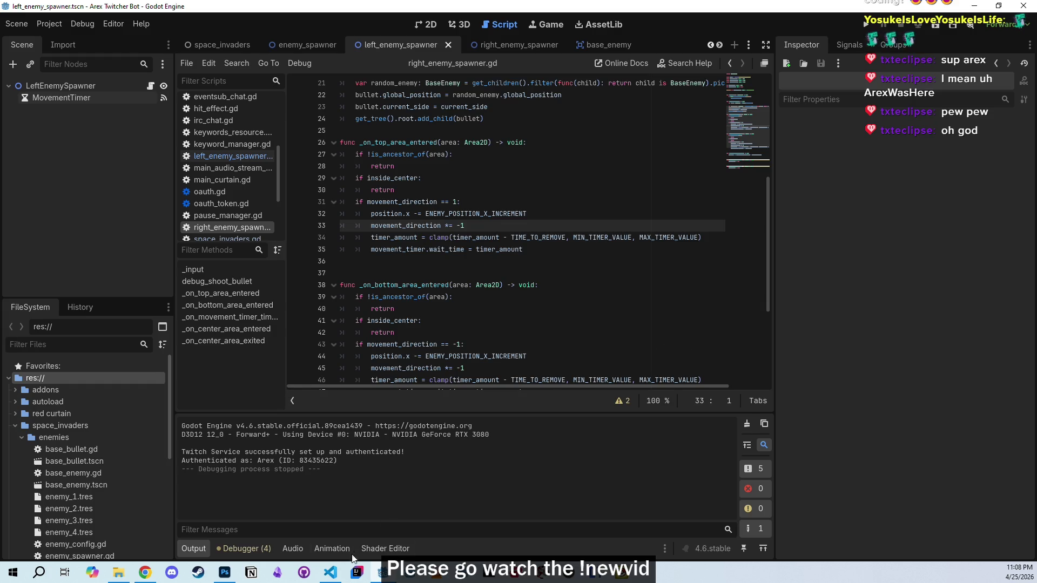
{"action": "left_click", "coordinate": [330, 573]}
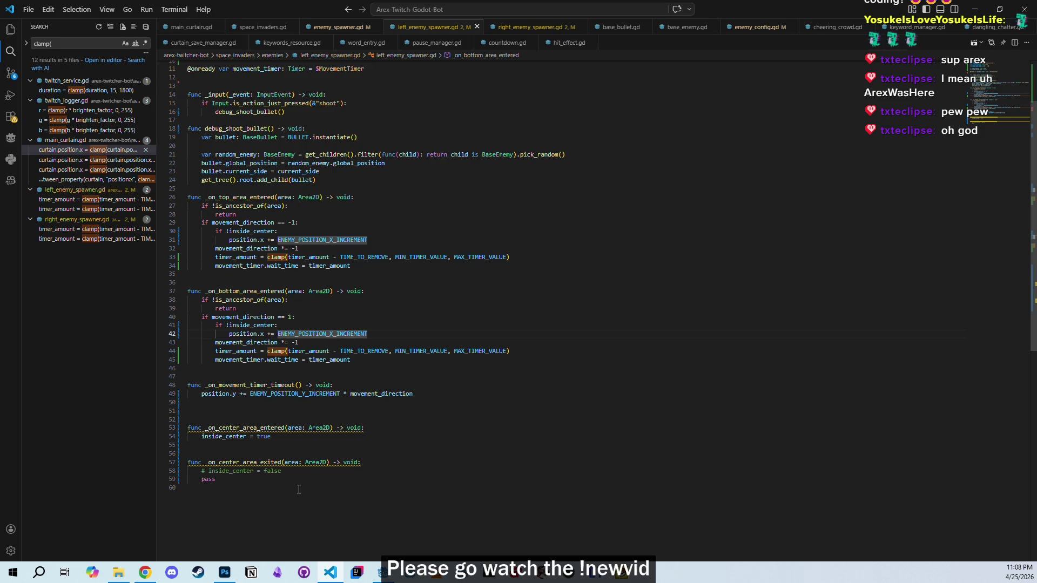
Rewrite line 58 as '# Note: Still not sure if will use this signal', copy it, open right_enemy_spawner.gd
{"action": "double_click", "coordinate": [270, 471]}
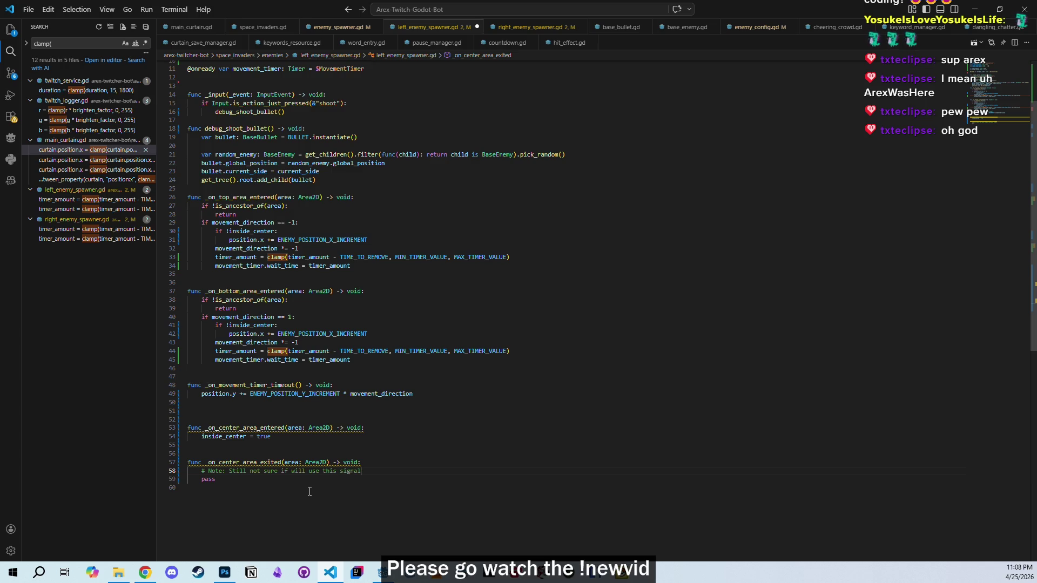
{"action": "left_click_drag", "start_coordinate": [303, 472], "coordinate": [189, 471]}
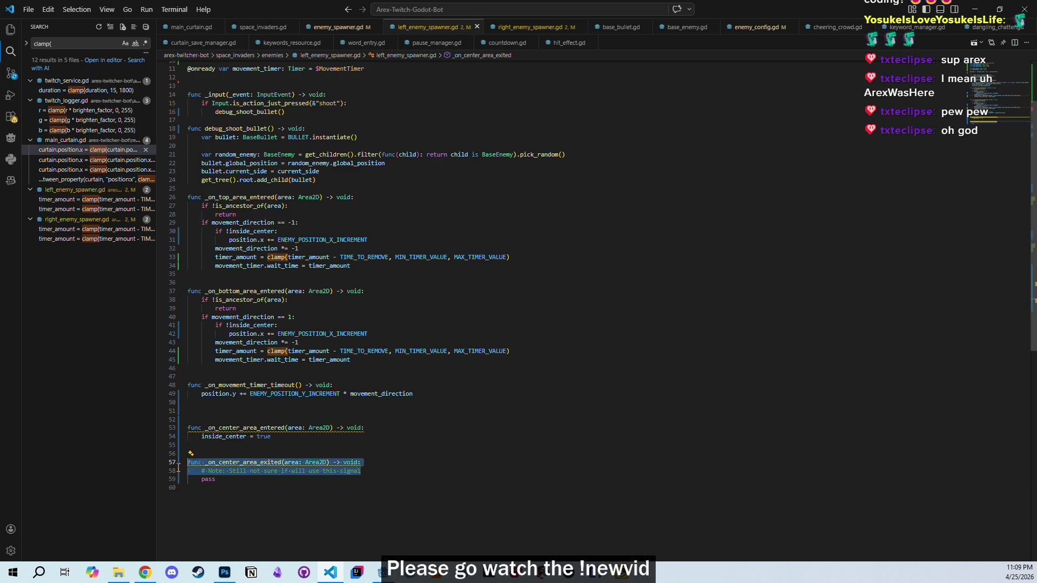
{"action": "left_click", "coordinate": [494, 32]}
{"action": "scroll", "coordinate": [324, 378], "scroll_direction": "down", "scroll_amount": 10}
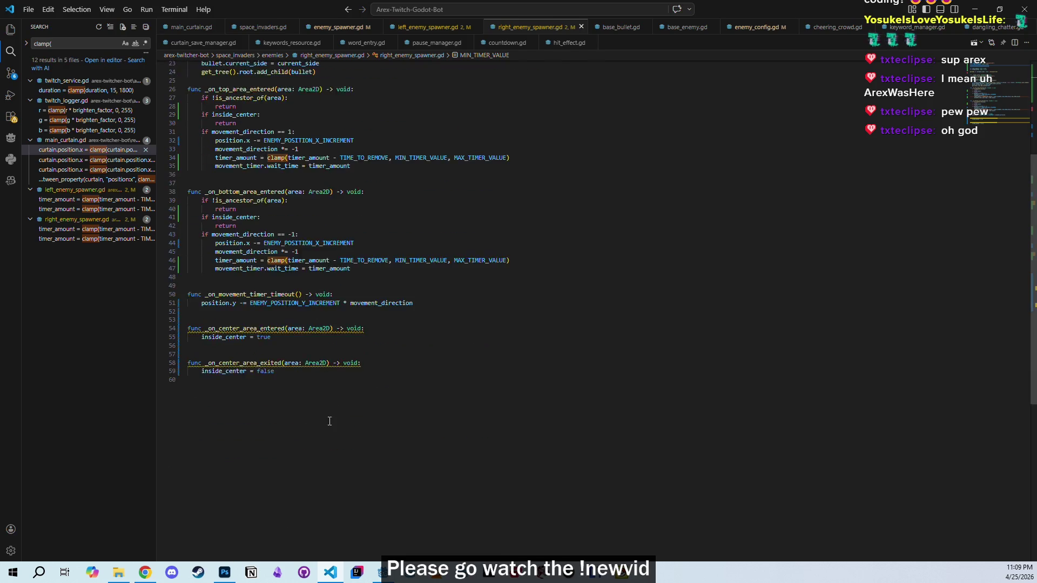
Add pass to _on_center_area_exited under the note and save right_enemy_spawner.gd
{"action": "key", "text": "Home"}
{"action": "key", "text": "Home"}
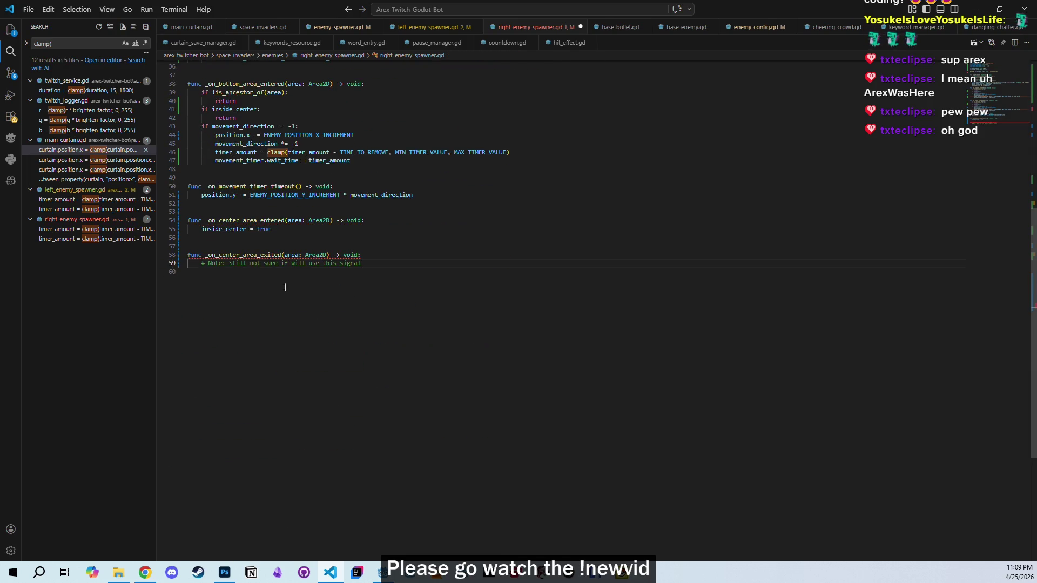
{"action": "type", "text": "pass"}
{"action": "key", "text": "ctrl+s"}
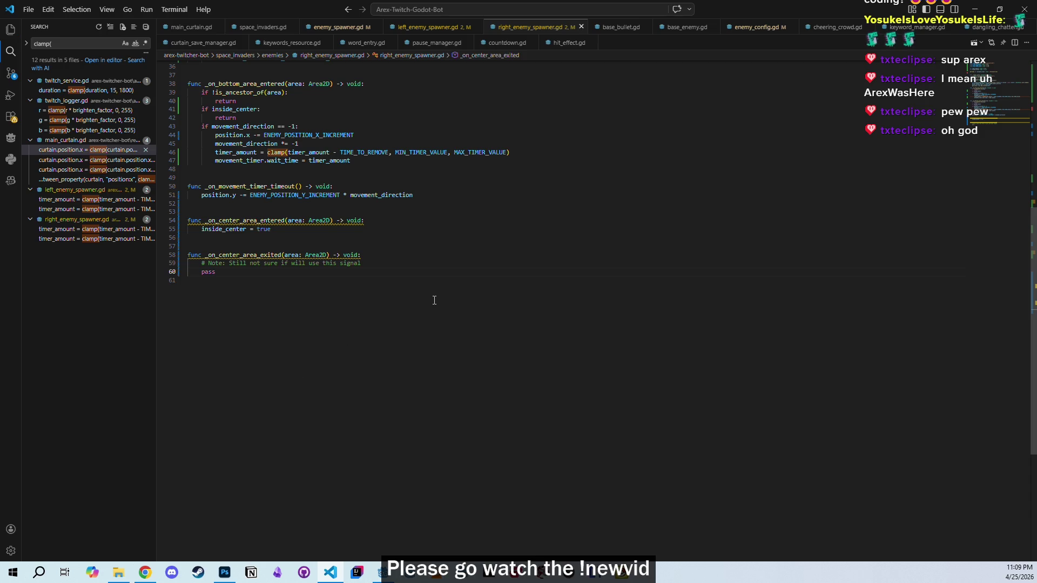
{"action": "scroll", "coordinate": [432, 299], "scroll_direction": "up", "scroll_amount": 8}
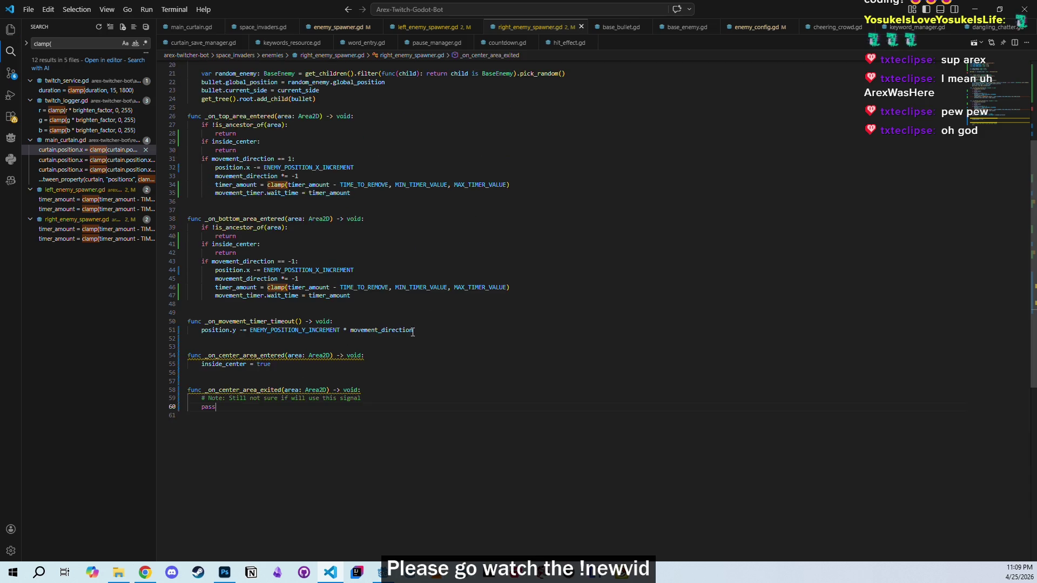
{"action": "scroll", "coordinate": [387, 274], "scroll_direction": "up", "scroll_amount": 3}
{"action": "left_click", "coordinate": [427, 27]}
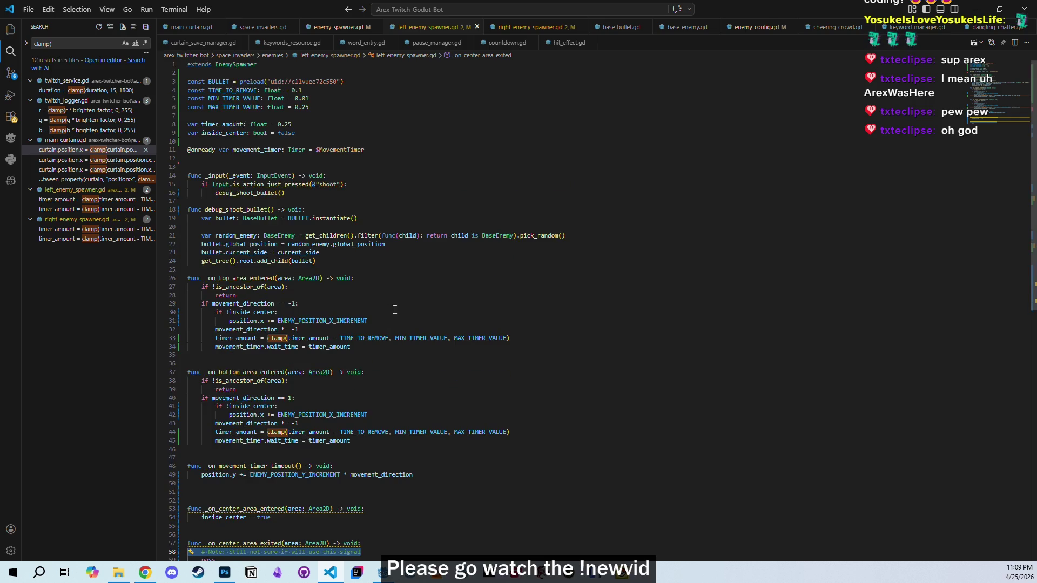
{"action": "left_click", "coordinate": [527, 25]}
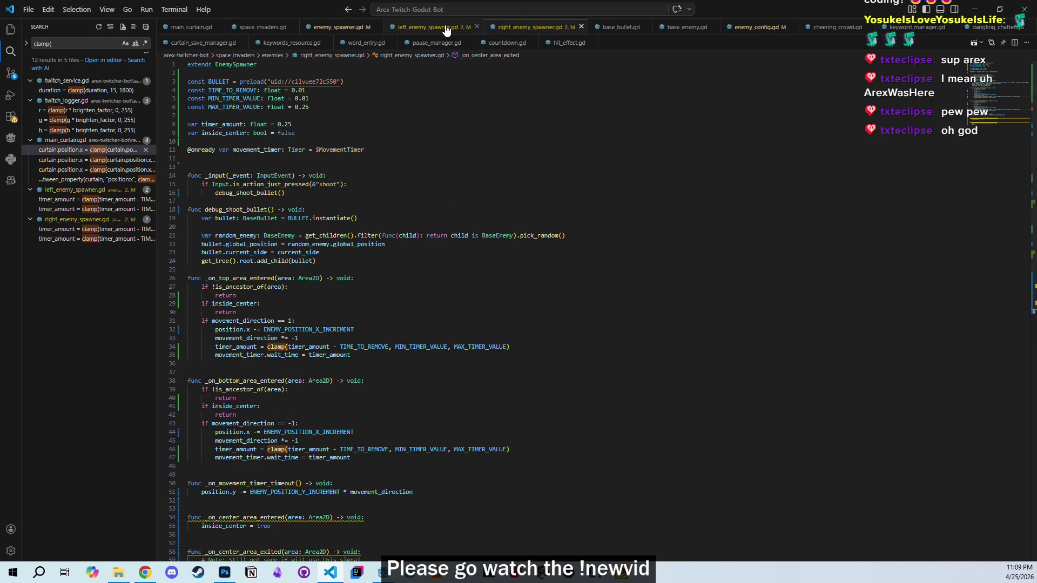
Delete both 'if inside_center: return' blocks and add an 'if !inside_center' guard in the top handler
{"action": "left_click_drag", "start_coordinate": [259, 316], "coordinate": [125, 305]}
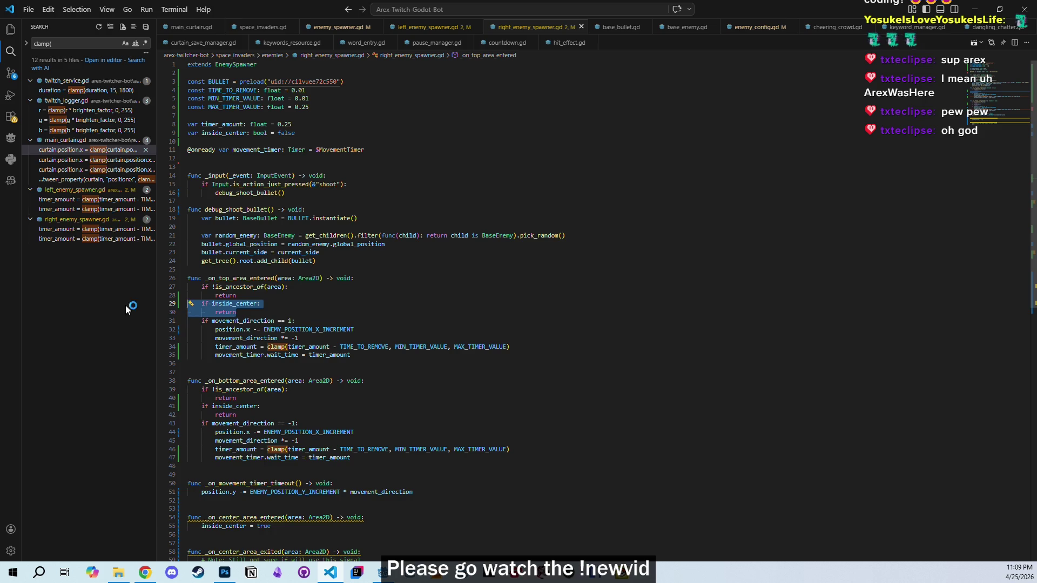
{"action": "key", "text": "BackSpace"}
{"action": "key", "text": "BackSpace"}
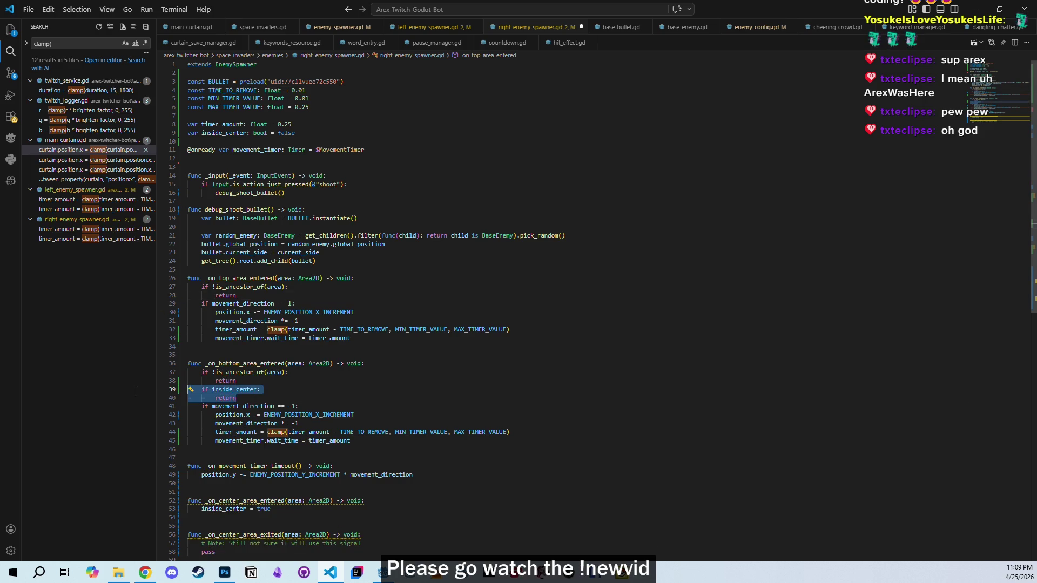
{"action": "key", "text": "BackSpace"}
{"action": "key", "text": "BackSpace"}
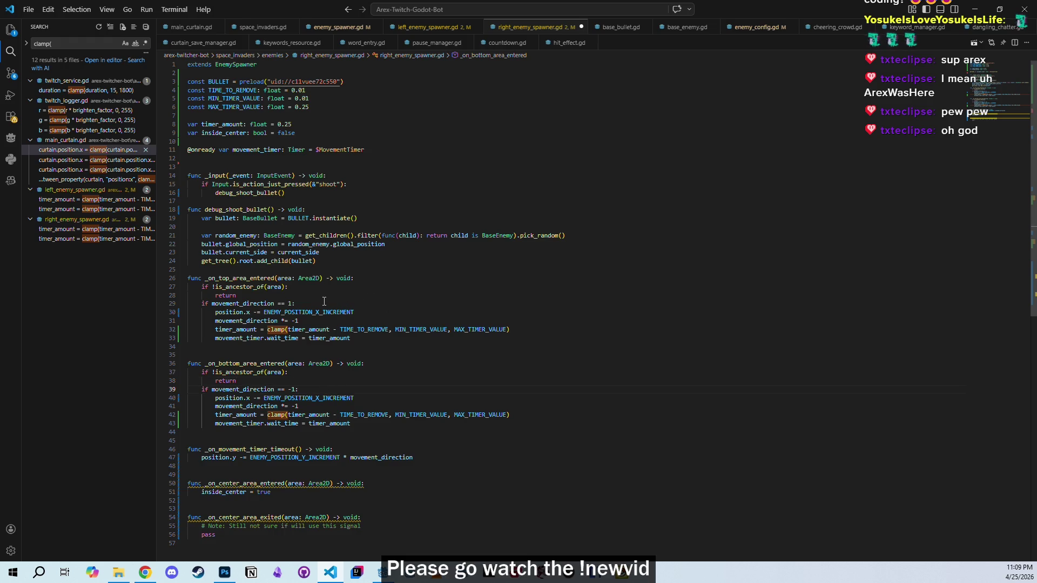
{"action": "key", "text": "Return"}
{"action": "type", "text": "if !i"}
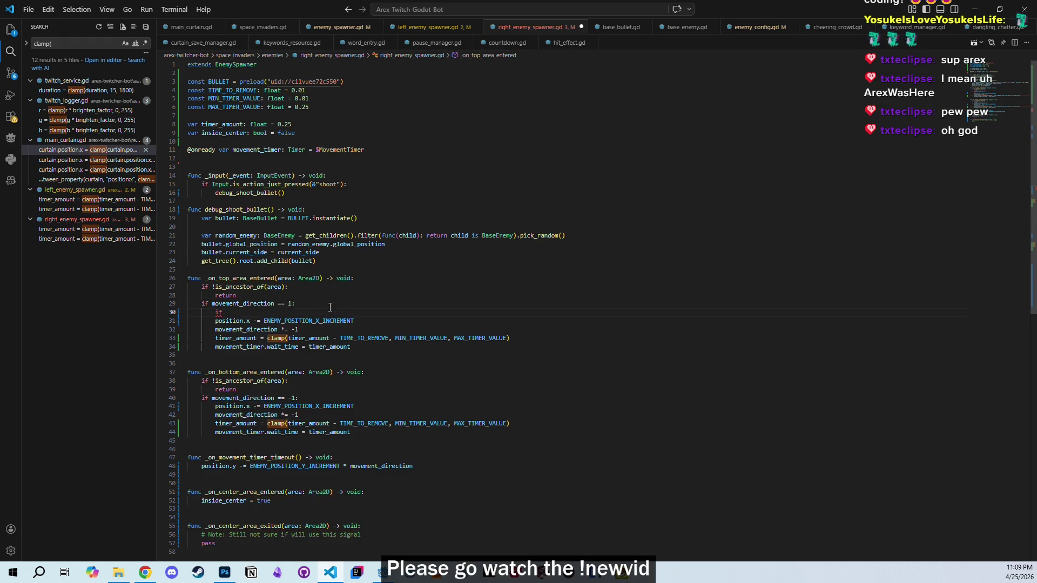
{"action": "type", "text": "nside_center:"}
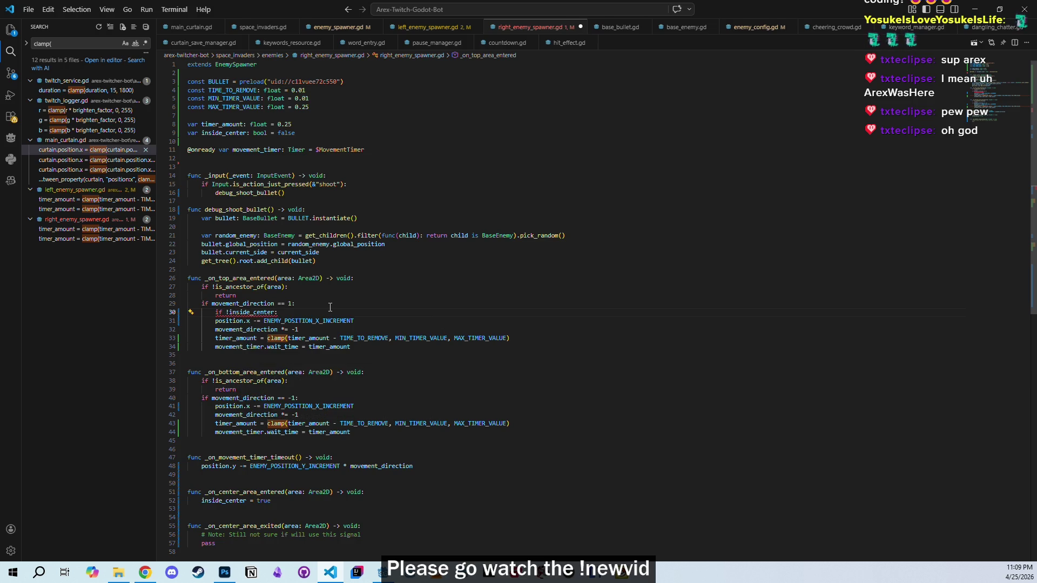
{"action": "key", "text": "Down"}
{"action": "key", "text": "ctrl+Left"}
{"action": "key", "text": "ctrl+Left"}
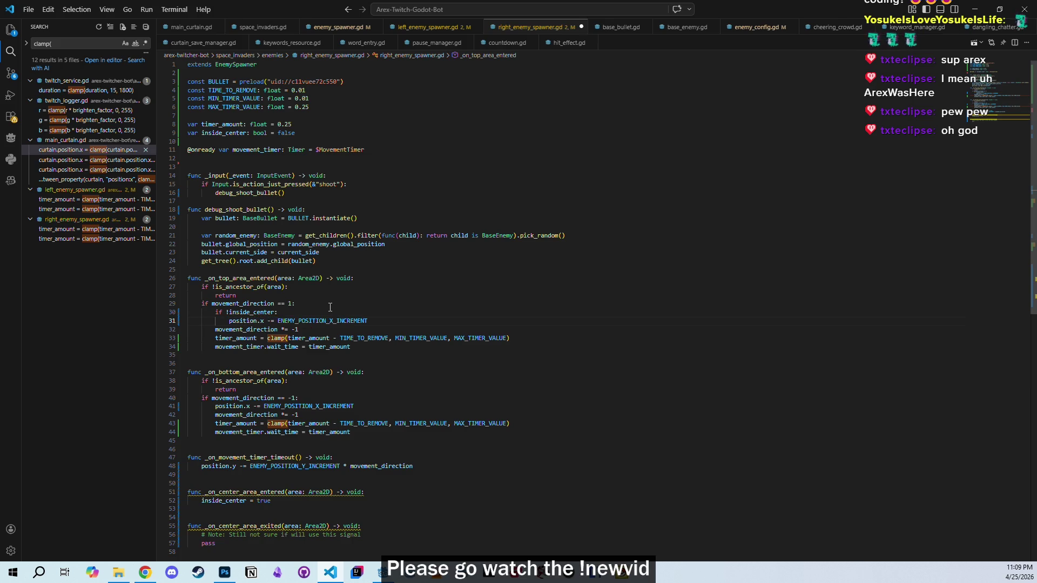
Paste the guarded position update over the bottom handler's position line, then run the game in Godot
{"action": "left_click_drag", "start_coordinate": [380, 321], "coordinate": [152, 314]}
{"action": "key", "text": "ctrl+c"}
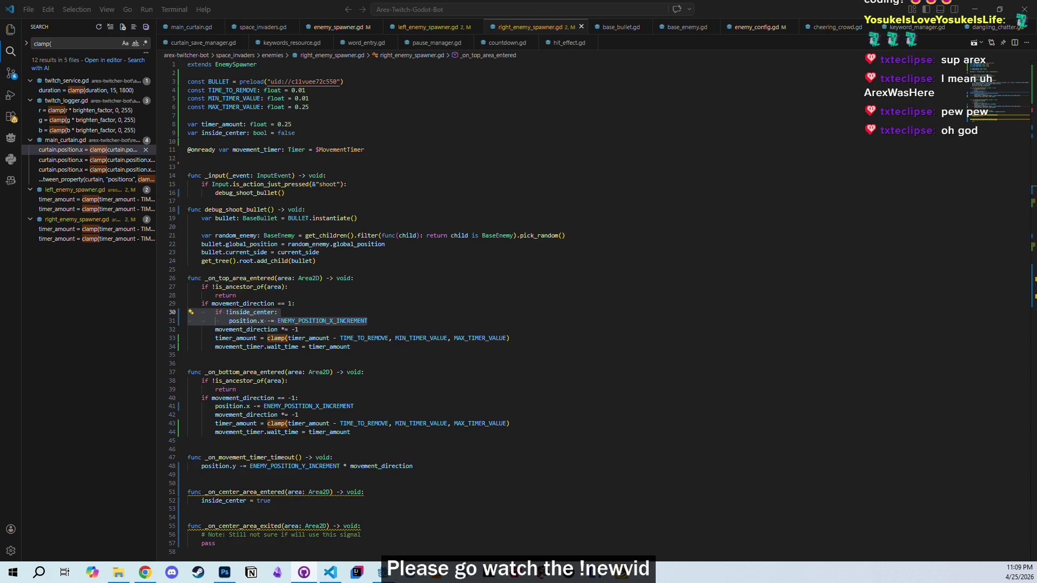
{"action": "left_click", "coordinate": [384, 328]}
{"action": "left_click_drag", "start_coordinate": [365, 409], "coordinate": [149, 406]}
{"action": "key", "text": "ctrl+v"}
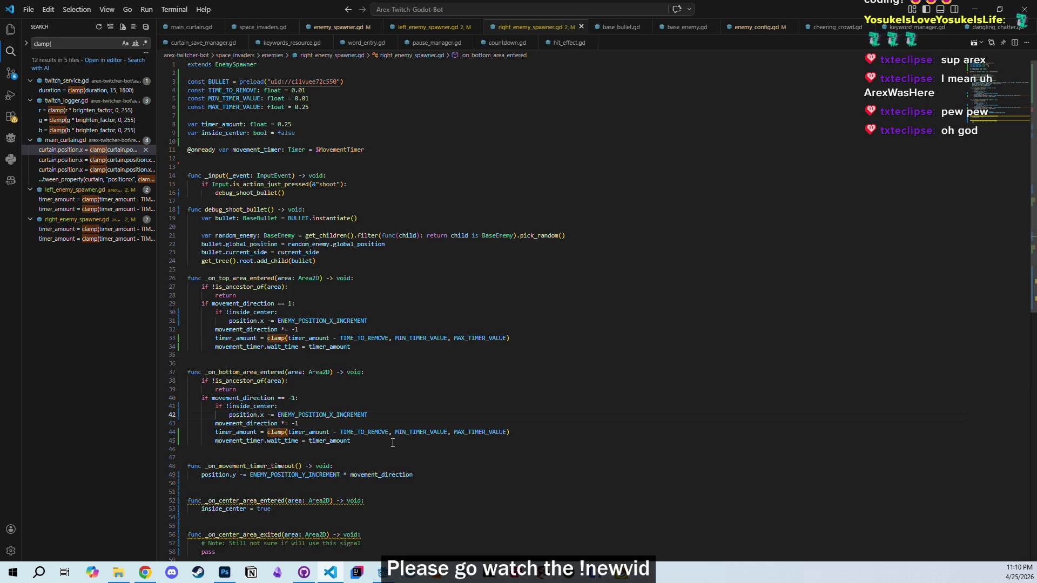
{"action": "scroll", "coordinate": [396, 444], "scroll_direction": "down", "scroll_amount": 5}
{"action": "scroll", "coordinate": [384, 383], "scroll_direction": "up", "scroll_amount": 5}
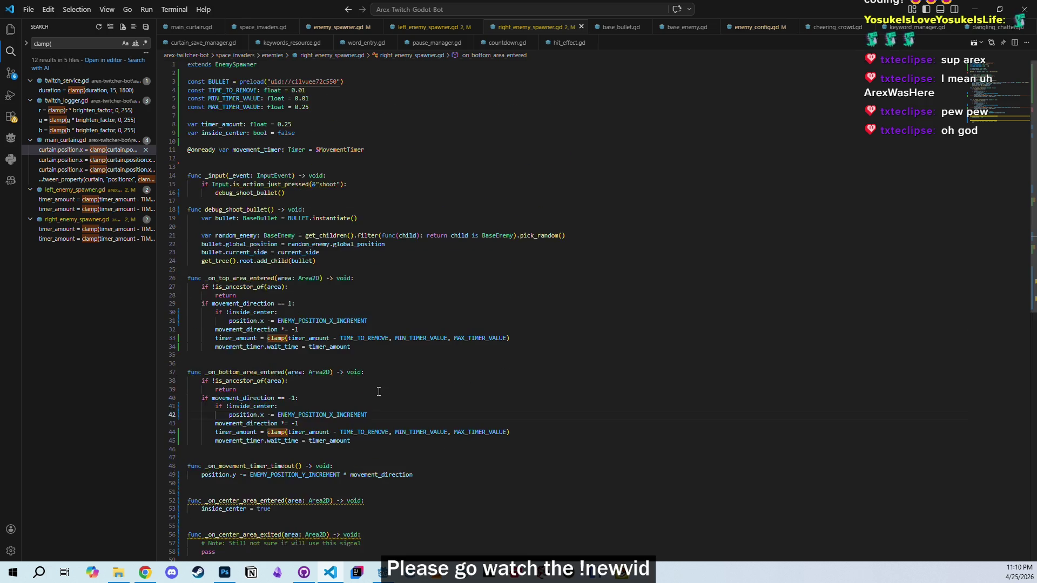
{"action": "left_click", "coordinate": [444, 27]}
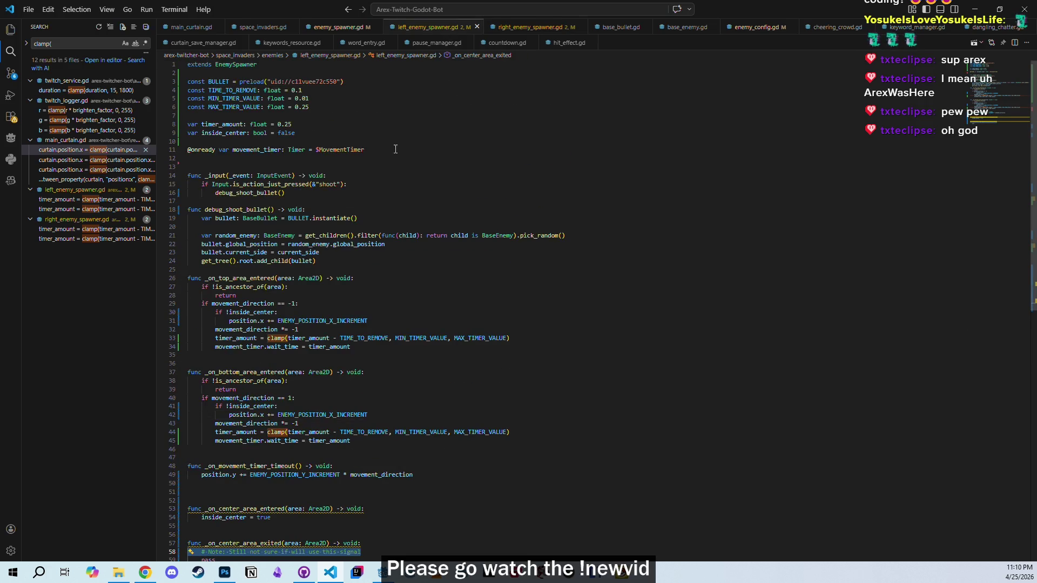
{"action": "left_click", "coordinate": [519, 30]}
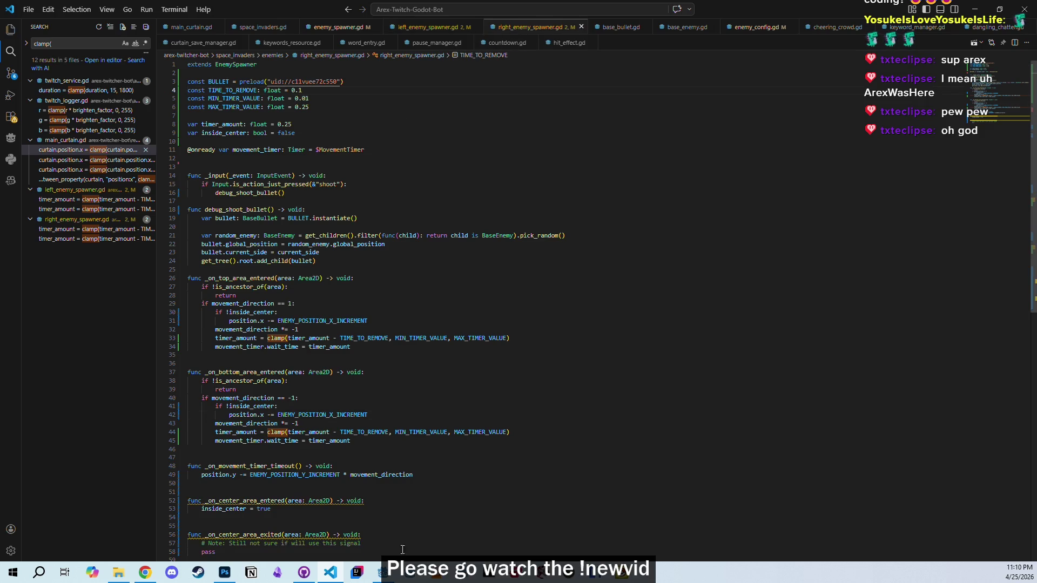
{"action": "left_click", "coordinate": [406, 572]}
{"action": "left_click", "coordinate": [857, 22]}
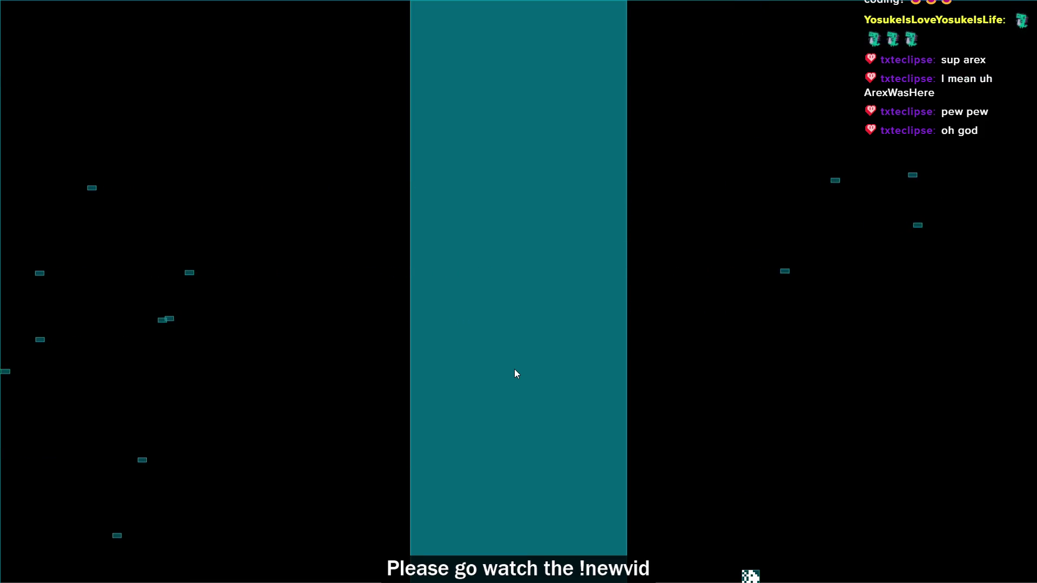
Stop the running game with F8 and bring up the space_invaders scene
{"action": "key", "text": "F8"}
{"action": "left_click", "coordinate": [428, 24]}
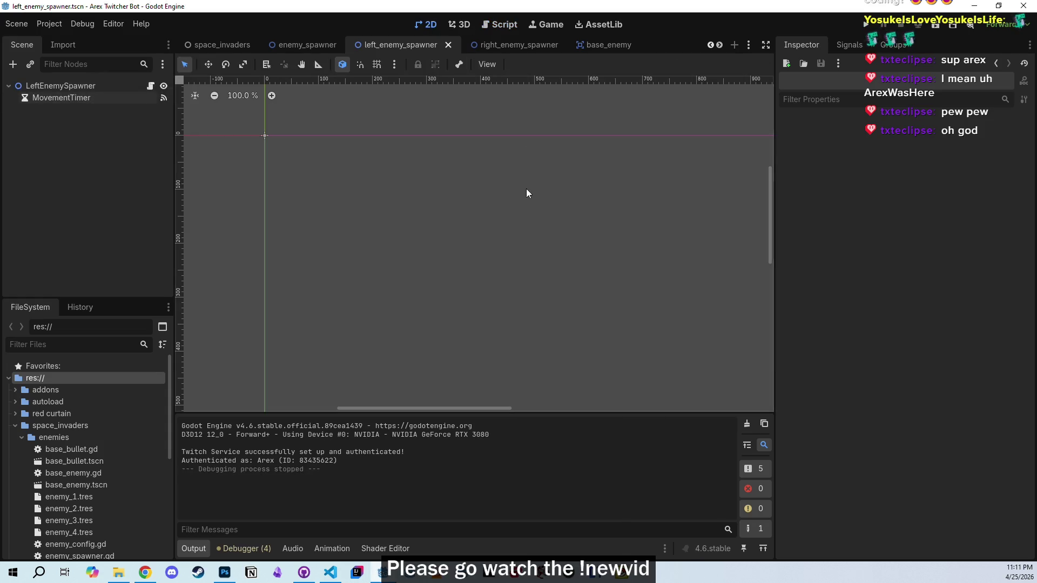
Select the Center area's CollisionShape2D, undoing a trial manual resize of the rectangle
{"action": "left_click", "coordinate": [221, 44]}
{"action": "scroll", "coordinate": [593, 251], "scroll_direction": "down", "scroll_amount": 2}
{"action": "left_click", "coordinate": [519, 318]}
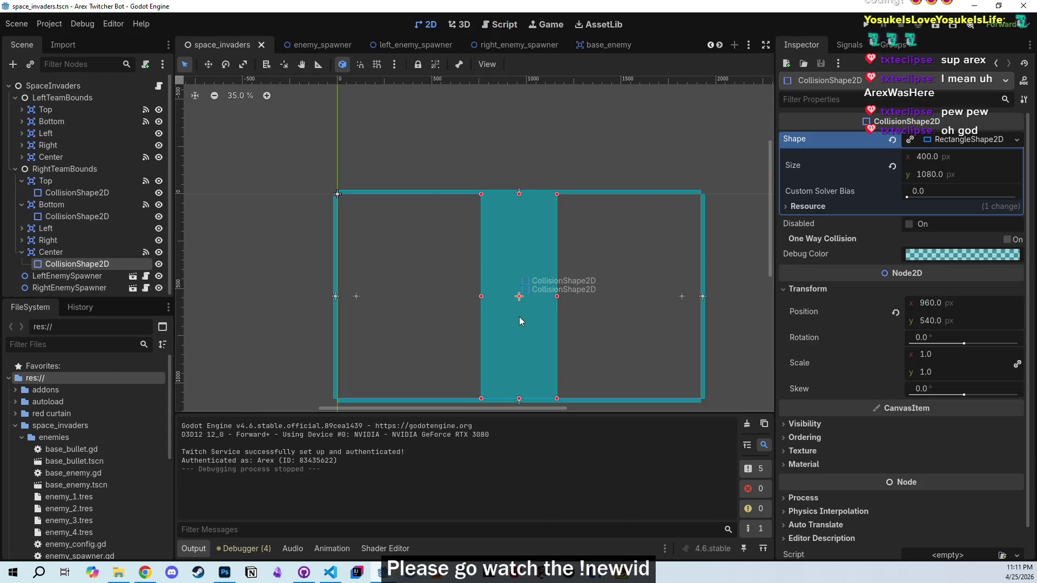
{"action": "left_click_drag", "start_coordinate": [558, 299], "coordinate": [552, 303]}
{"action": "left_click_drag", "start_coordinate": [551, 303], "coordinate": [550, 303]}
{"action": "key", "text": "ctrl+z"}
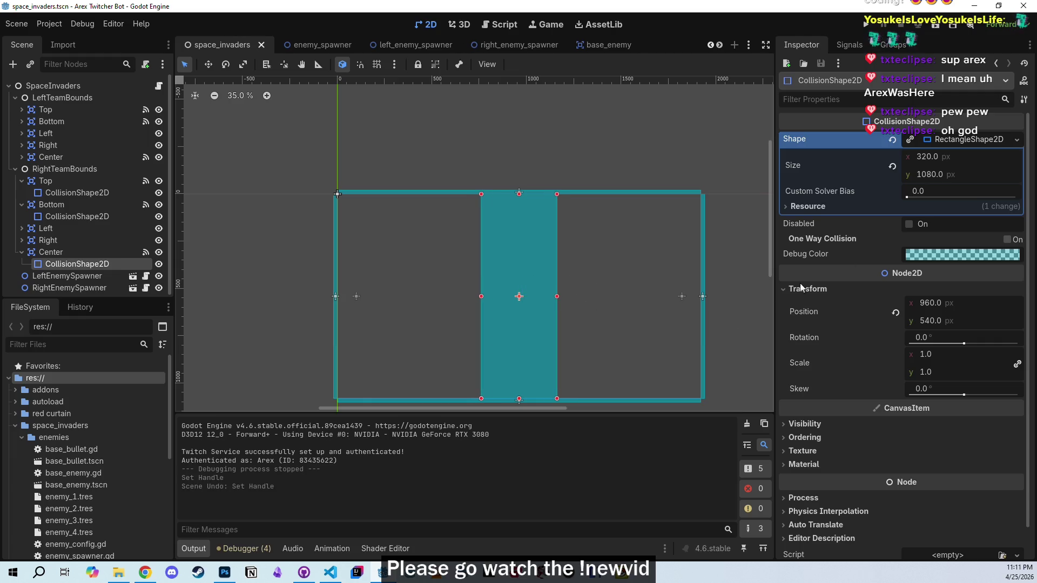
Set the rectangle's Size x to 300, then 200, save the scene and launch the game
{"action": "left_click", "coordinate": [958, 157]}
{"action": "type", "text": "30"}
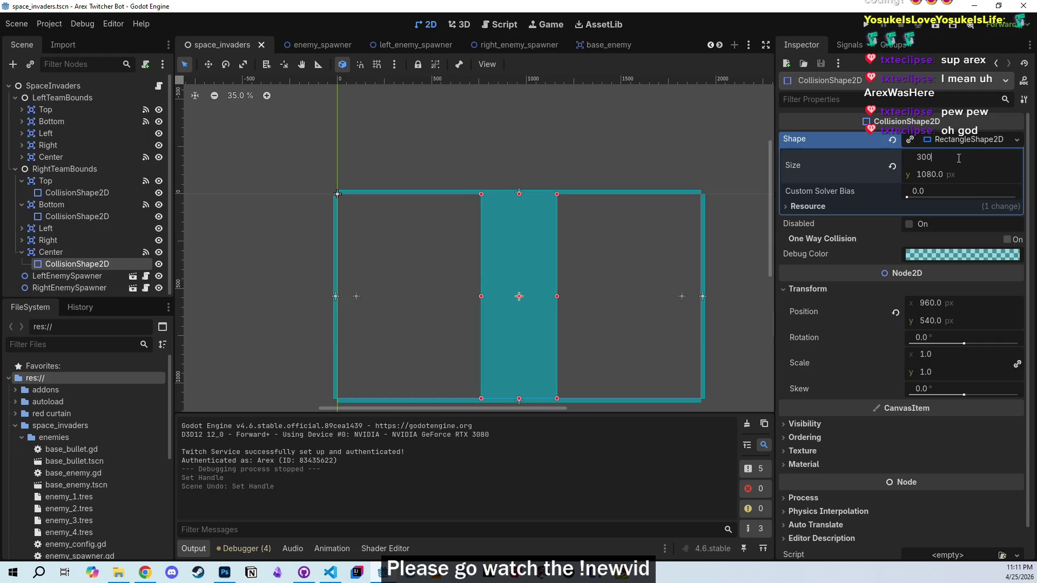
{"action": "type", "text": "0"}
{"action": "key", "text": "Return"}
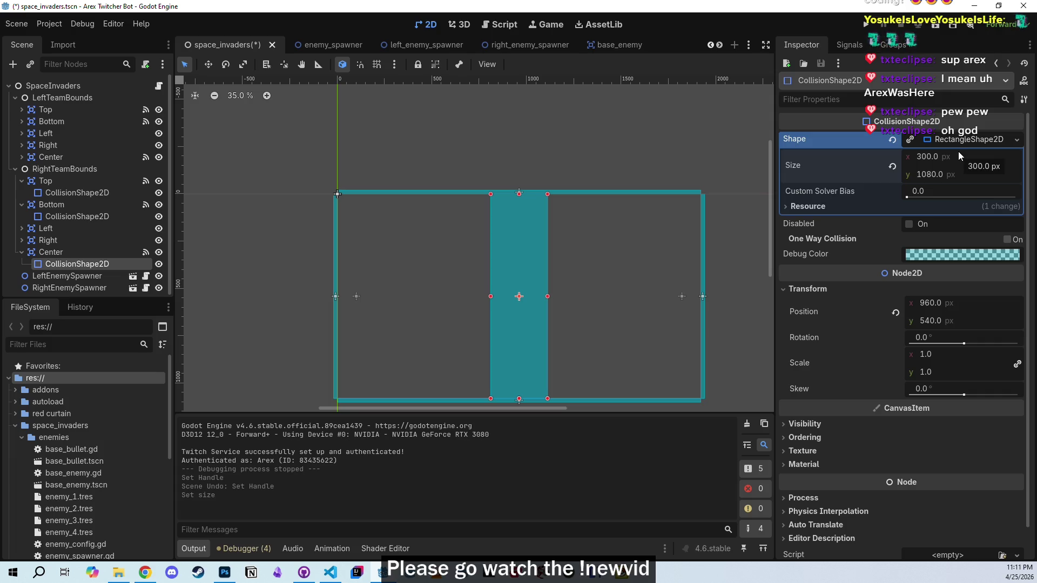
{"action": "left_click", "coordinate": [952, 154]}
{"action": "type", "text": "200"}
{"action": "key", "text": "Return"}
{"action": "key", "text": "ctrl+s"}
{"action": "left_click", "coordinate": [866, 25]}
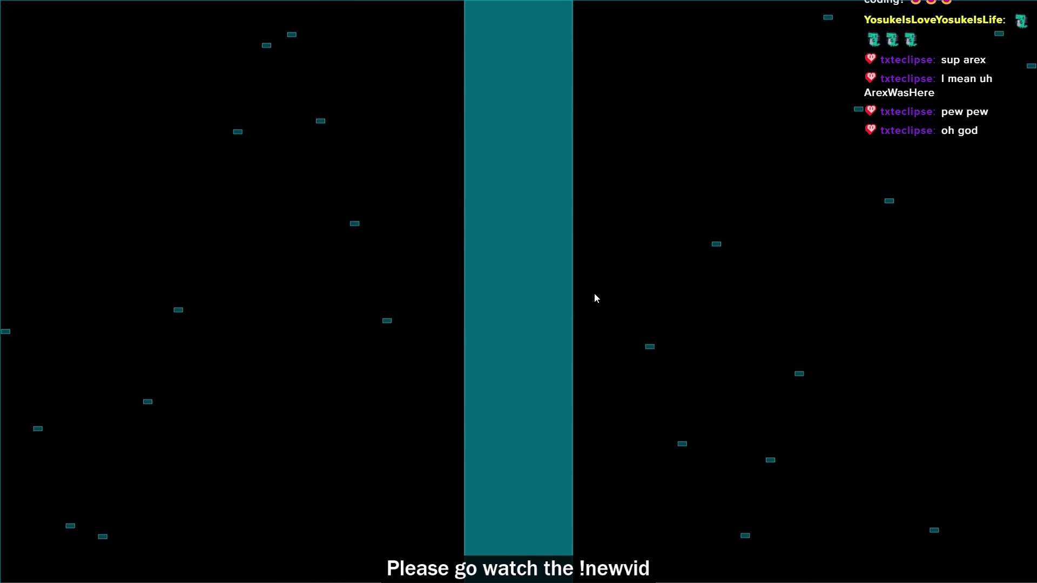
Stop the playtest of the 200 px centre zone with F8
{"action": "key", "text": "F8"}
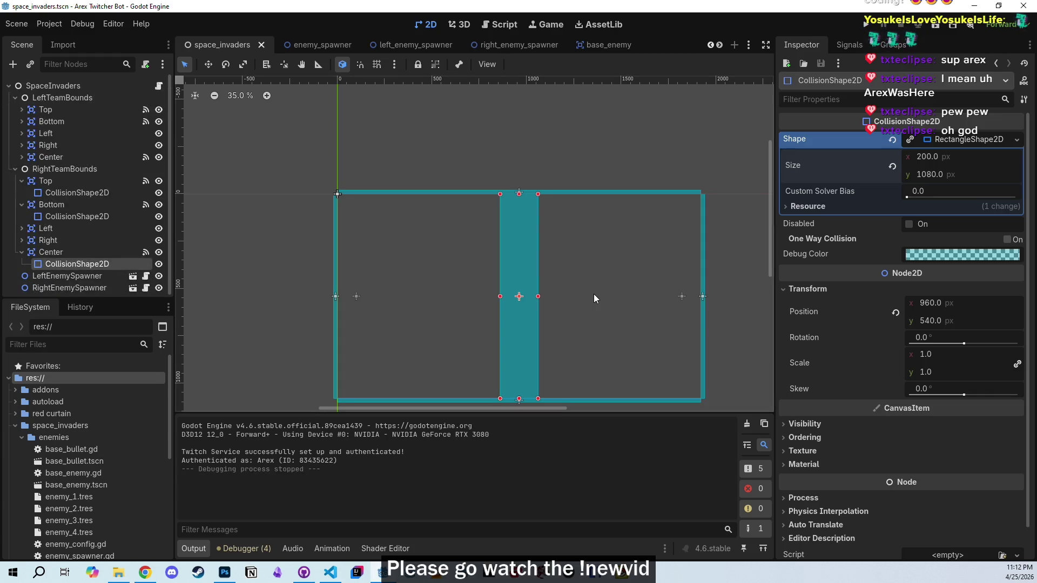
Change TIME_TO_REMOVE to 0.02 on line 4 of right_enemy_spawner.gd and left_enemy_spawner.gd
{"action": "left_click", "coordinate": [594, 294]}
{"action": "left_click", "coordinate": [331, 572]}
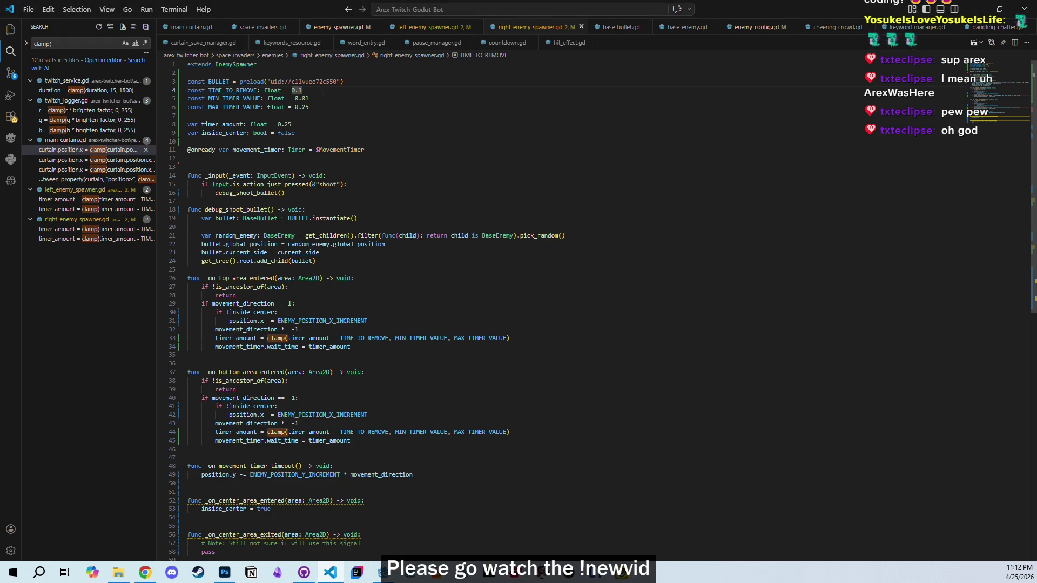
{"action": "key", "text": "BackSpace"}
{"action": "type", "text": "2"}
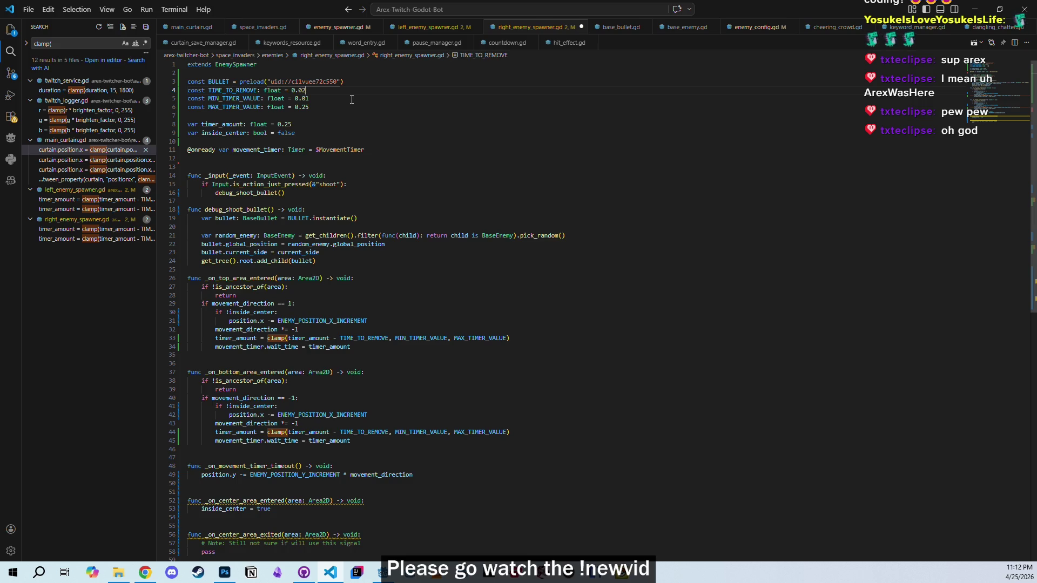
{"action": "left_click", "coordinate": [427, 27]}
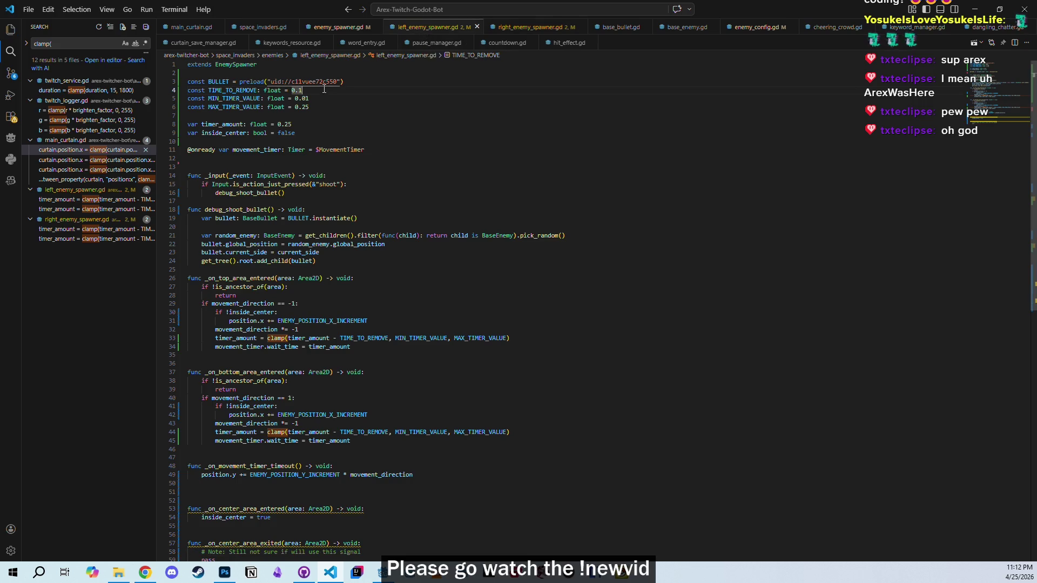
{"action": "key", "text": "BackSpace"}
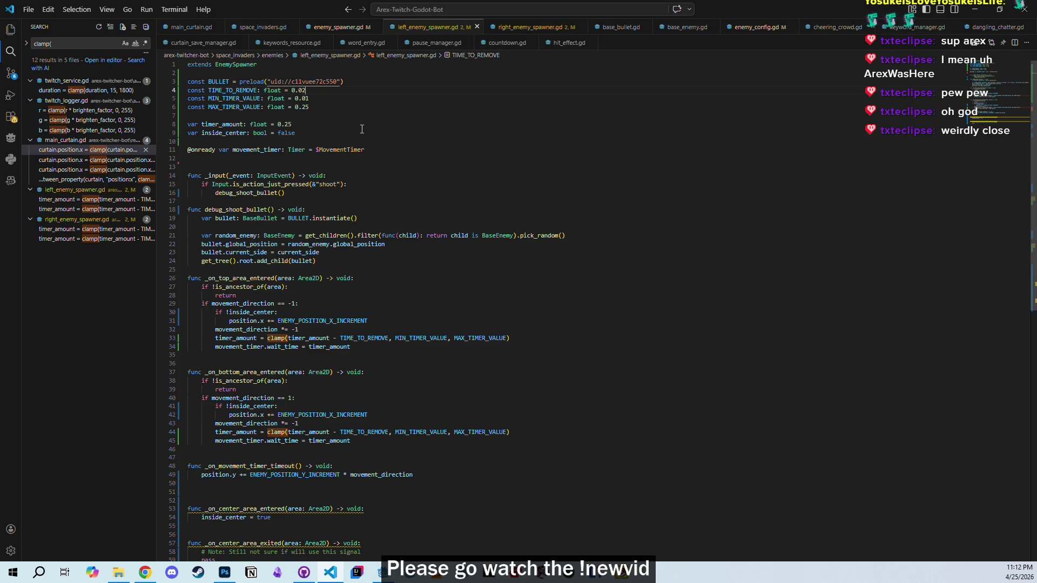
{"action": "left_click", "coordinate": [381, 572]}
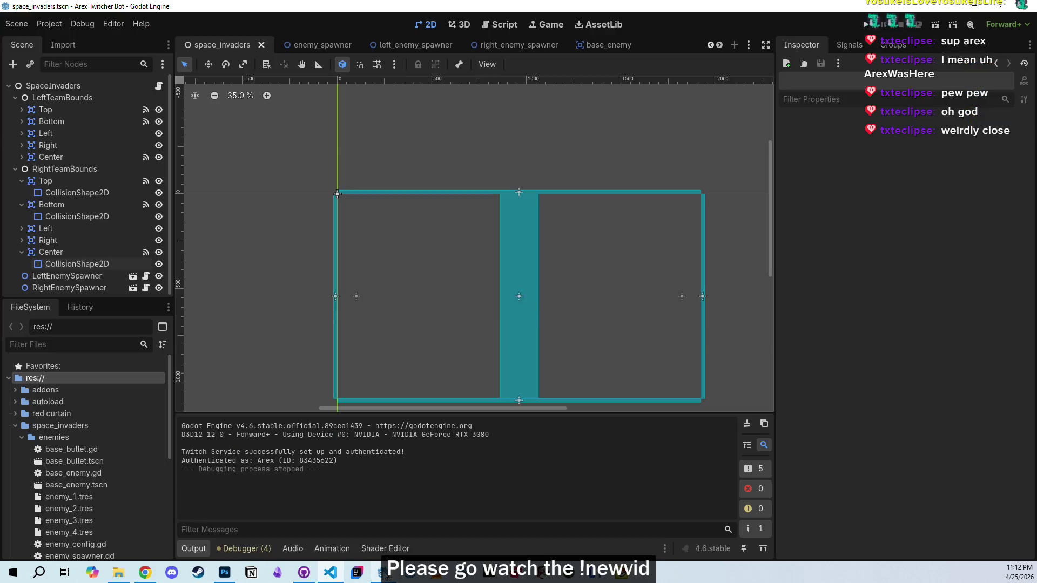
Set the centre collision rectangle's Size x to 250 in the Inspector
{"action": "left_click", "coordinate": [945, 153]}
{"action": "type", "text": "250"}
{"action": "key", "text": "Return"}
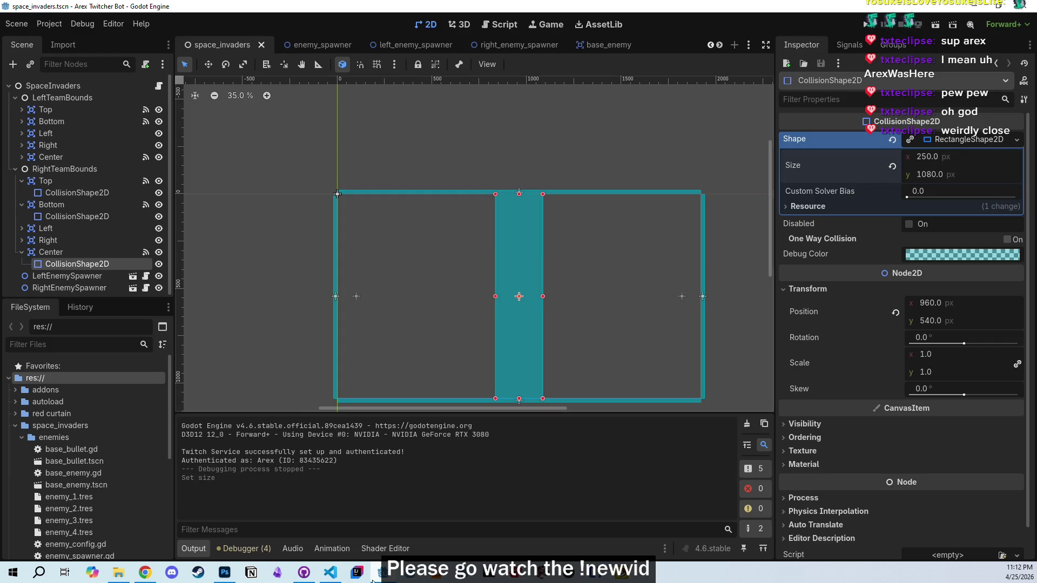
Bring up left_enemy_spawner.gd in both VS Code and Godot's Script view
{"action": "left_click", "coordinate": [330, 572]}
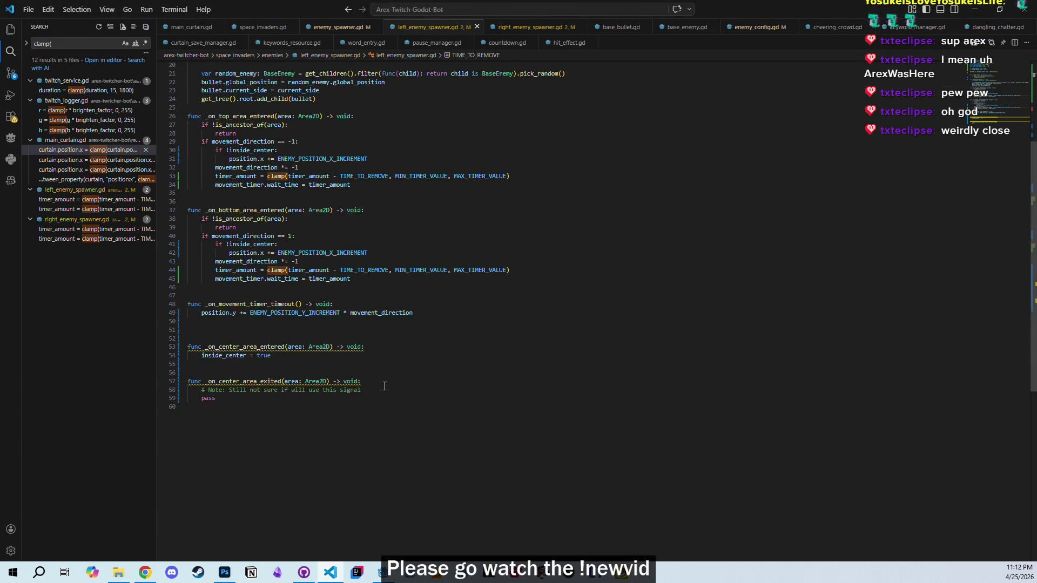
{"action": "scroll", "coordinate": [379, 397], "scroll_direction": "up", "scroll_amount": 5}
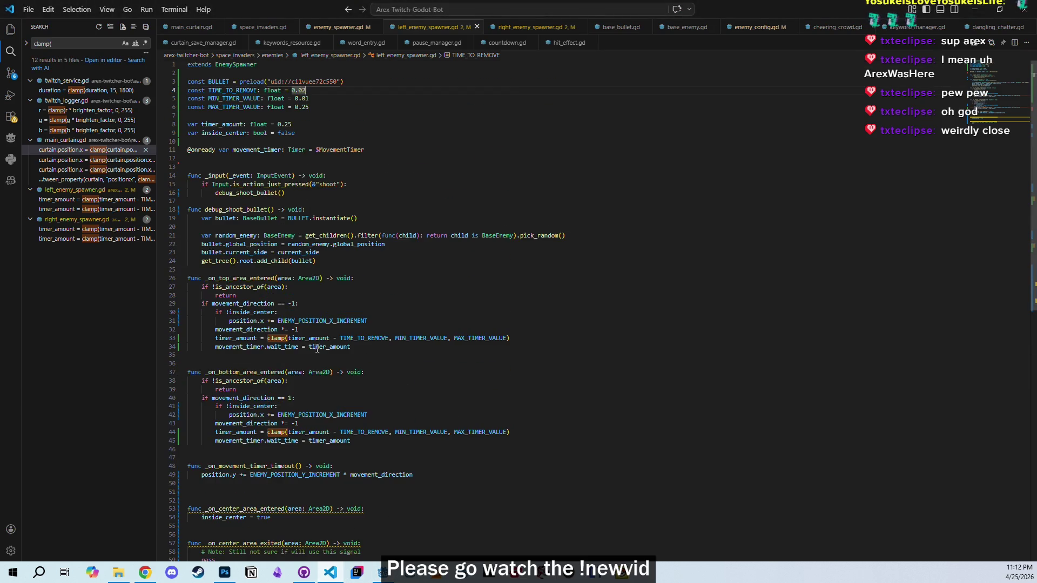
{"action": "left_click", "coordinate": [250, 166]}
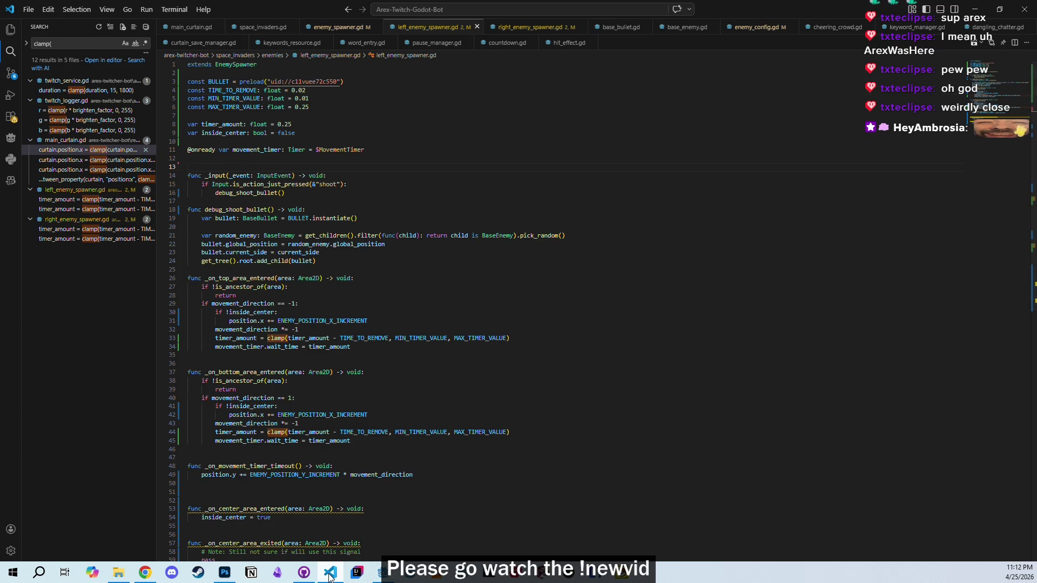
{"action": "key", "text": "alt+Tab"}
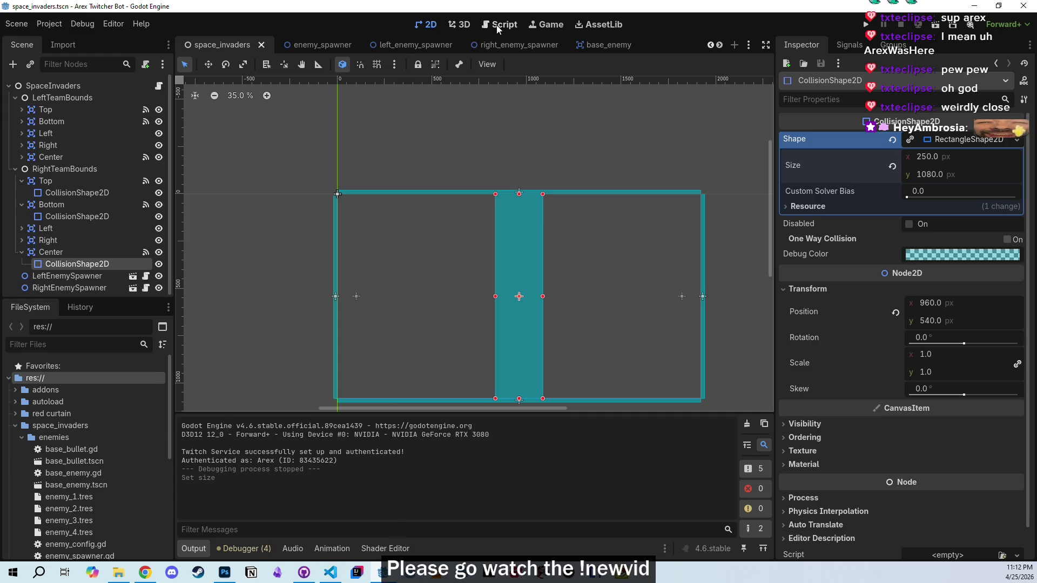
{"action": "left_click", "coordinate": [500, 23]}
{"action": "key", "text": "alt+Tab"}
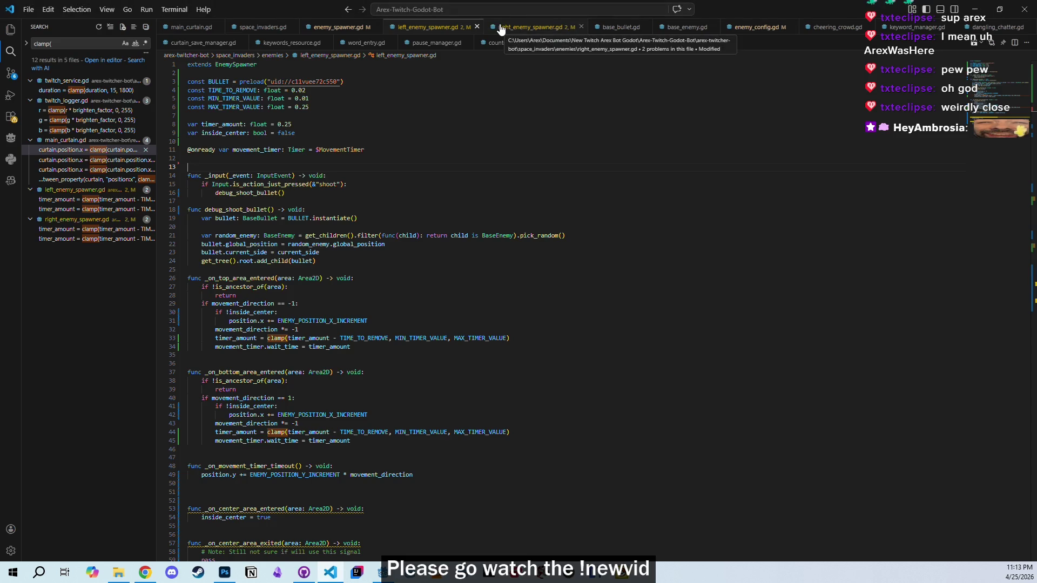
{"action": "key", "text": "alt+Tab"}
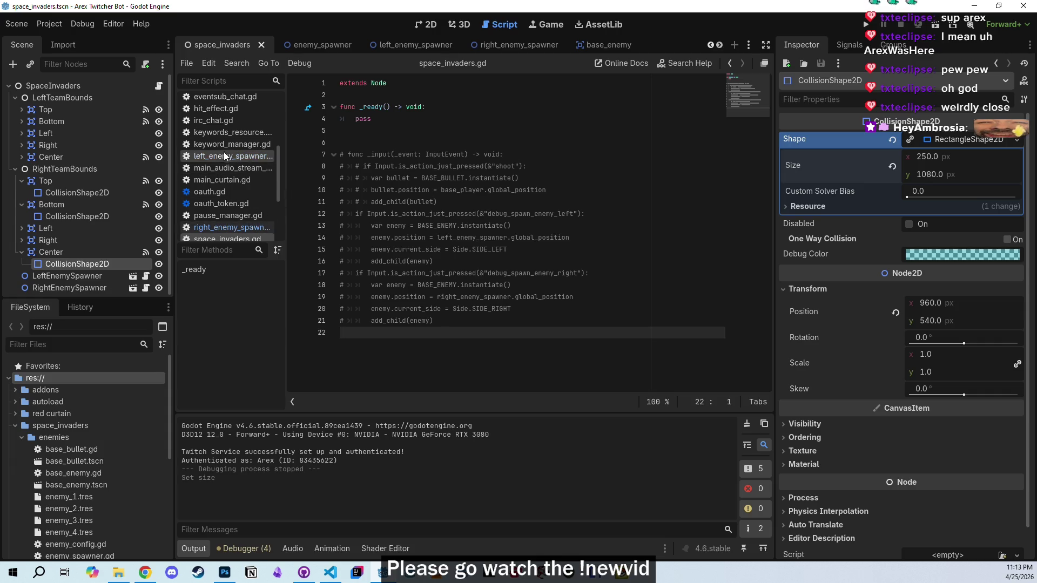
{"action": "left_click", "coordinate": [223, 156]}
Compare the right and left spawner scripts in VS Code, ending on enemy_spawner.gd
{"action": "scroll", "coordinate": [363, 241], "scroll_direction": "up", "scroll_amount": 5}
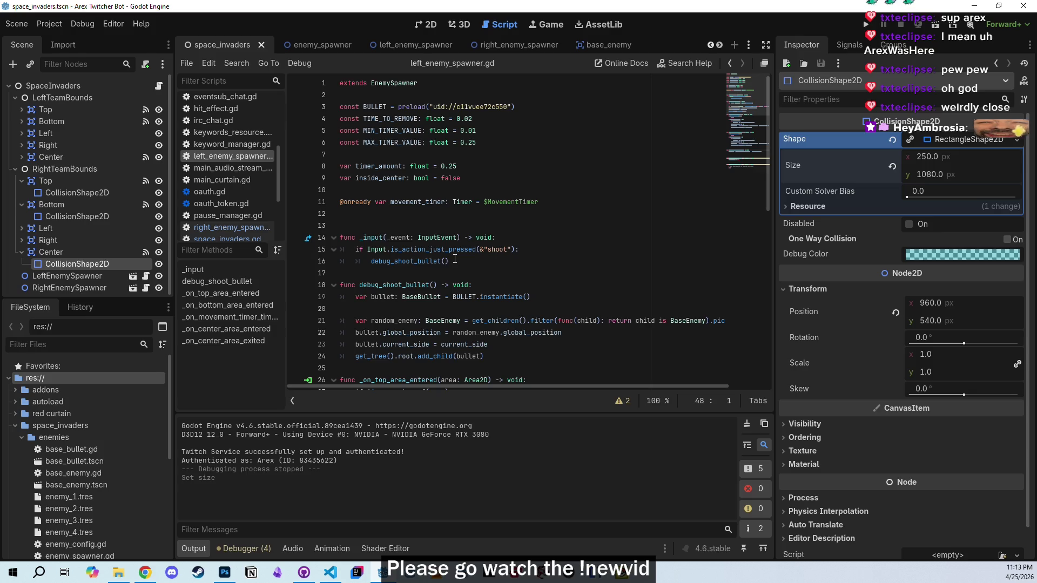
{"action": "key", "text": "alt+Tab"}
{"action": "key", "text": "alt+Tab"}
{"action": "key", "text": "alt+Tab"}
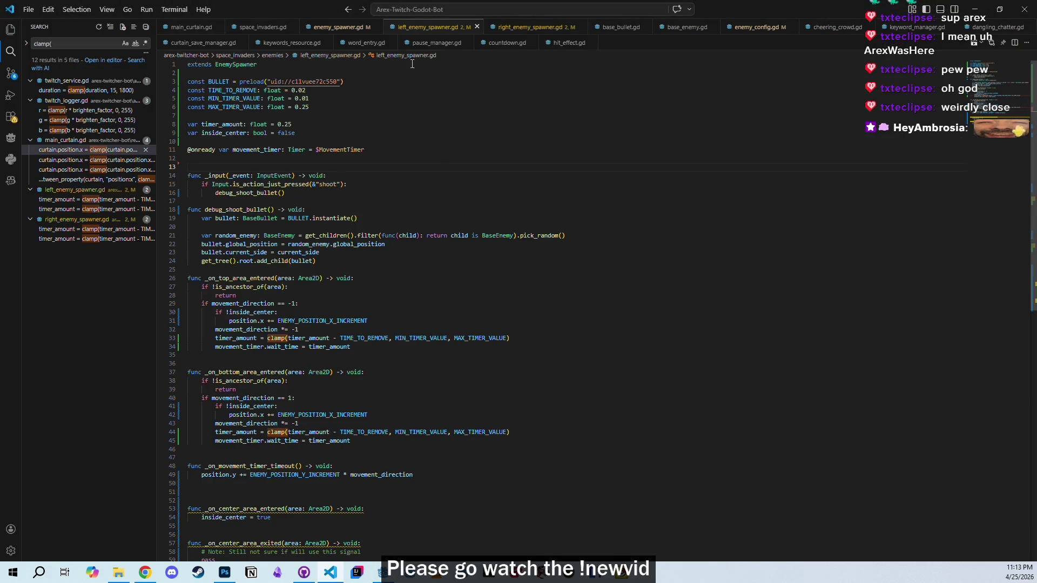
{"action": "left_click", "coordinate": [513, 27]}
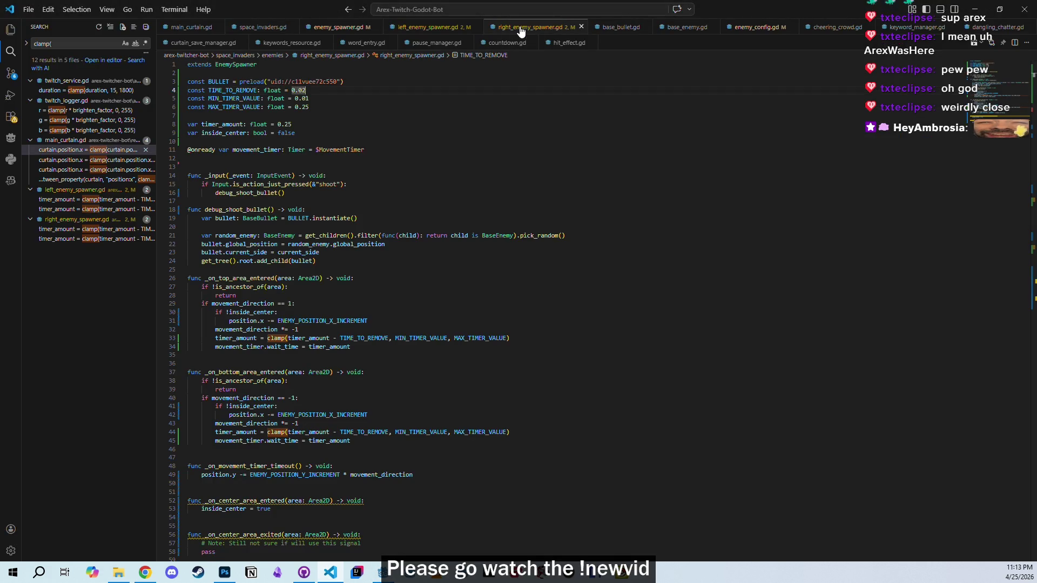
{"action": "left_click", "coordinate": [421, 27]}
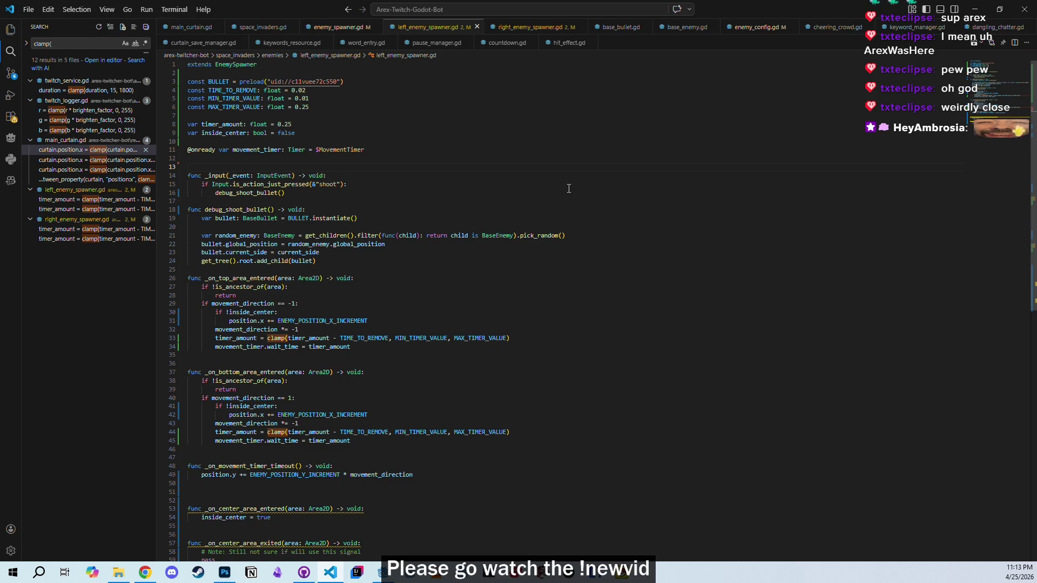
{"action": "scroll", "coordinate": [539, 260], "scroll_direction": "down", "scroll_amount": 4}
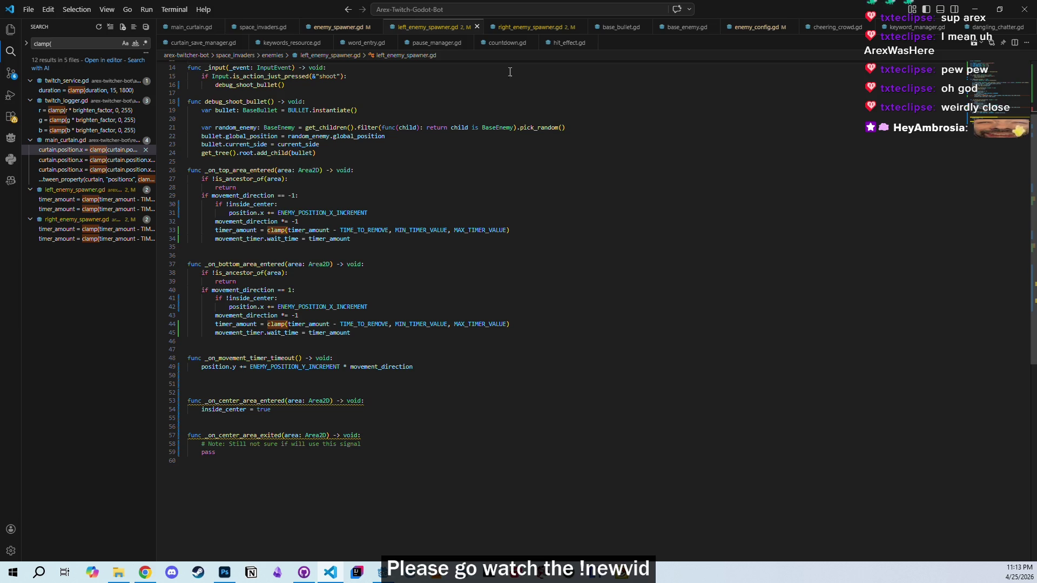
{"action": "left_click", "coordinate": [347, 28]}
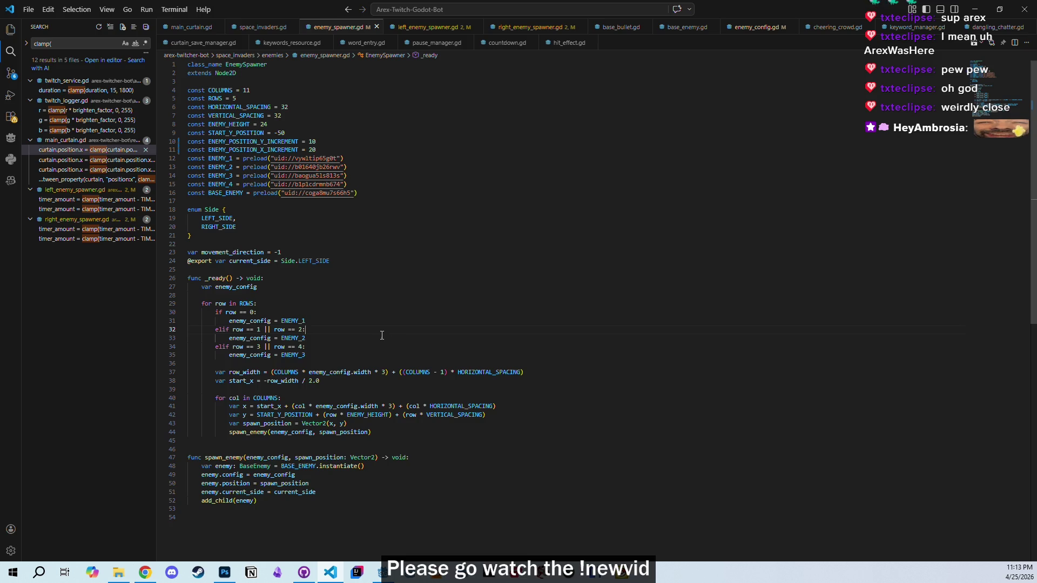
{"action": "scroll", "coordinate": [379, 334], "scroll_direction": "down", "scroll_amount": 2}
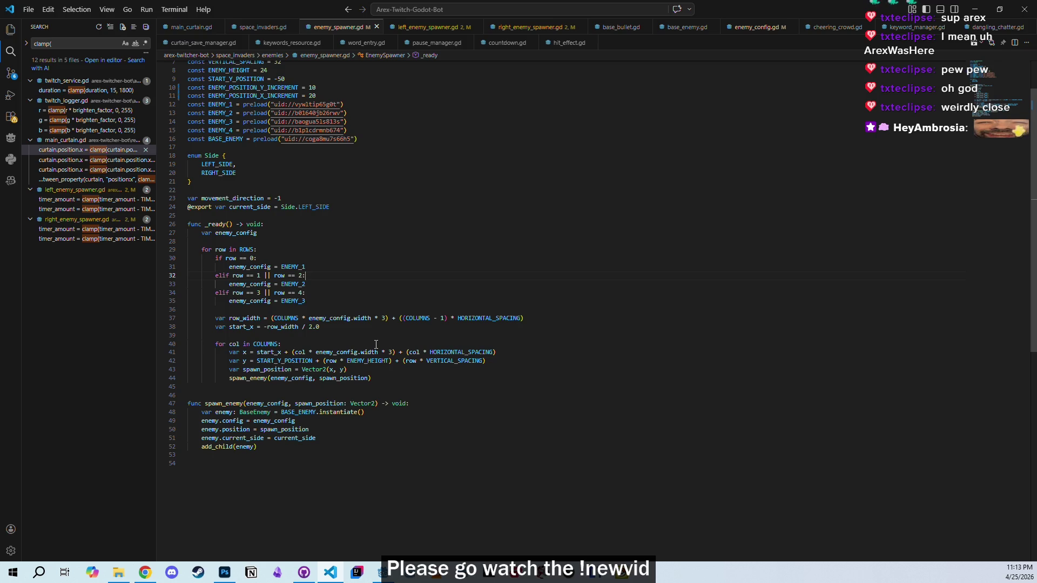
{"action": "scroll", "coordinate": [400, 305], "scroll_direction": "down", "scroll_amount": 3}
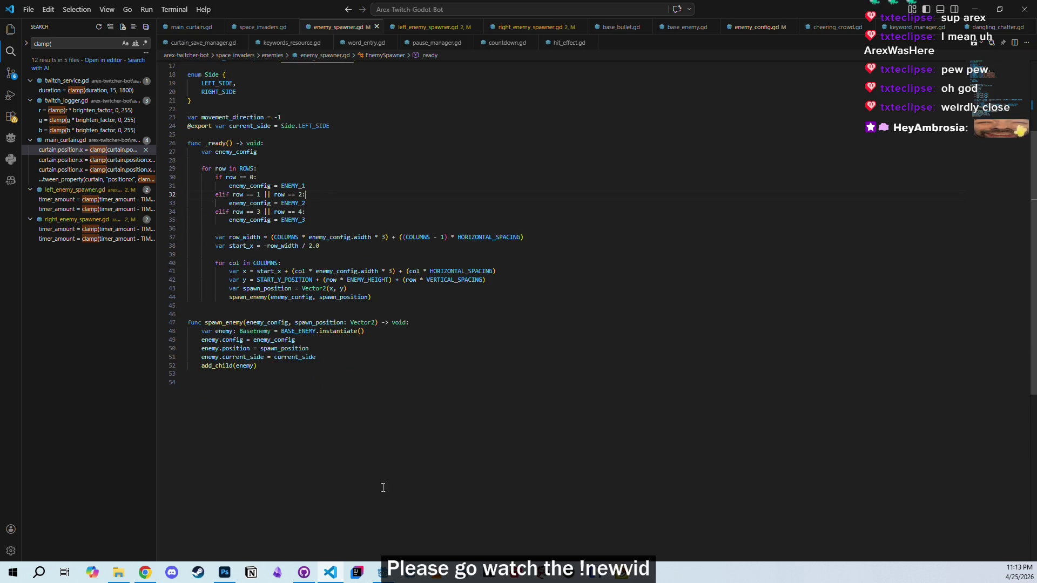
{"action": "scroll", "coordinate": [333, 447], "scroll_direction": "up", "scroll_amount": 5}
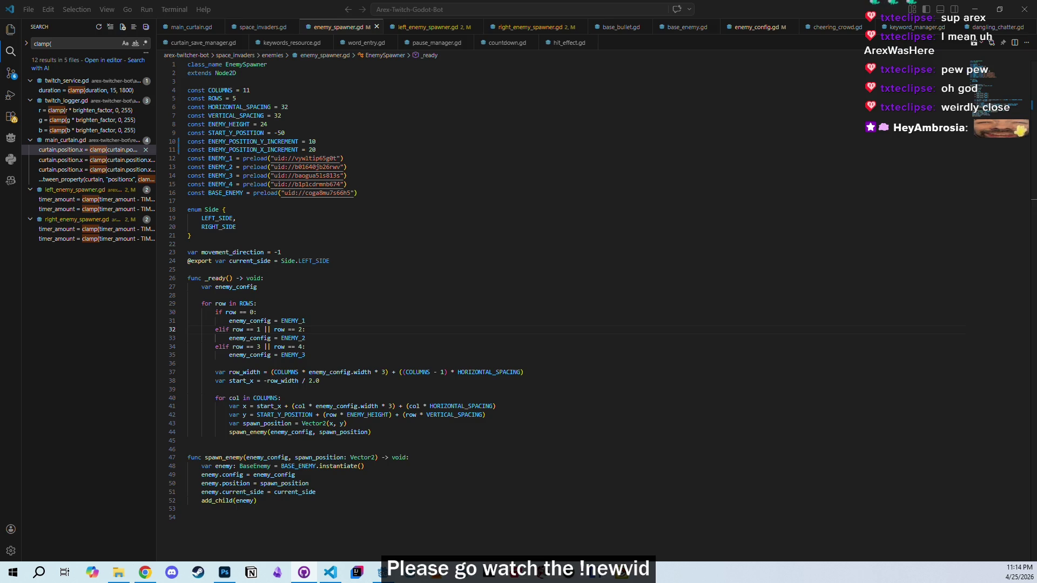
{"action": "left_click", "coordinate": [526, 247]}
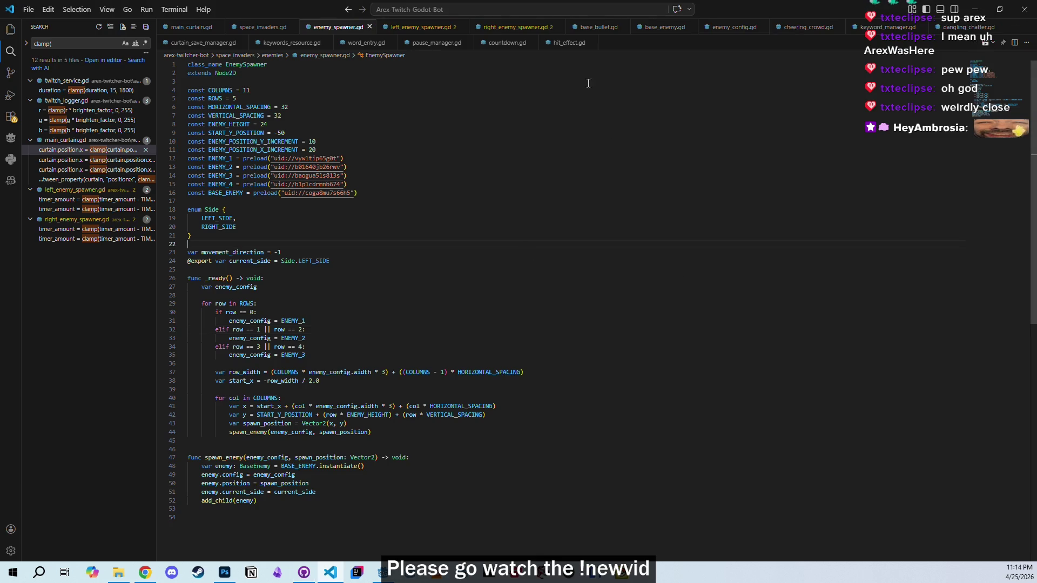
Review right_enemy_spawner.gd's timer_amount update, position step and _on_center_area_entered, then return to Godot
{"action": "left_click", "coordinate": [417, 30]}
{"action": "left_click", "coordinate": [530, 29]}
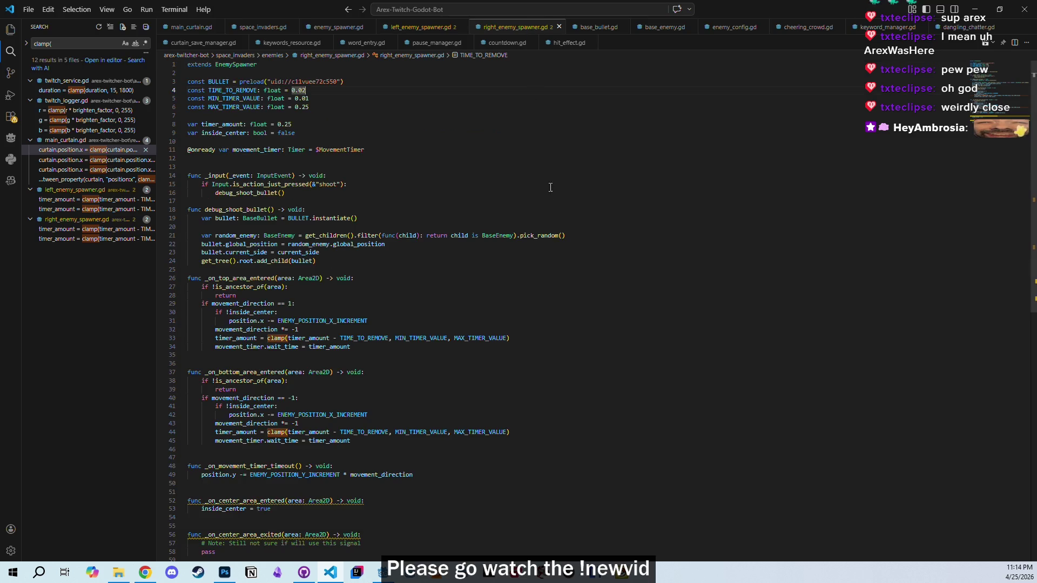
{"action": "scroll", "coordinate": [481, 218], "scroll_direction": "down", "scroll_amount": 3}
{"action": "left_click", "coordinate": [444, 264]}
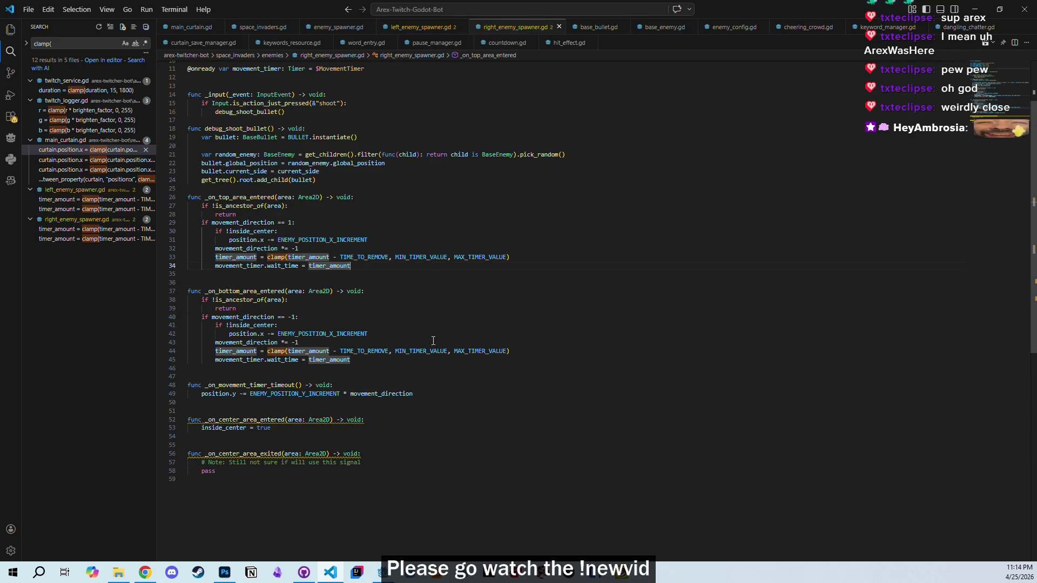
{"action": "left_click", "coordinate": [432, 334]}
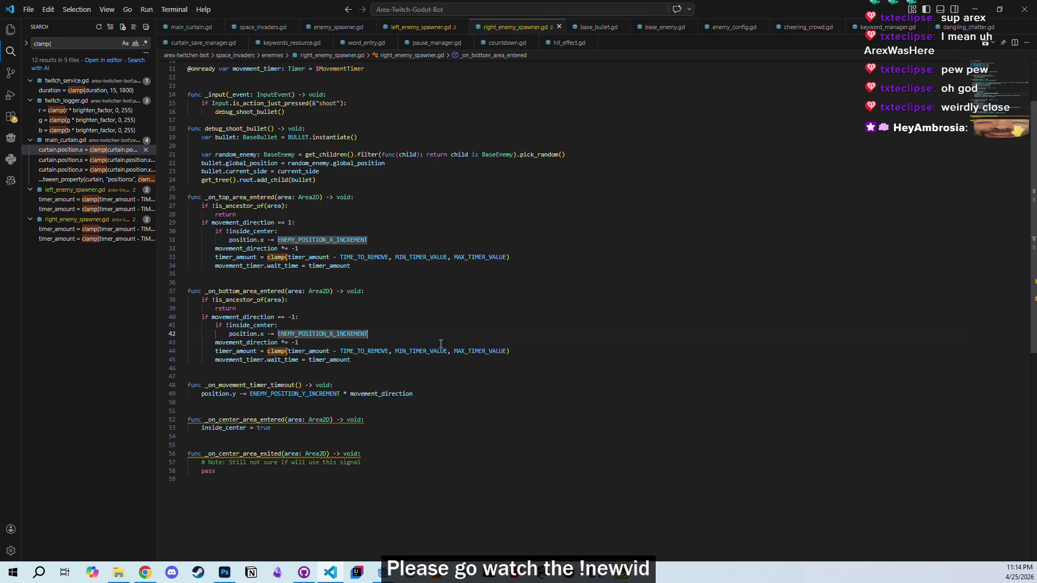
{"action": "left_click", "coordinate": [346, 423]}
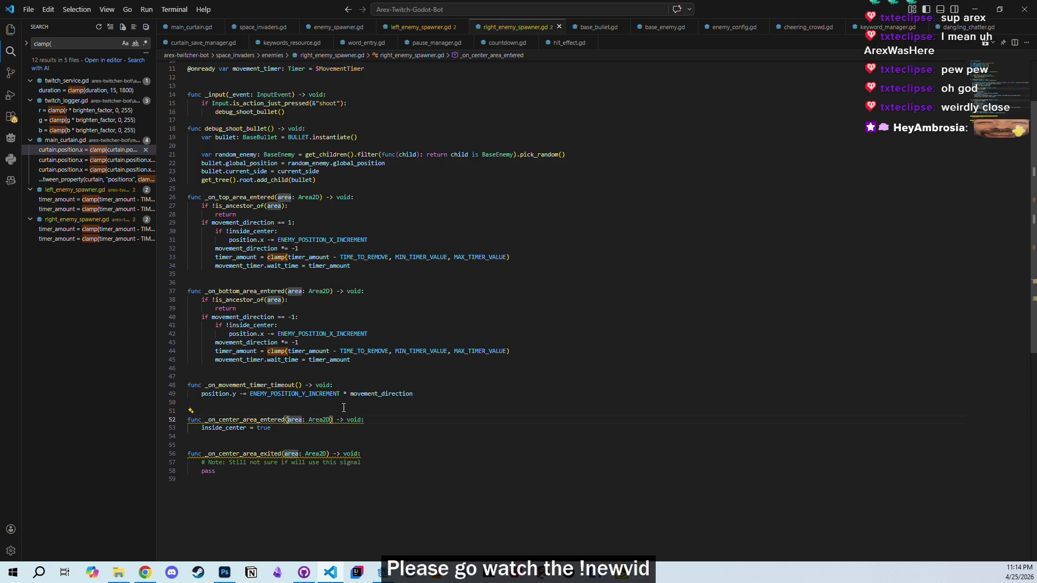
{"action": "left_click", "coordinate": [482, 422]}
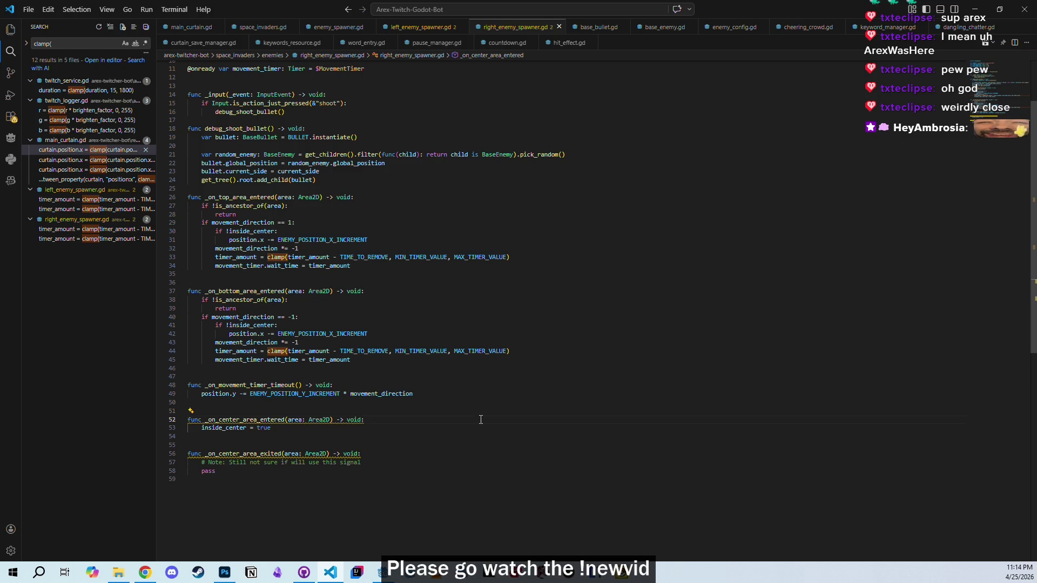
{"action": "key", "text": "alt+Tab"}
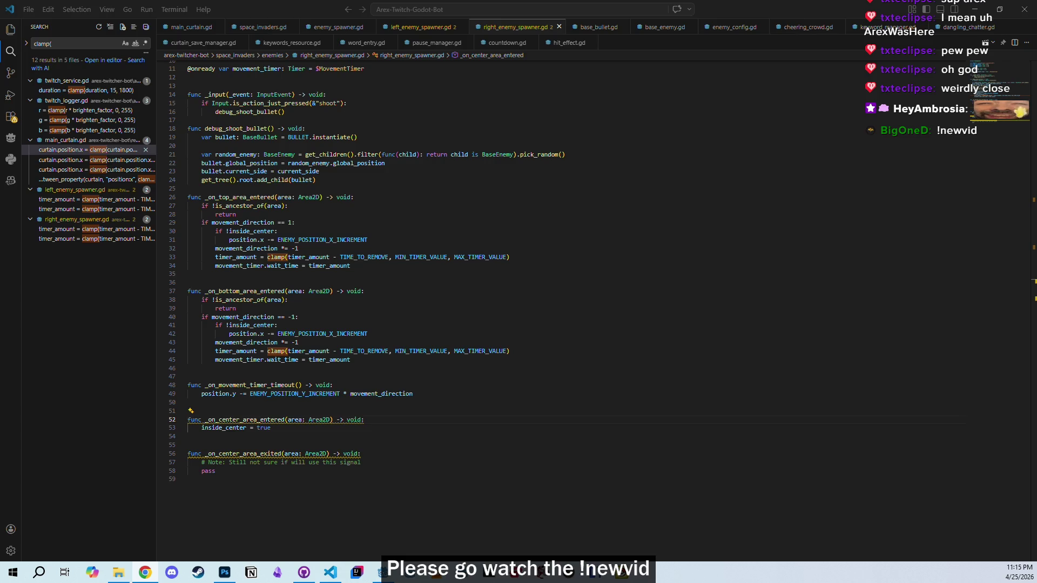
{"action": "key", "text": "alt+Tab"}
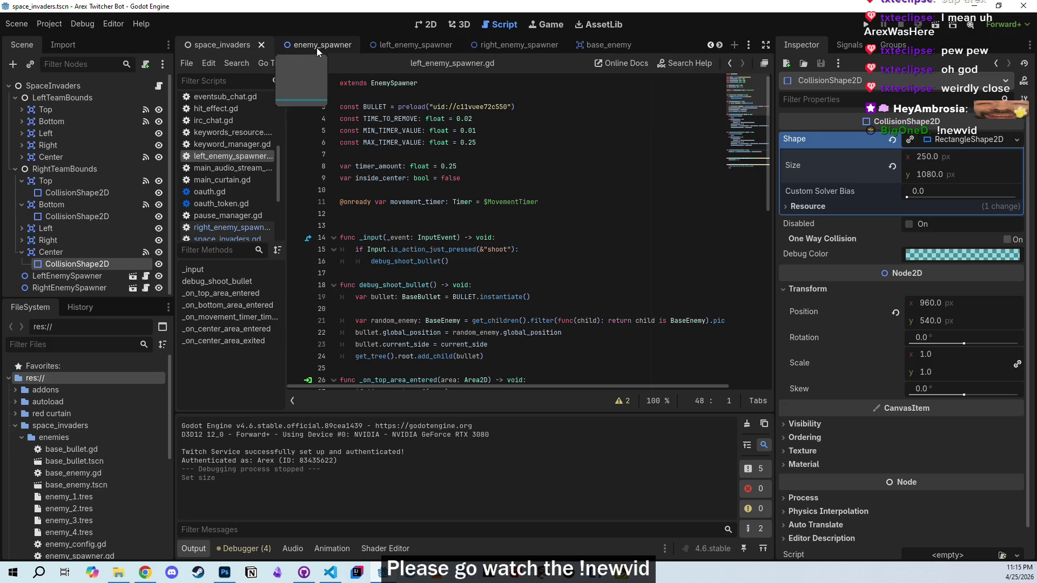
Start a new scene named backup_enemy in the enemies folder, then cancel it
{"action": "left_click", "coordinate": [408, 45]}
{"action": "left_click", "coordinate": [51, 438]}
{"action": "left_click", "coordinate": [22, 438]}
{"action": "left_click", "coordinate": [22, 437]}
{"action": "scroll", "coordinate": [73, 435], "scroll_direction": "down", "scroll_amount": 3}
{"action": "scroll", "coordinate": [73, 435], "scroll_direction": "up", "scroll_amount": 3}
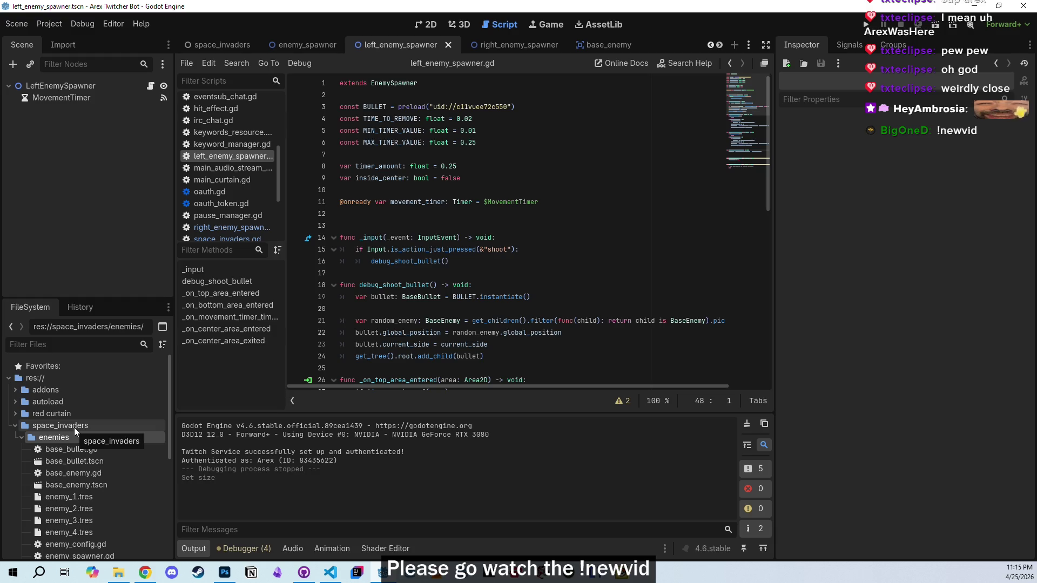
{"action": "right_click", "coordinate": [60, 437]}
{"action": "mouse_move", "coordinate": [201, 370]}
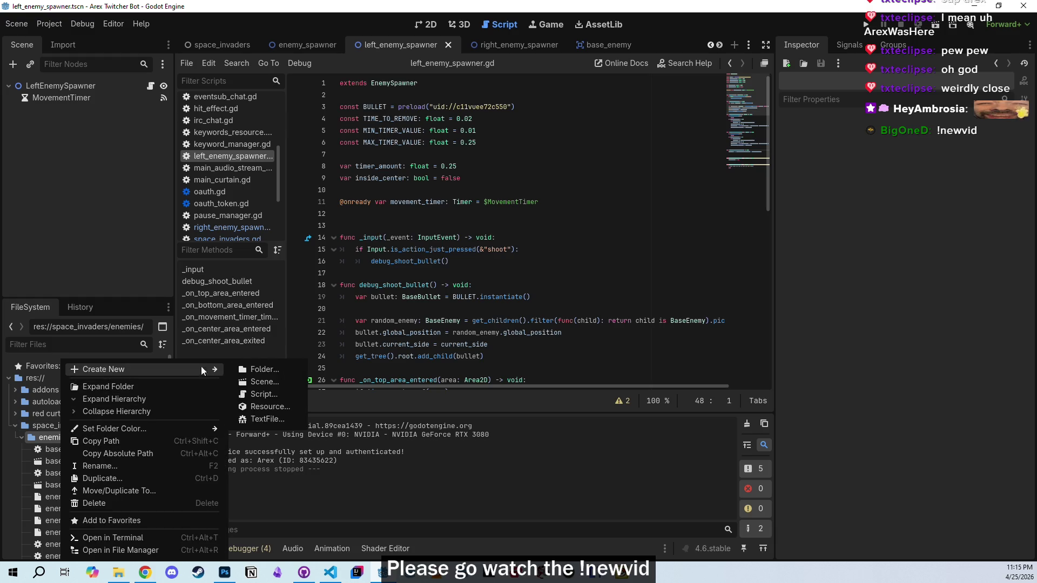
{"action": "left_click", "coordinate": [277, 379]}
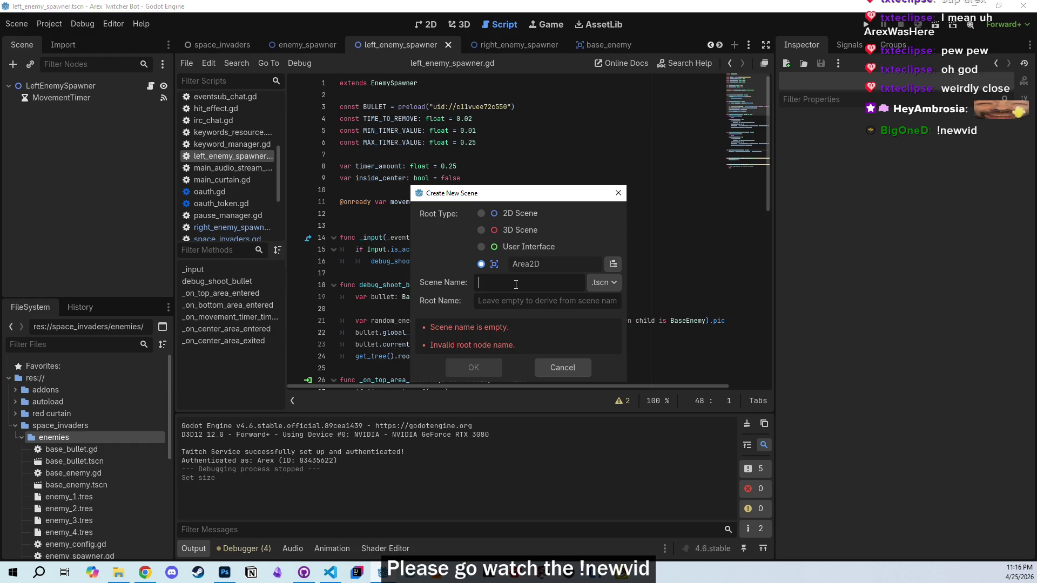
{"action": "type", "text": "backup_enemy"}
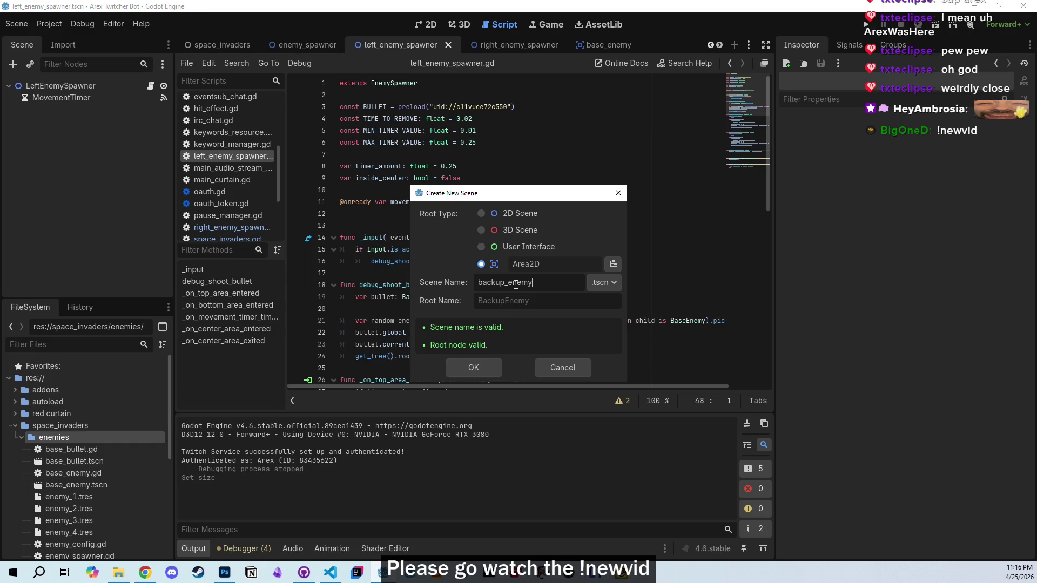
{"action": "left_click", "coordinate": [563, 368]}
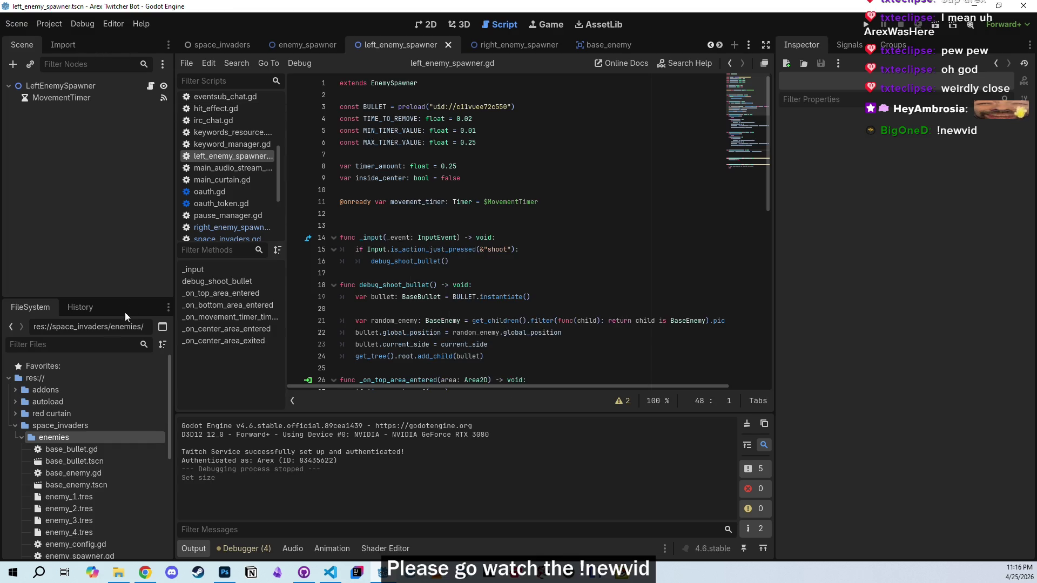
Create a 2D Scene named backup_enemy_spawner in enemies, after dismissing a stray New Script dialog
{"action": "right_click", "coordinate": [53, 439]}
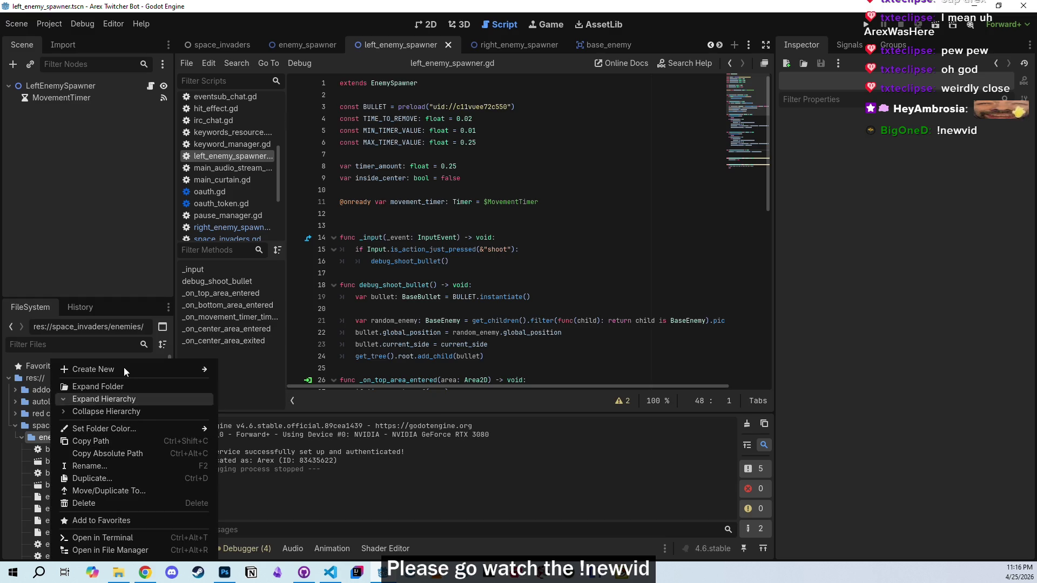
{"action": "mouse_move", "coordinate": [123, 369]}
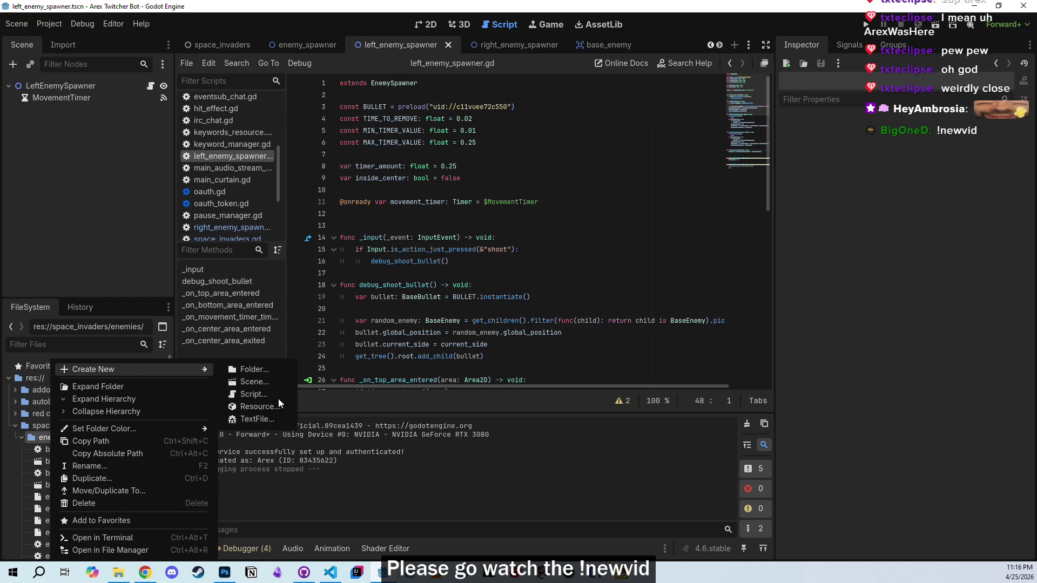
{"action": "left_click", "coordinate": [253, 394]}
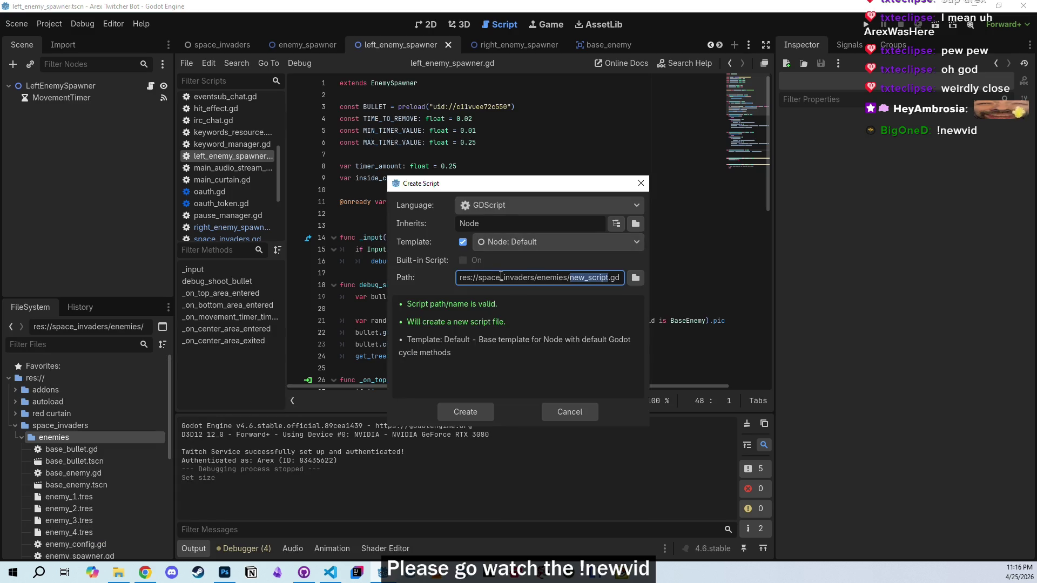
{"action": "left_click", "coordinate": [566, 419]}
{"action": "right_click", "coordinate": [74, 438]}
{"action": "mouse_move", "coordinate": [147, 369]}
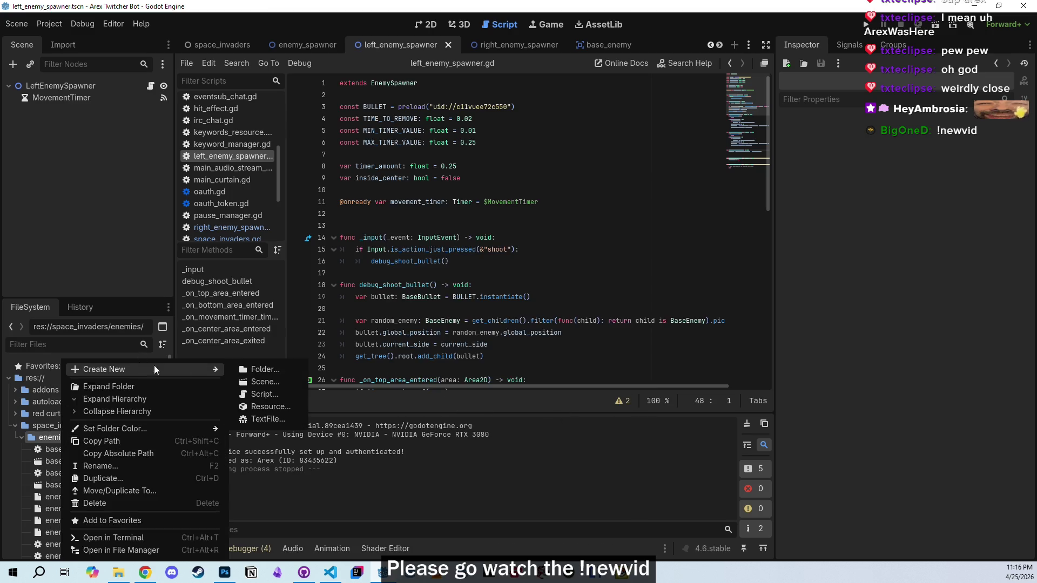
{"action": "left_click", "coordinate": [283, 382]}
{"action": "left_click", "coordinate": [521, 215]}
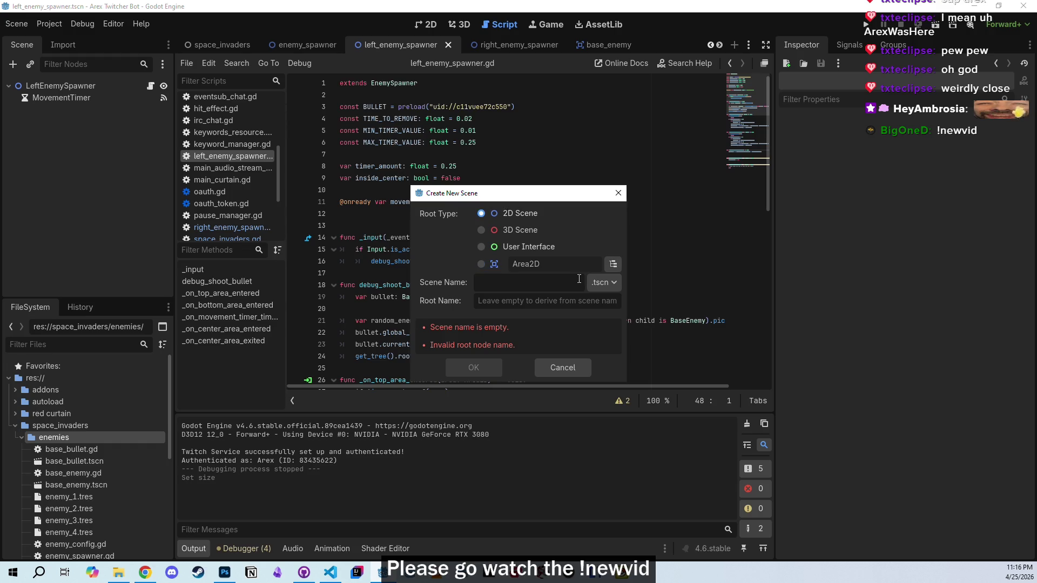
{"action": "left_click", "coordinate": [551, 280]}
{"action": "type", "text": "backup_enemy_"}
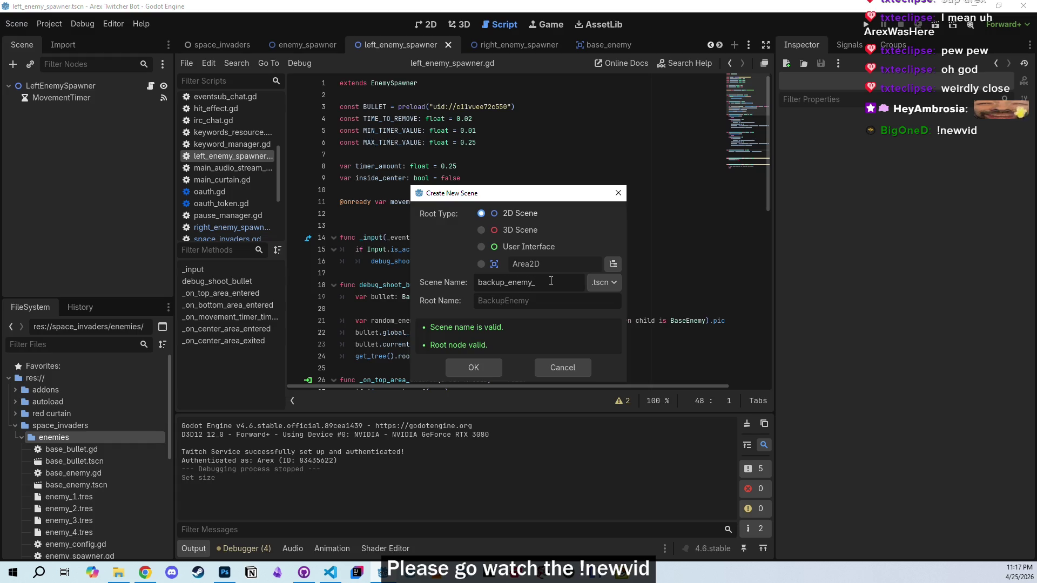
{"action": "type", "text": "spawner"}
{"action": "key", "text": "Return"}
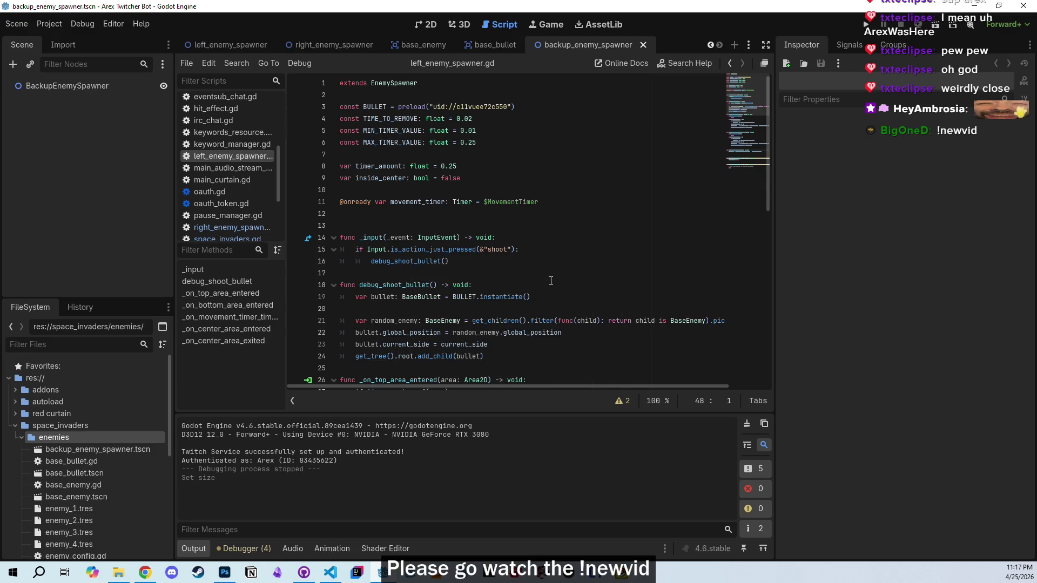
Attach a new empty backup_enemy_spawner.gd script to the BackupEnemySpawner root and save the scene
{"action": "left_click", "coordinate": [78, 86]}
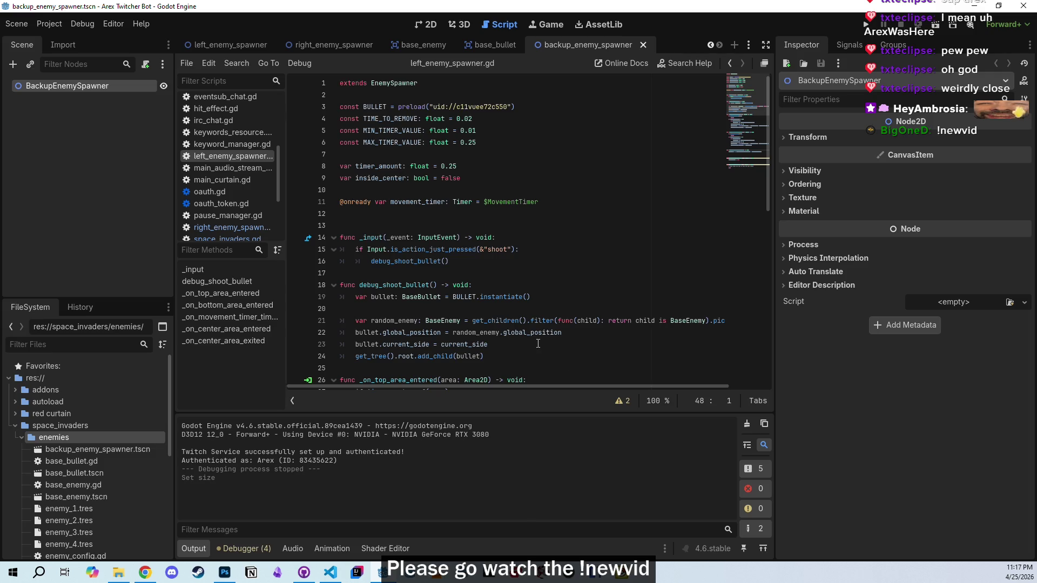
{"action": "scroll", "coordinate": [93, 469], "scroll_direction": "down", "scroll_amount": 1}
{"action": "left_click", "coordinate": [97, 428]}
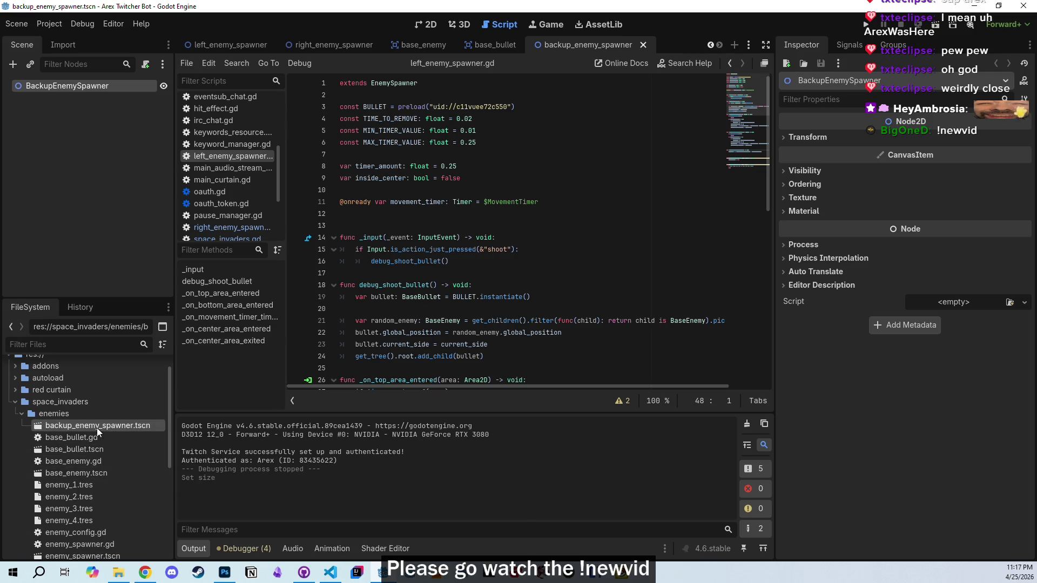
{"action": "left_click", "coordinate": [145, 64]}
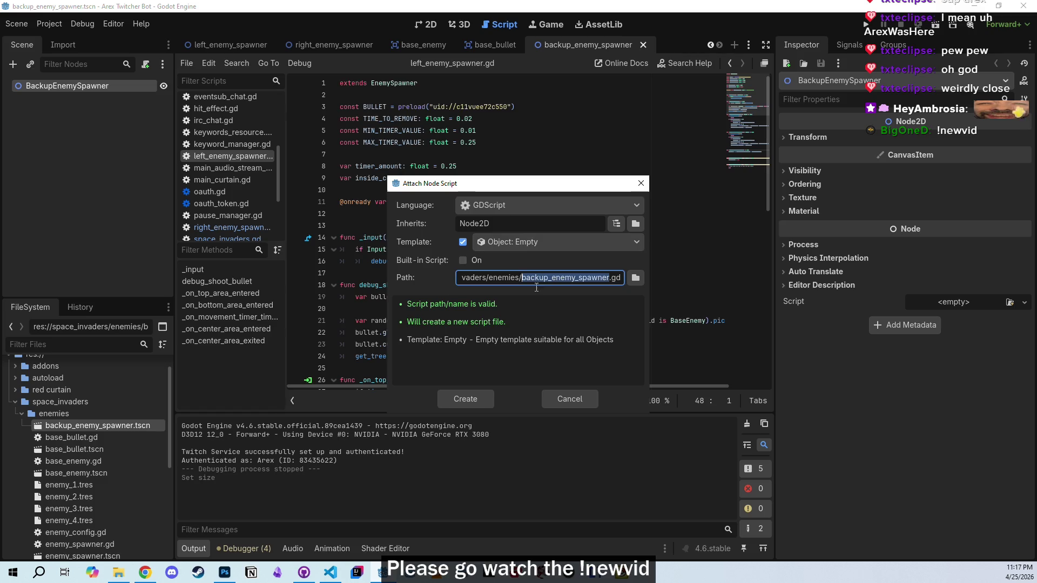
{"action": "left_click", "coordinate": [472, 401]}
{"action": "key", "text": "ctrl+s"}
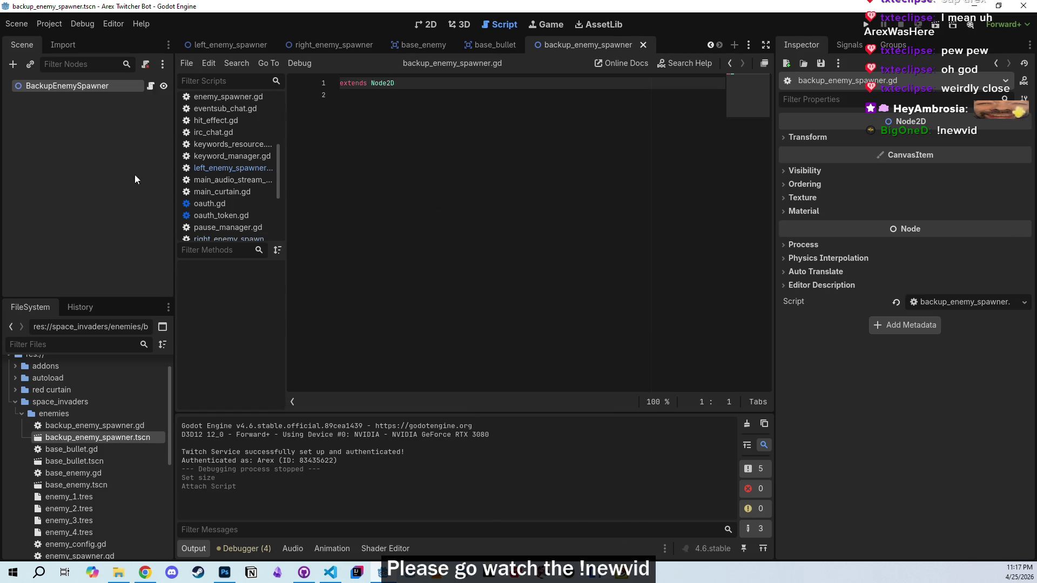
{"action": "left_click", "coordinate": [331, 572]}
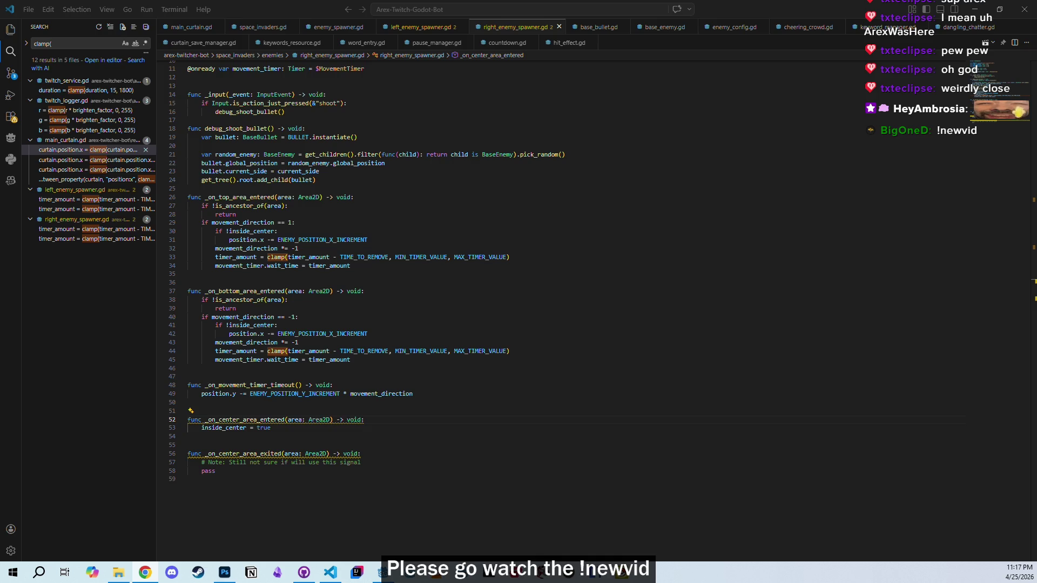
Create a backup_enemy scene in the enemies folder with an Area2D root and a Sprite2D child
{"action": "left_click", "coordinate": [330, 572]}
{"action": "left_click", "coordinate": [36, 414]}
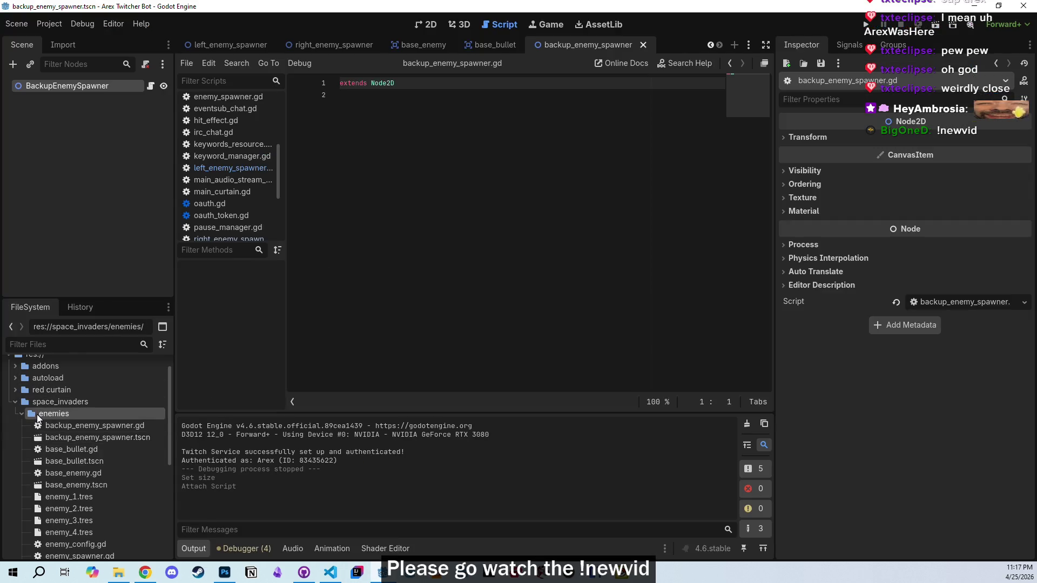
{"action": "right_click", "coordinate": [37, 413]}
{"action": "mouse_move", "coordinate": [167, 376]}
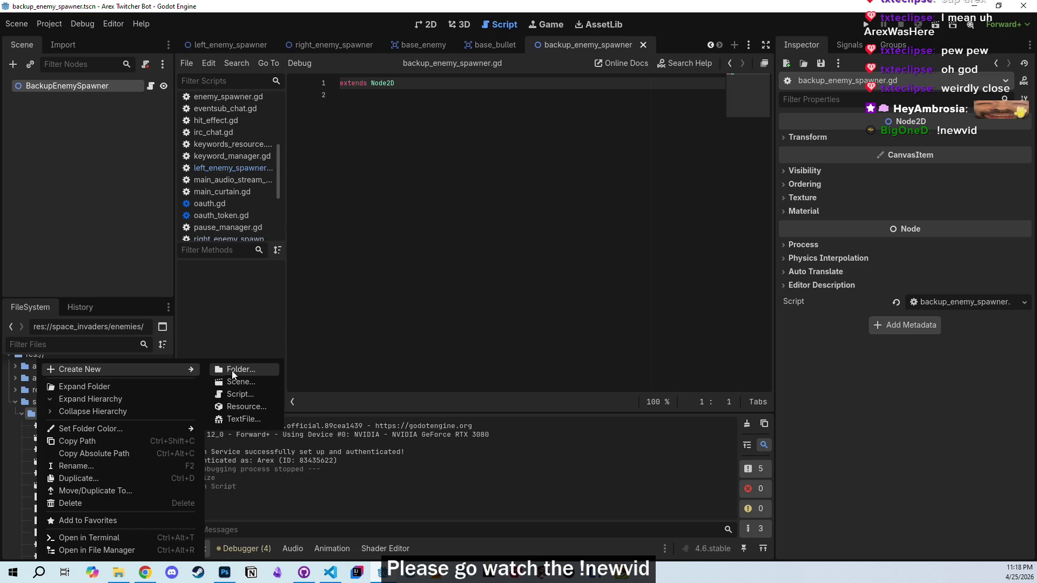
{"action": "left_click", "coordinate": [240, 382]}
{"action": "type", "text": "backup_enemy"}
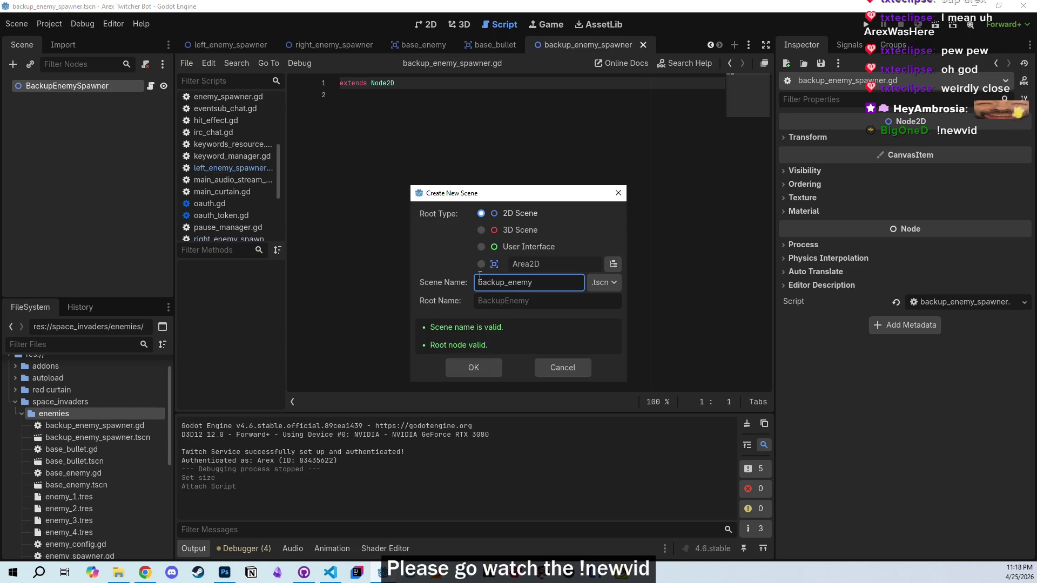
{"action": "left_click", "coordinate": [482, 264]}
{"action": "left_click", "coordinate": [482, 368]}
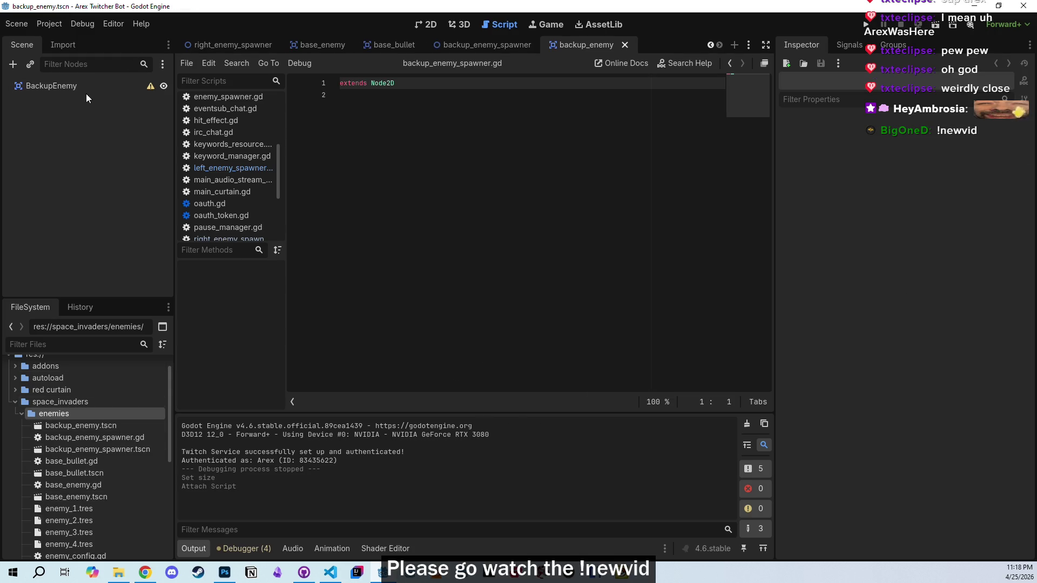
{"action": "right_click", "coordinate": [59, 84]}
{"action": "left_click", "coordinate": [115, 95]}
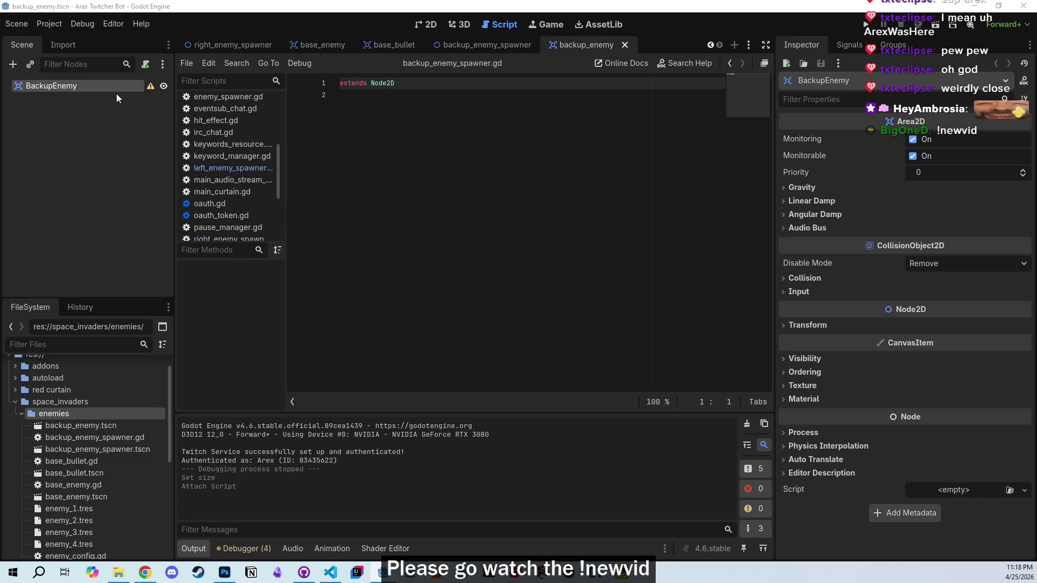
{"action": "key", "text": "Return"}
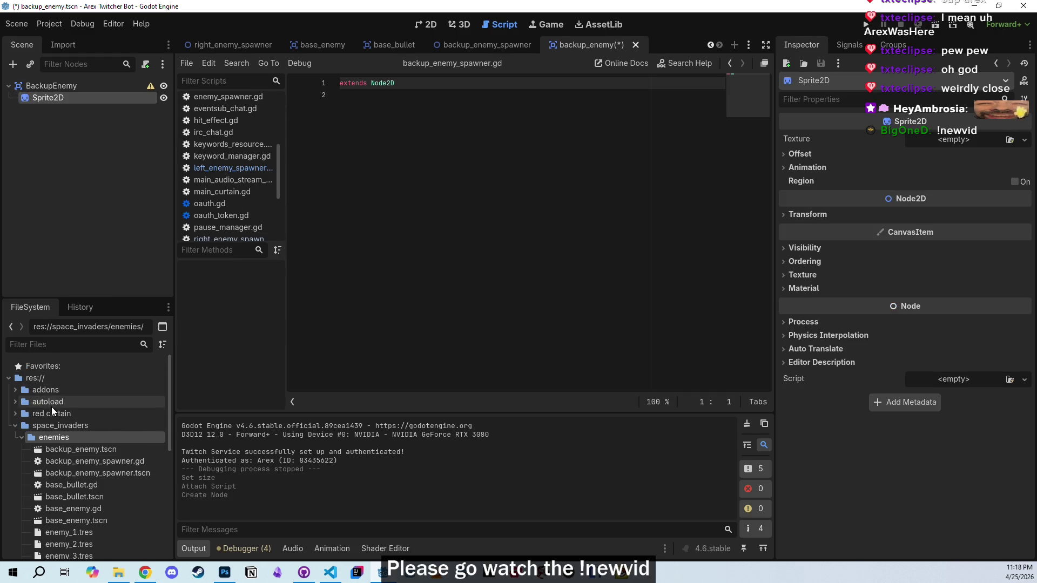
Use Invader3-1.png as the Sprite2D's texture
{"action": "left_click", "coordinate": [22, 414]}
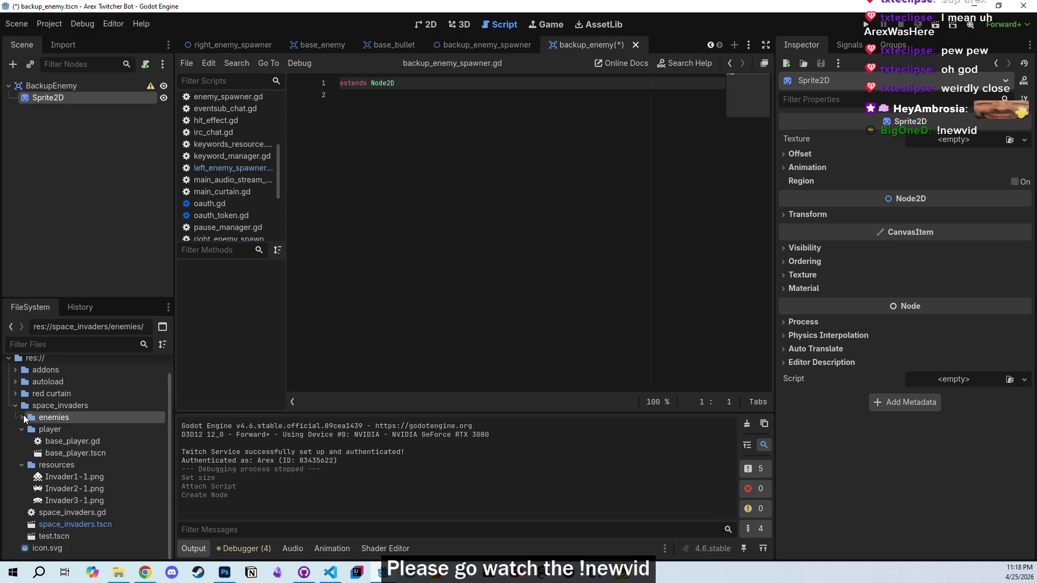
{"action": "left_click", "coordinate": [86, 503]}
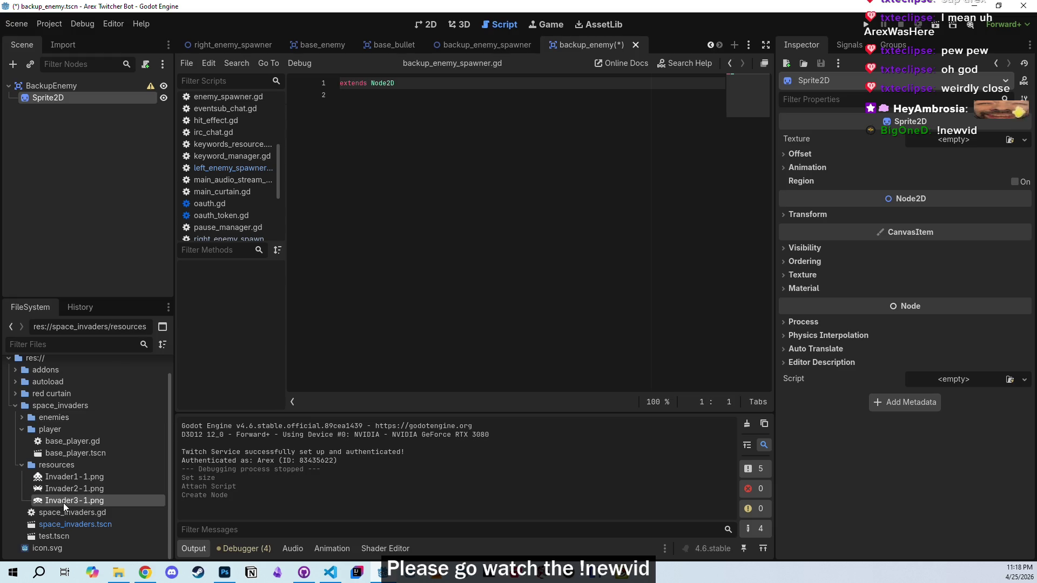
{"action": "mouse_move", "coordinate": [59, 503]}
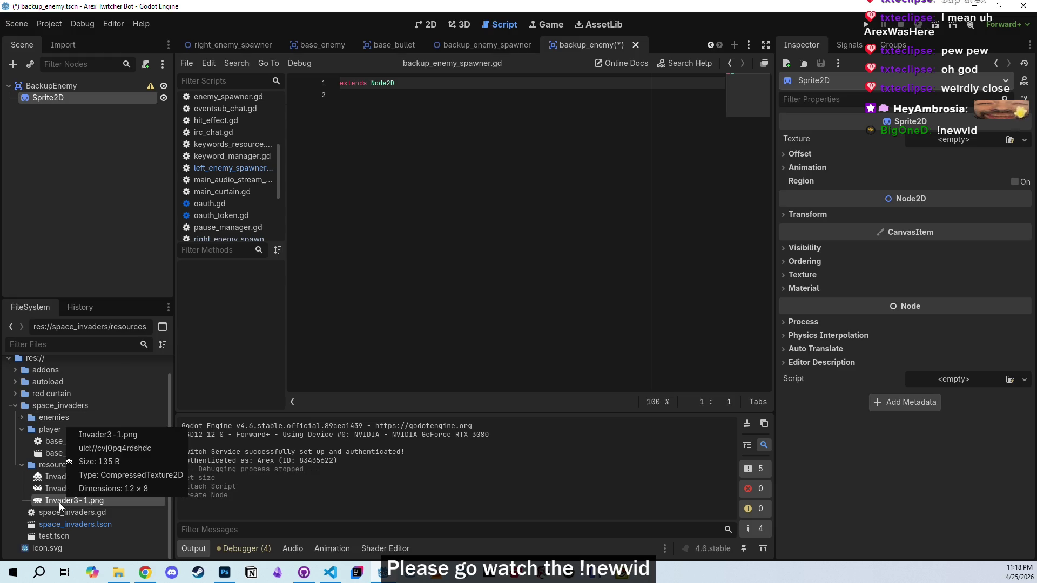
{"action": "mouse_move", "coordinate": [59, 503]}
{"action": "left_mouse_down"}
{"action": "mouse_move", "coordinate": [895, 218]}
{"action": "mouse_move", "coordinate": [946, 146]}
{"action": "left_mouse_up"}
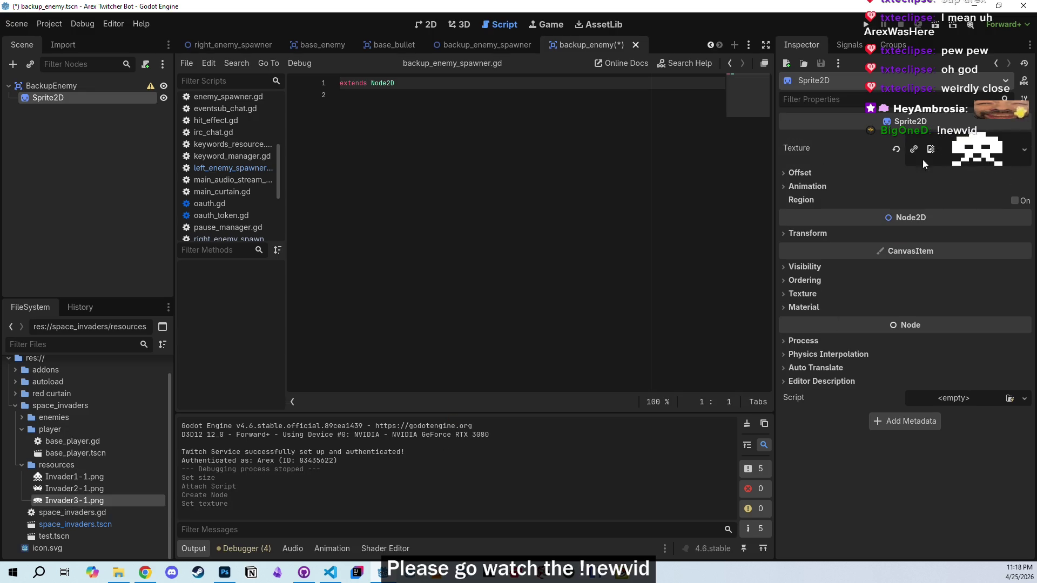
Tint the sprite red (ff0000) through its Modulate colour
{"action": "left_click", "coordinate": [810, 267]}
{"action": "left_click", "coordinate": [954, 296]}
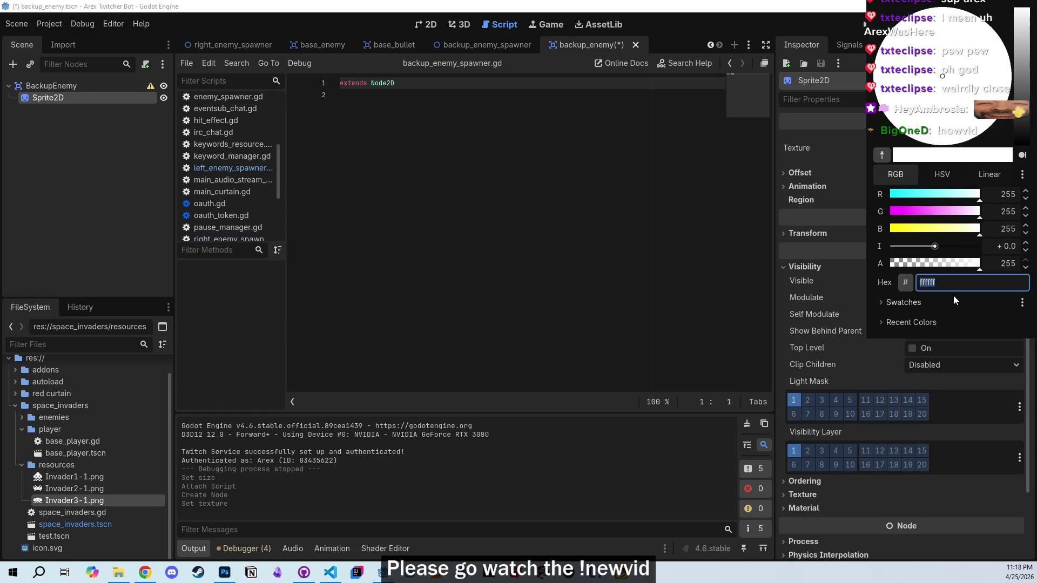
{"action": "left_click_drag", "start_coordinate": [957, 216], "coordinate": [838, 240]}
{"action": "left_click", "coordinate": [832, 245]}
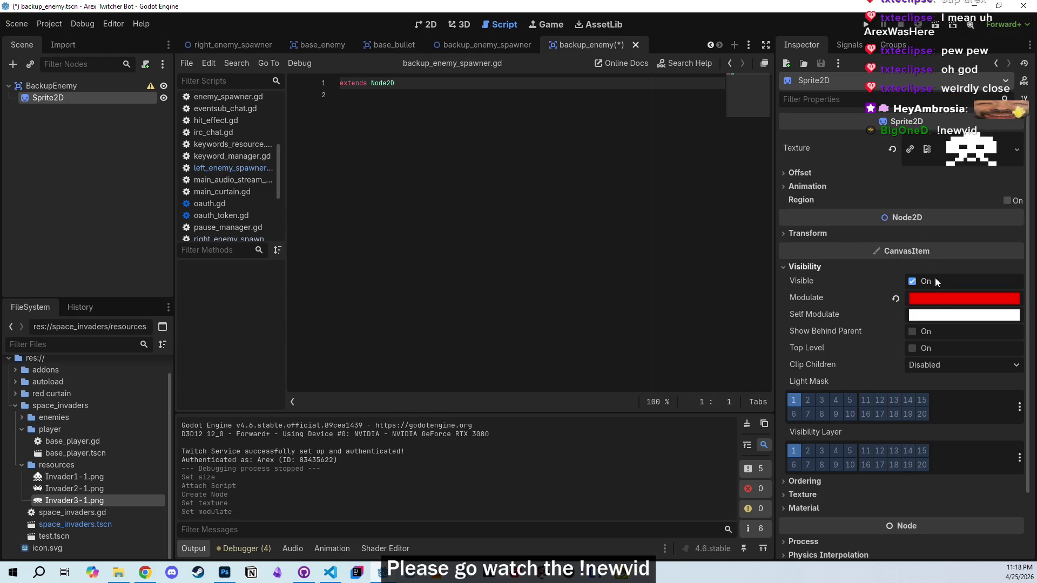
Frame the sprite in the 2D view and save the BackupEnemy scene
{"action": "left_click", "coordinate": [426, 24]}
{"action": "key", "text": "f"}
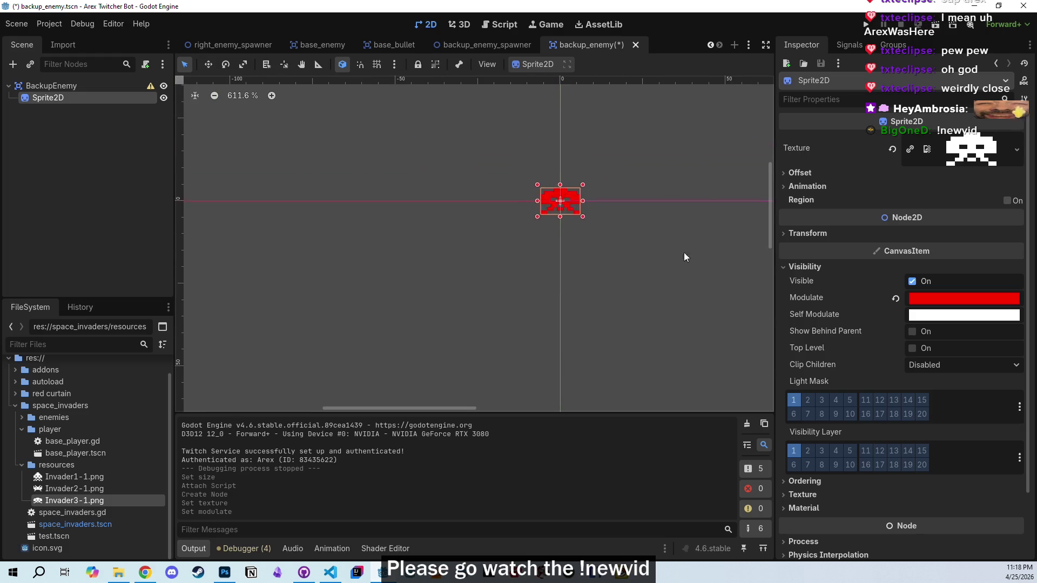
{"action": "left_click", "coordinate": [595, 222]}
{"action": "left_click", "coordinate": [542, 196]}
{"action": "left_click", "coordinate": [701, 249]}
{"action": "key", "text": "ctrl+s"}
{"action": "scroll", "coordinate": [550, 245], "scroll_direction": "up", "scroll_amount": 4}
Stretch the Sprite2D horizontally to a (2.5, 1.0) scale
{"action": "left_click", "coordinate": [48, 98]}
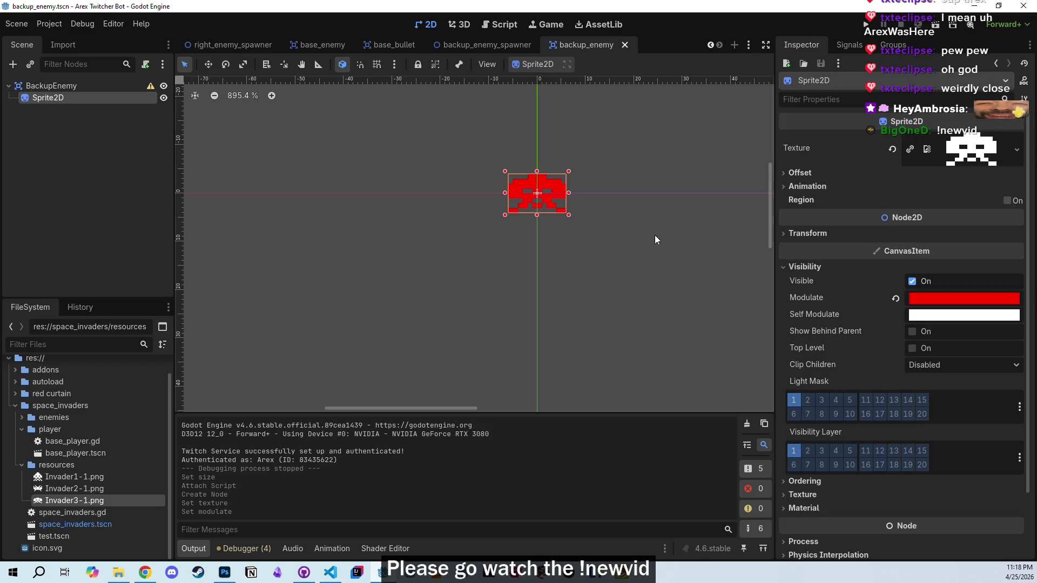
{"action": "left_click_drag", "start_coordinate": [564, 193], "coordinate": [627, 193]}
{"action": "key", "text": "ctrl+z"}
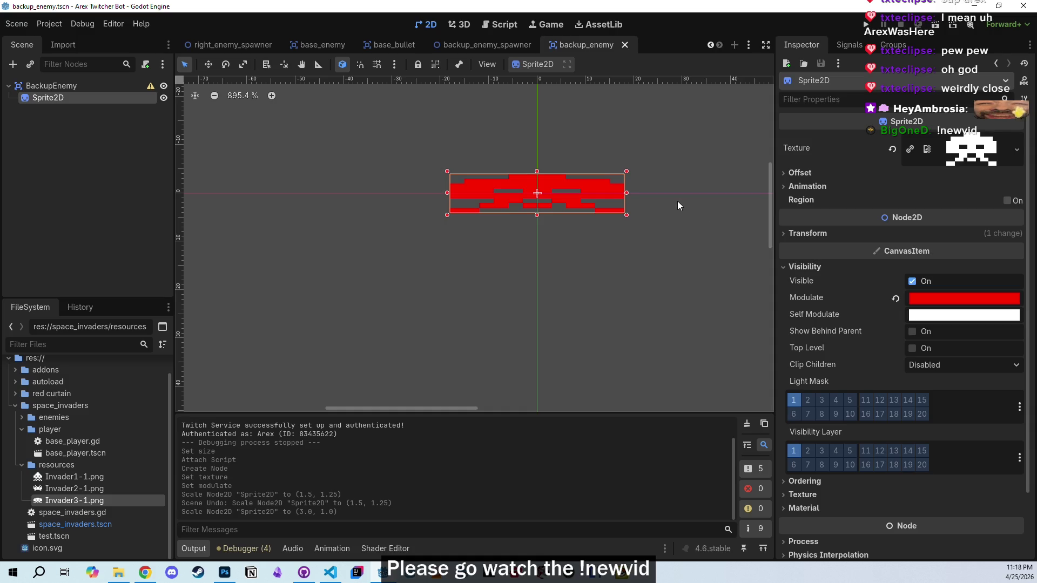
{"action": "left_click_drag", "start_coordinate": [626, 193], "coordinate": [612, 194]}
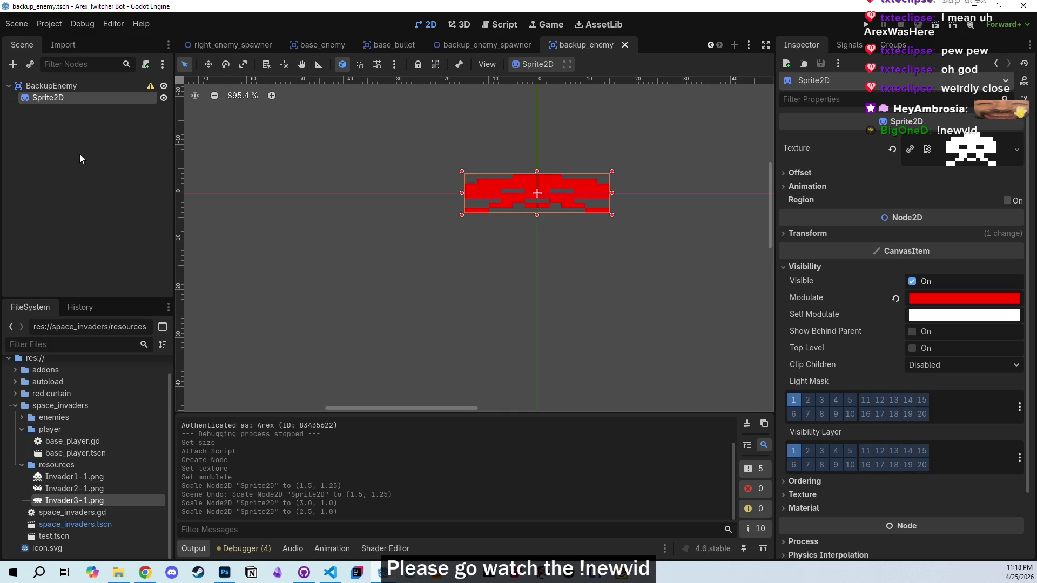
{"action": "right_click", "coordinate": [56, 85]}
{"action": "key", "text": "Escape"}
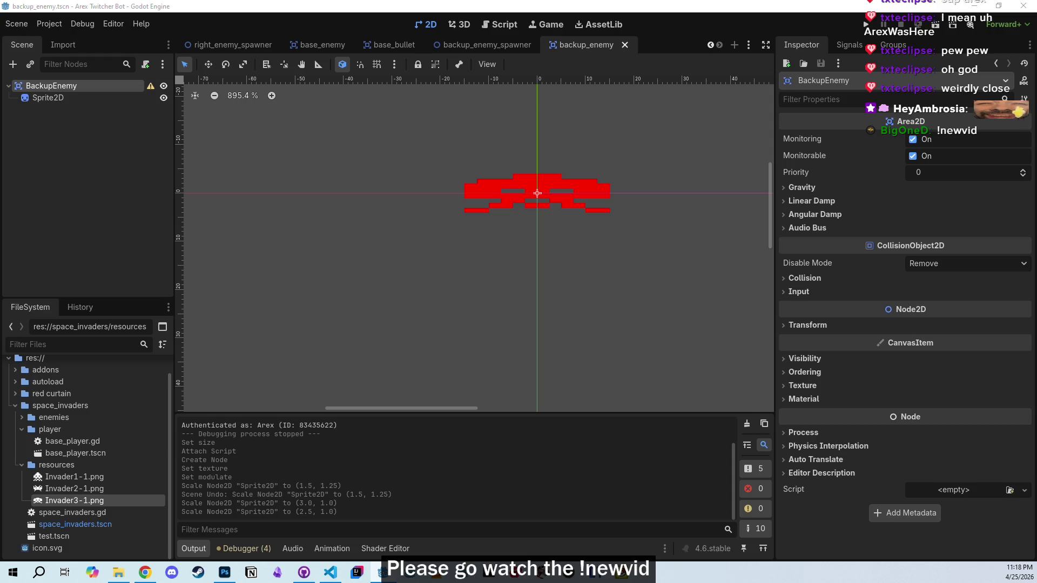
Add a CollisionShape2D with a RectangleShape2D sized to fit the sprite, and save
{"action": "key", "text": "Return"}
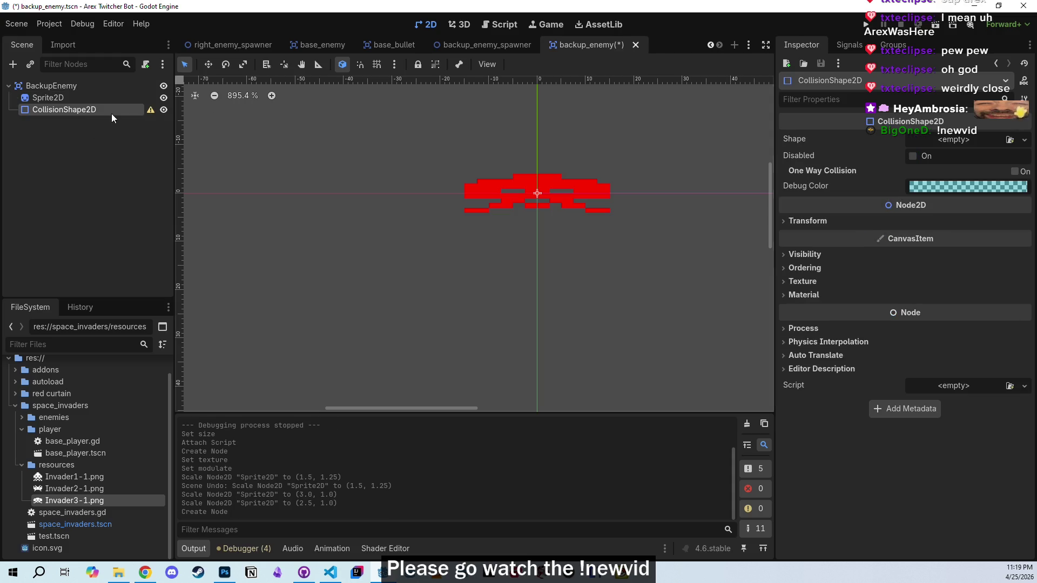
{"action": "left_click", "coordinate": [962, 141]}
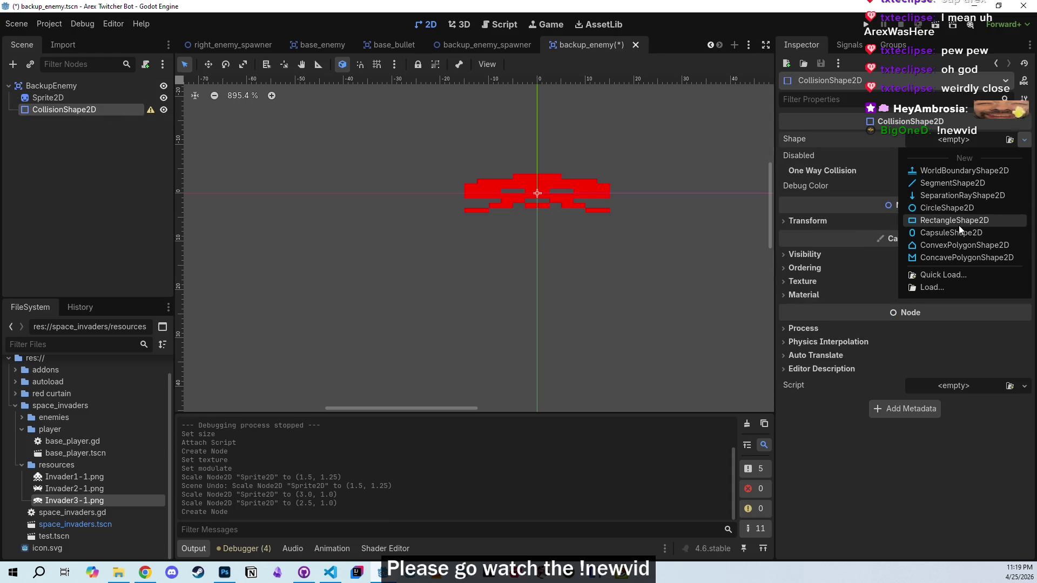
{"action": "left_click", "coordinate": [959, 222]}
{"action": "mouse_move", "coordinate": [544, 244]}
{"action": "left_mouse_down"}
{"action": "mouse_move", "coordinate": [540, 208]}
{"action": "mouse_move", "coordinate": [605, 195]}
{"action": "left_mouse_up"}
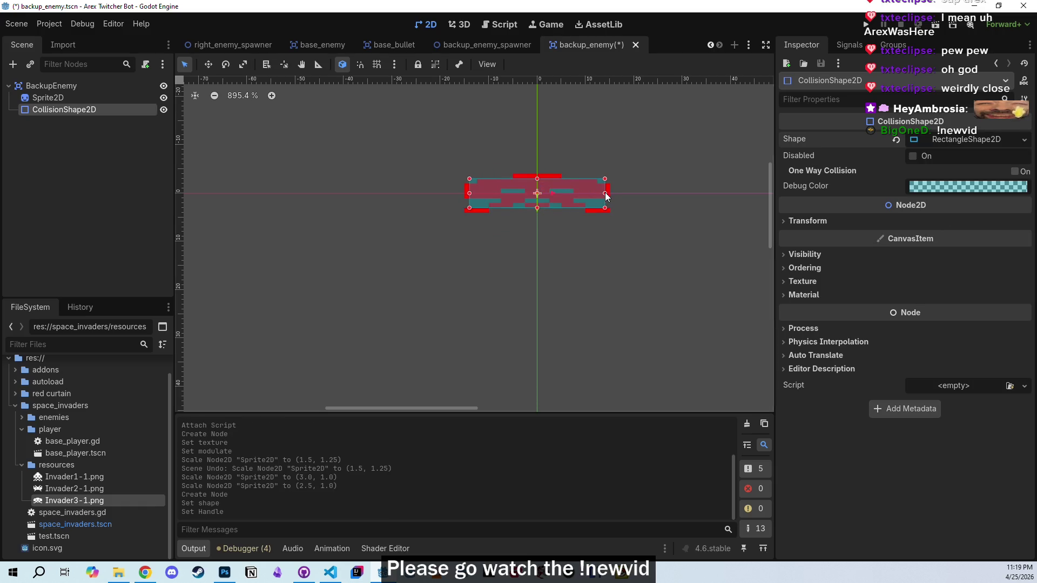
{"action": "key", "text": "ctrl+s"}
{"action": "left_click", "coordinate": [673, 228]}
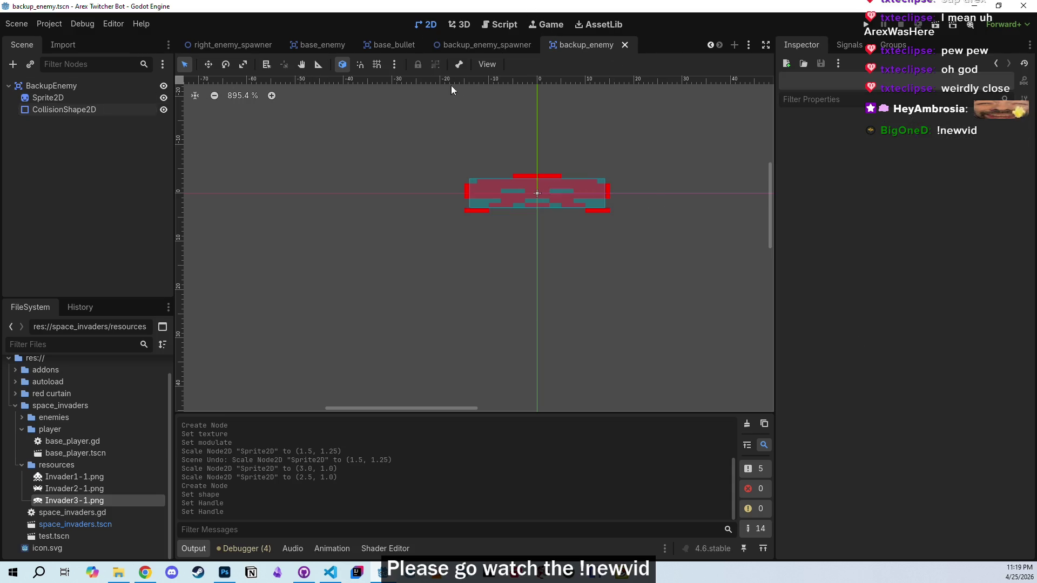
Attach a new backup_enemy.gd script to the BackupEnemy root
{"action": "left_click", "coordinate": [125, 86]}
{"action": "left_click", "coordinate": [145, 64]}
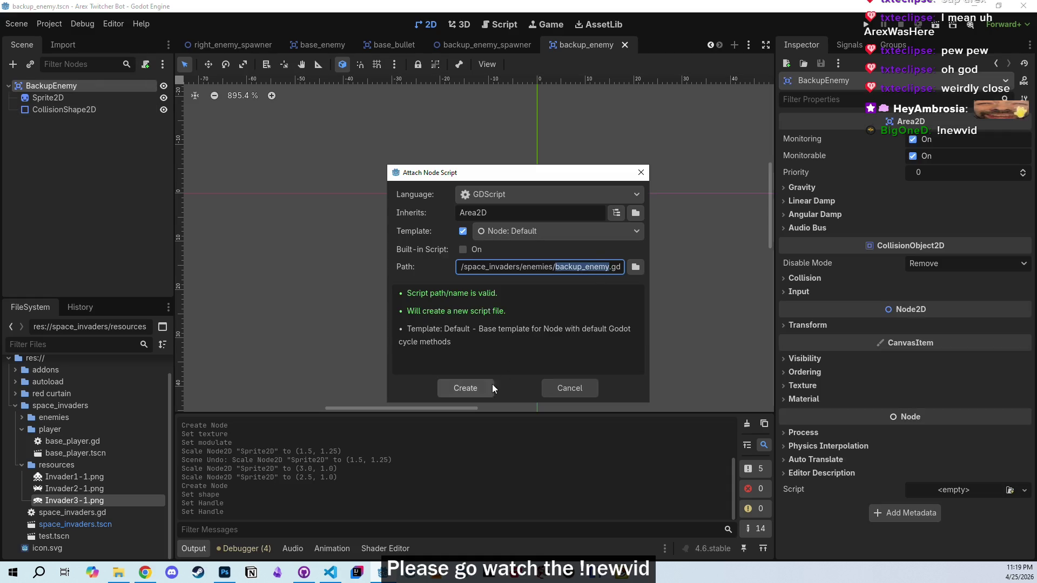
{"action": "left_click", "coordinate": [465, 388]}
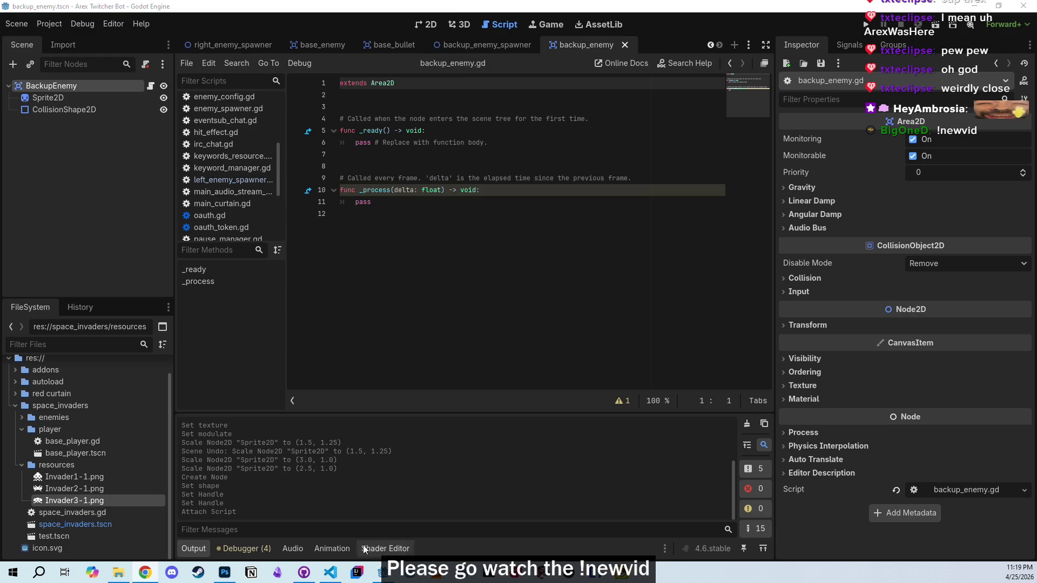
{"action": "left_click", "coordinate": [330, 573]}
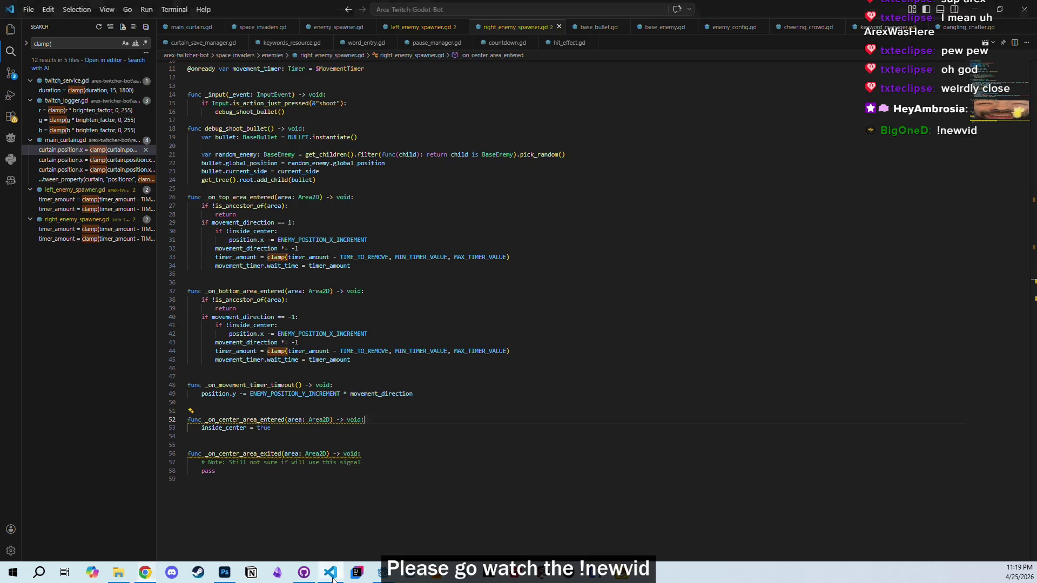
Open backup_enemy.gd and backup_enemy_spawner.gd, checking right_enemy_spawner.gd for reference
{"action": "left_click", "coordinate": [483, 13]}
{"action": "type", "text": "backup"}
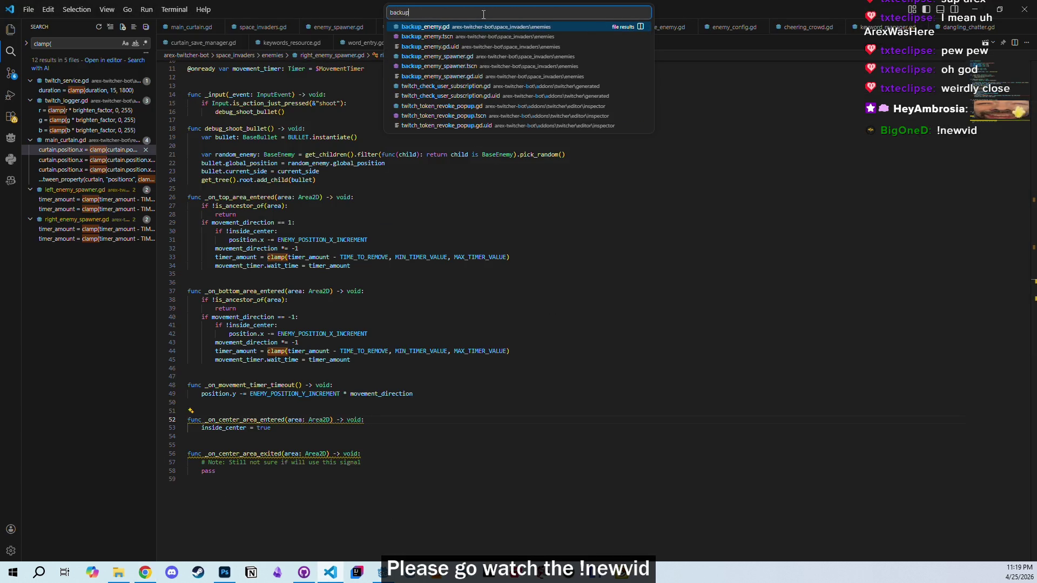
{"action": "key", "text": "Return"}
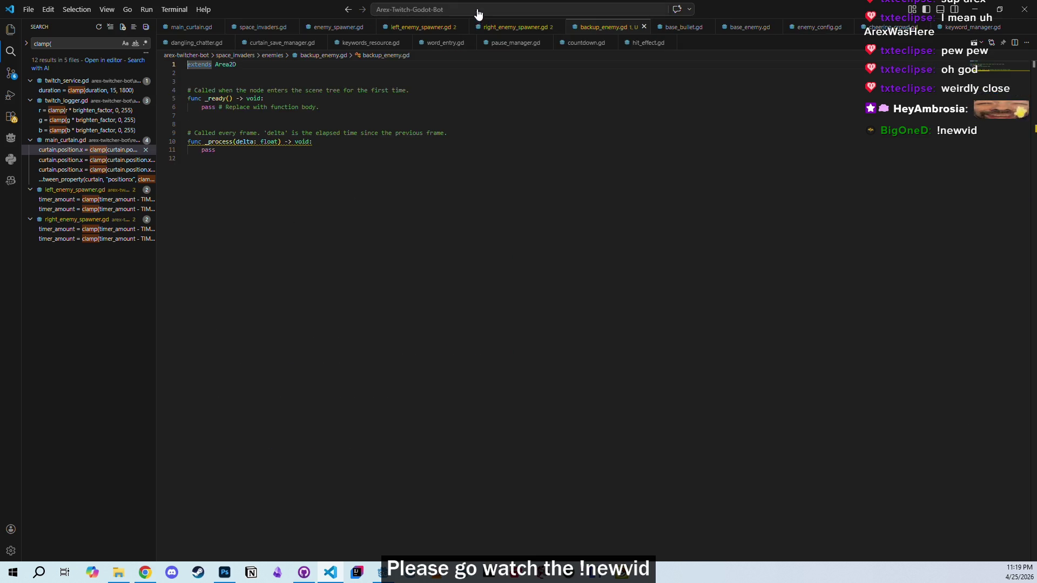
{"action": "left_click", "coordinate": [477, 11]}
{"action": "type", "text": "backup"}
{"action": "key", "text": "Down"}
{"action": "key", "text": "Down"}
{"action": "key", "text": "Down"}
{"action": "key", "text": "Return"}
{"action": "left_click_drag", "start_coordinate": [730, 27], "coordinate": [567, 25]}
{"action": "left_click", "coordinate": [536, 136]}
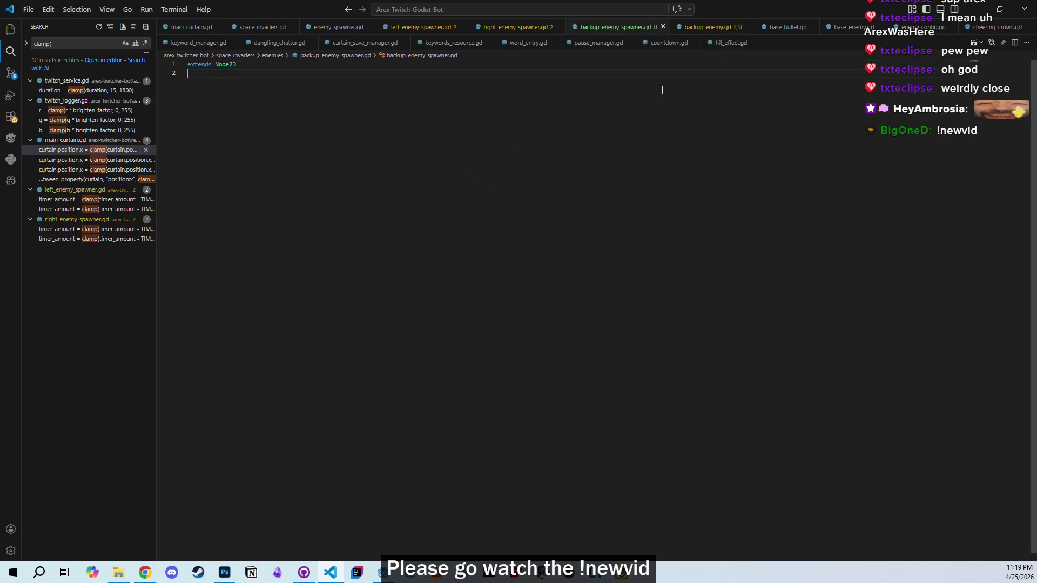
{"action": "left_click", "coordinate": [708, 28]}
{"action": "left_click", "coordinate": [605, 29]}
{"action": "left_click", "coordinate": [505, 27]}
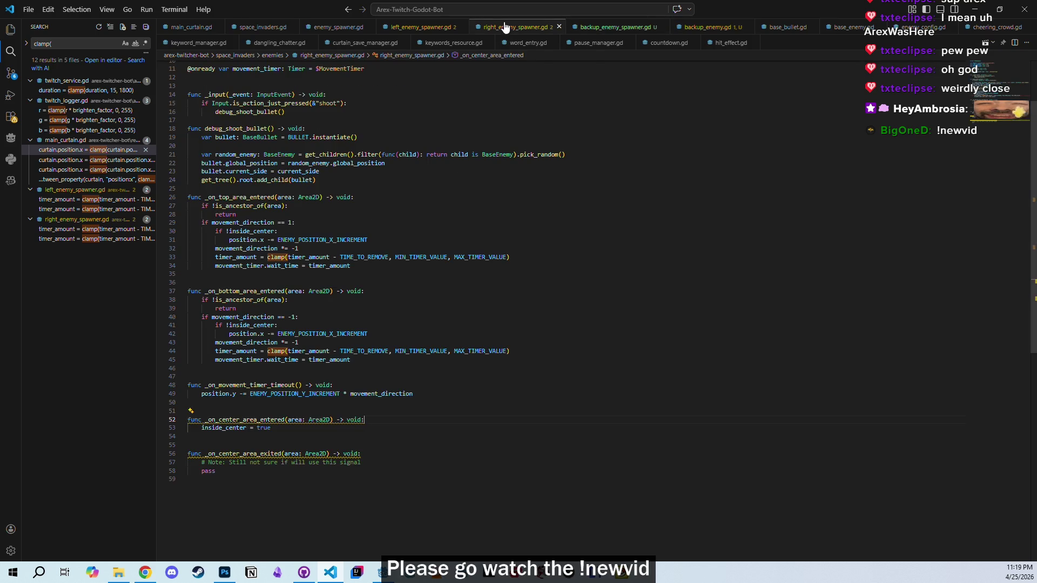
{"action": "left_click", "coordinate": [616, 23]}
Add a class_name BackupEnemySpawner line above extends Node2D in backup_enemy_spawner.gd
{"action": "key", "text": "Up"}
{"action": "key", "text": "Return"}
{"action": "key", "text": "Up"}
{"action": "type", "text": "c"}
{"action": "key", "text": "Escape"}
{"action": "type", "text": "lass_name "}
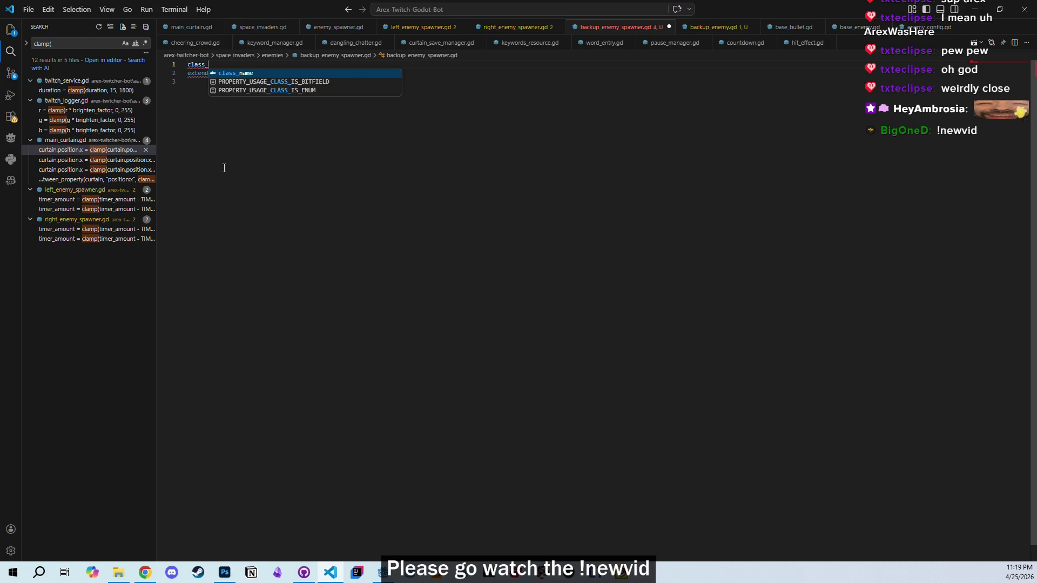
{"action": "type", "text": "BackupEnemySpawner"}
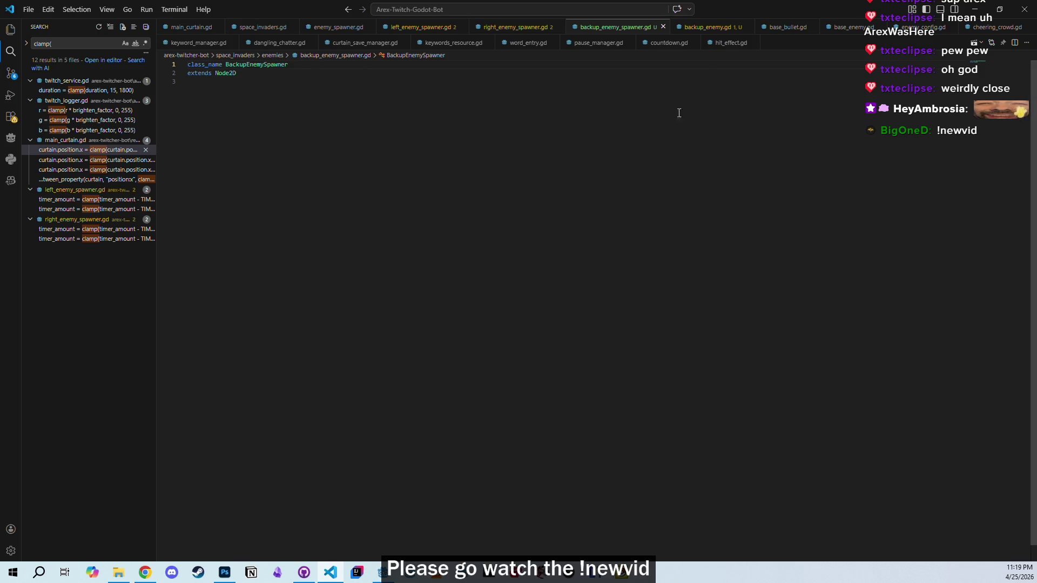
Add class_name BackupEnemy above extends Area2D in backup_enemy.gd
{"action": "left_click", "coordinate": [710, 34]}
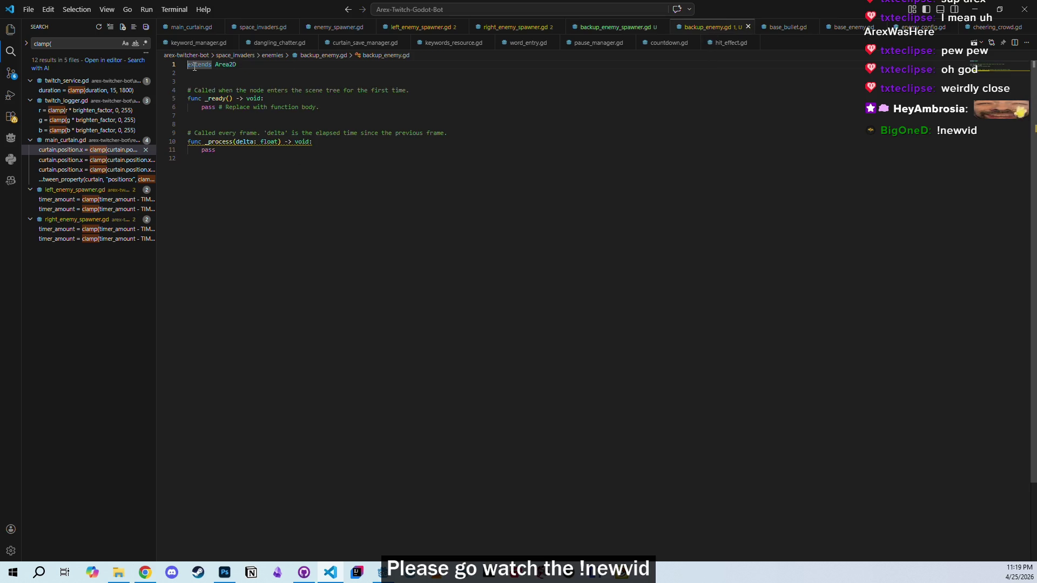
{"action": "key", "text": "Return"}
{"action": "key", "text": "Up"}
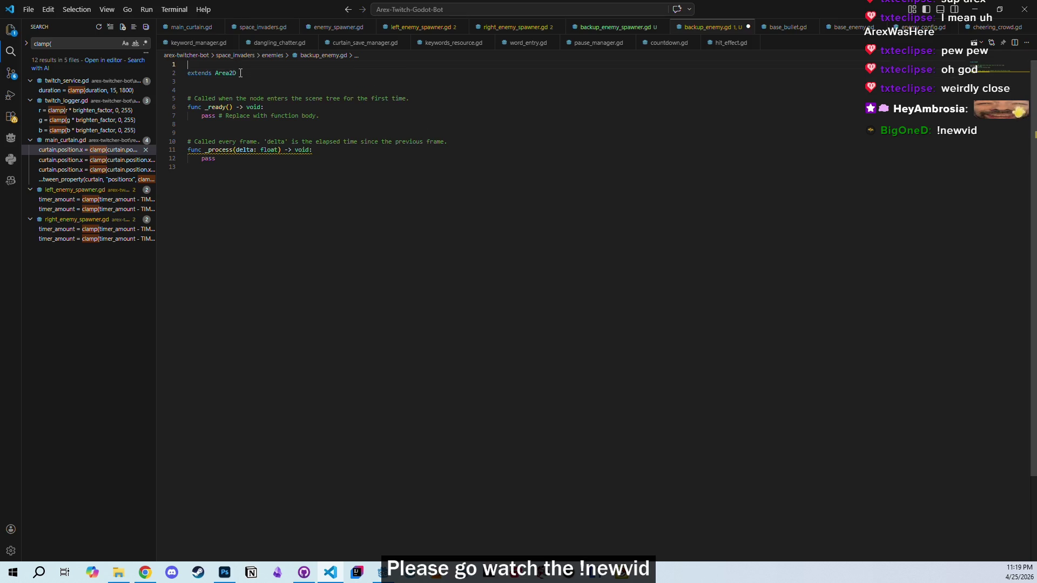
{"action": "type", "text": "clas_n"}
{"action": "key", "text": "Tab"}
{"action": "type", "text": "BackupEnemy"}
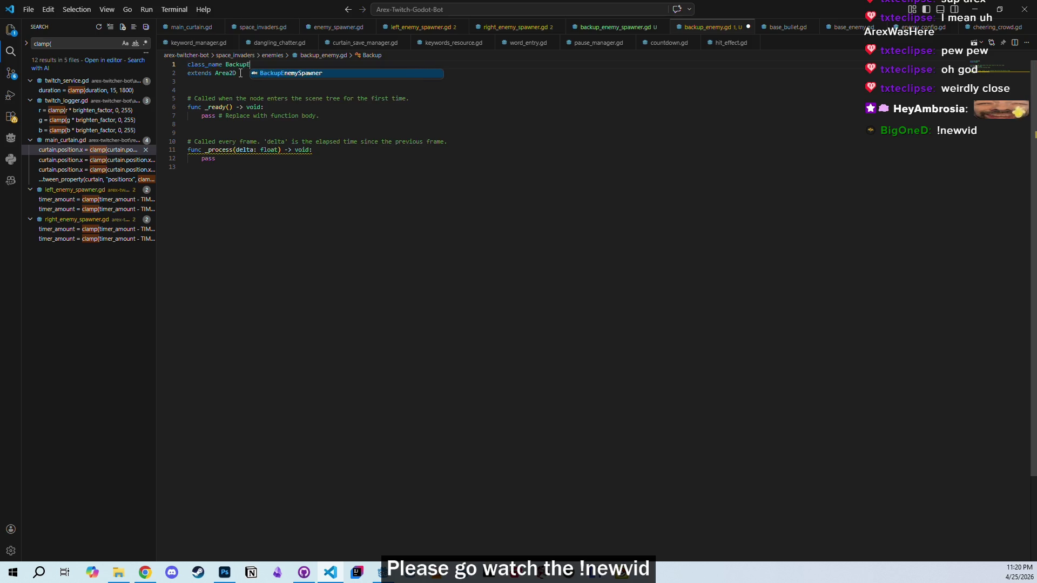
{"action": "left_click", "coordinate": [325, 94]}
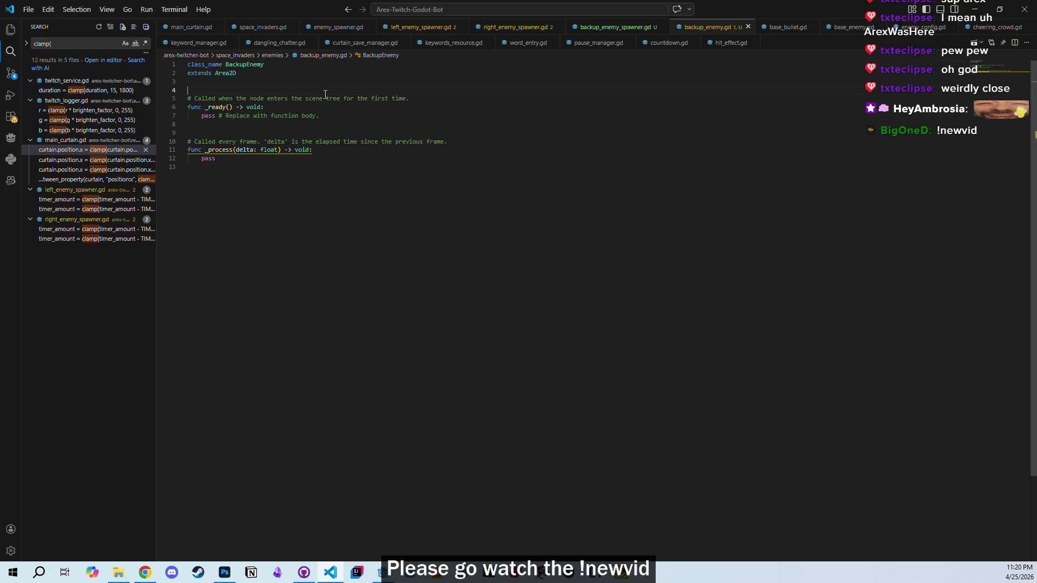
{"action": "left_click", "coordinate": [402, 579]}
{"action": "left_click", "coordinate": [49, 23]}
{"action": "left_click", "coordinate": [49, 23]}
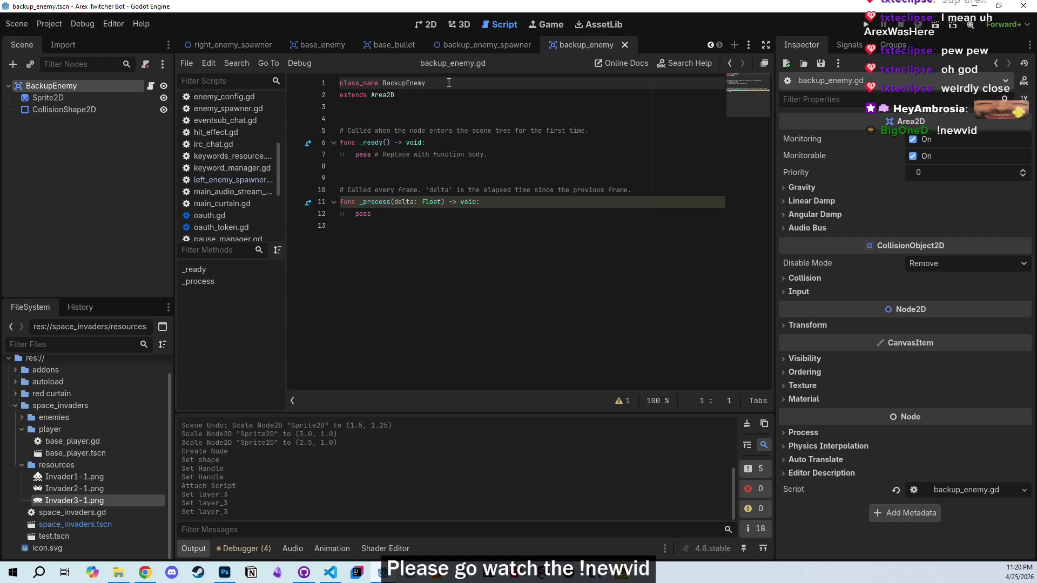
Put BackupEnemy on collision layer 3 with mask layers 4, 6 and 7, and save
{"action": "left_click", "coordinate": [429, 24]}
{"action": "left_click", "coordinate": [46, 85]}
{"action": "left_click", "coordinate": [805, 278]}
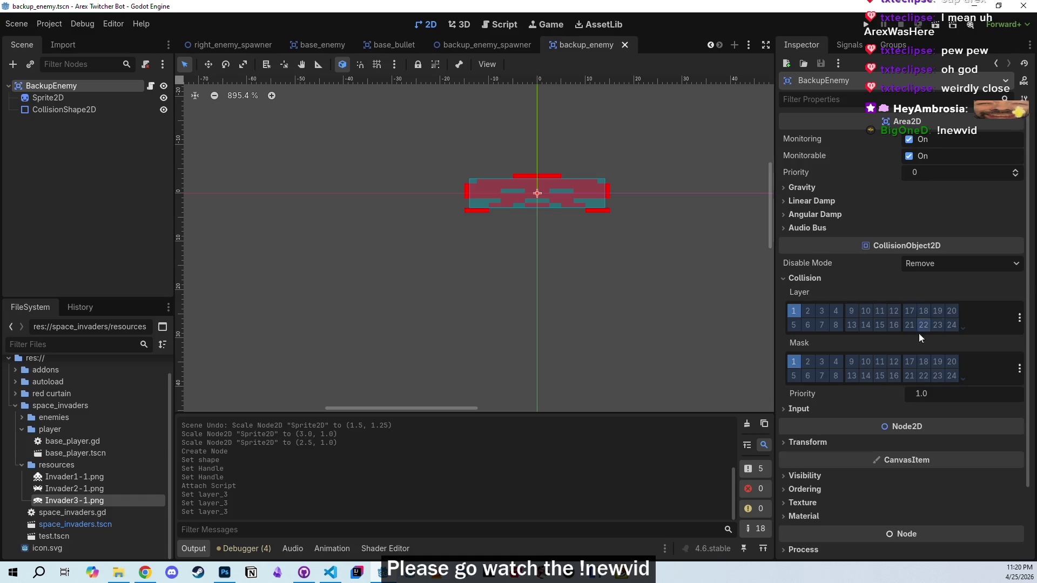
{"action": "left_click", "coordinate": [798, 309]}
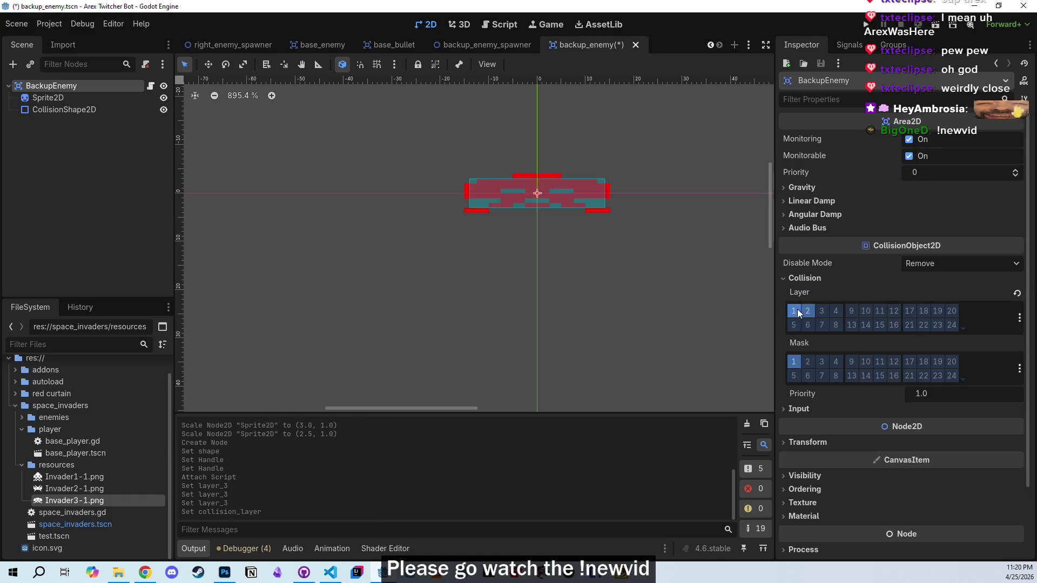
{"action": "left_click", "coordinate": [824, 310]}
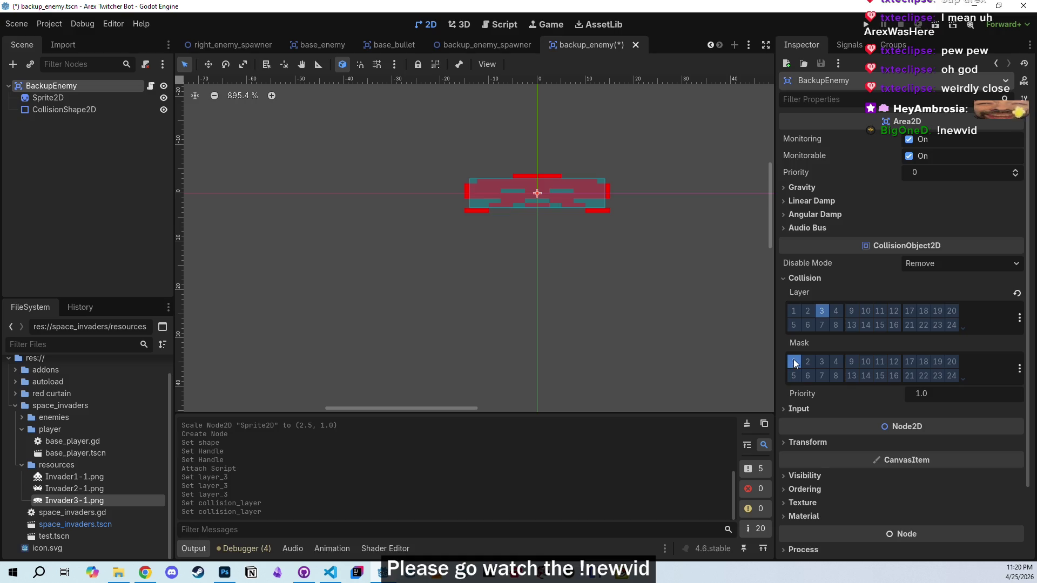
{"action": "left_click", "coordinate": [794, 362]}
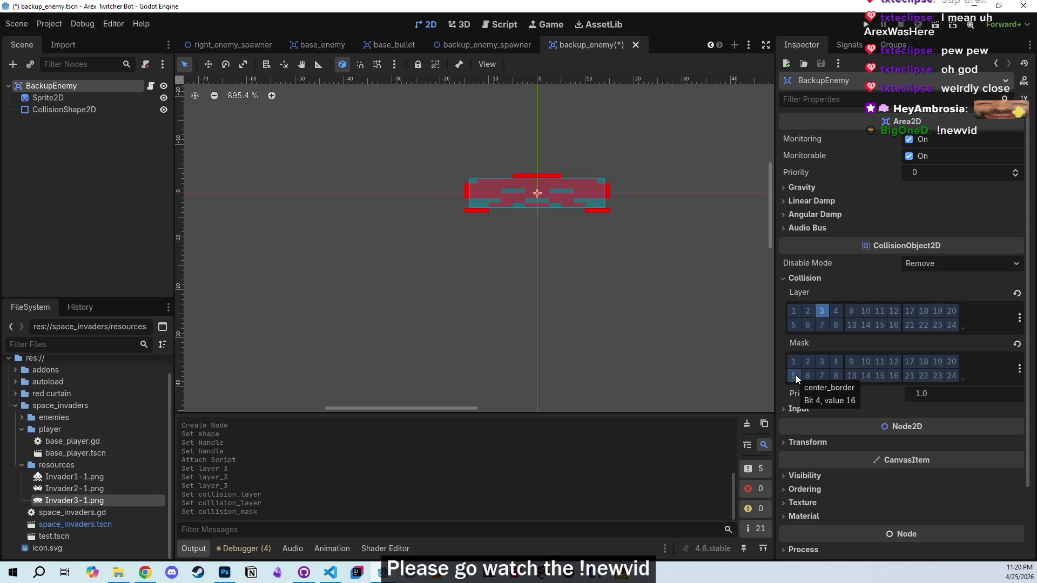
{"action": "left_click", "coordinate": [837, 361]}
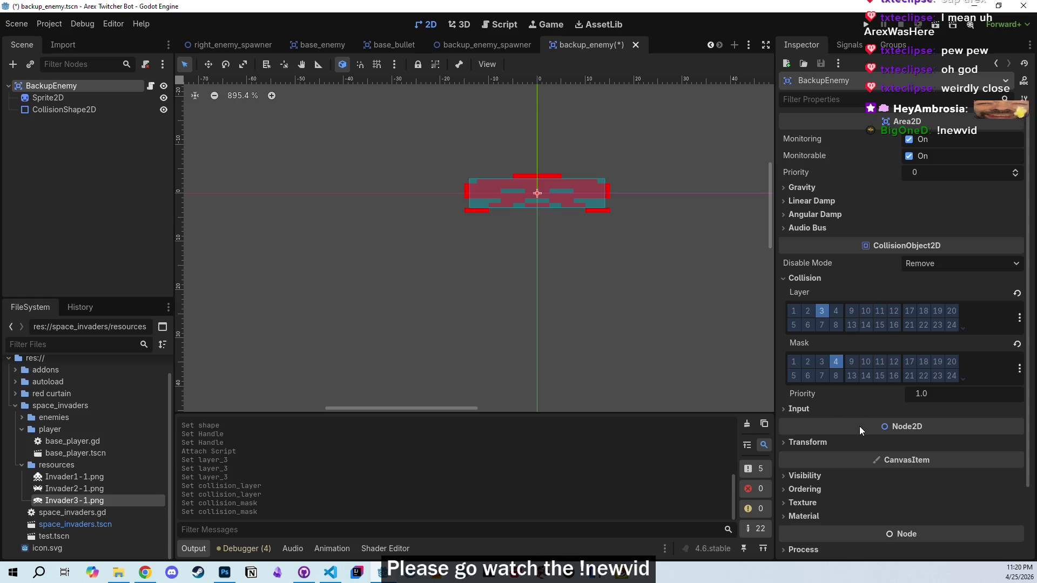
{"action": "left_click", "coordinate": [808, 376]}
{"action": "key", "text": "ctrl+s"}
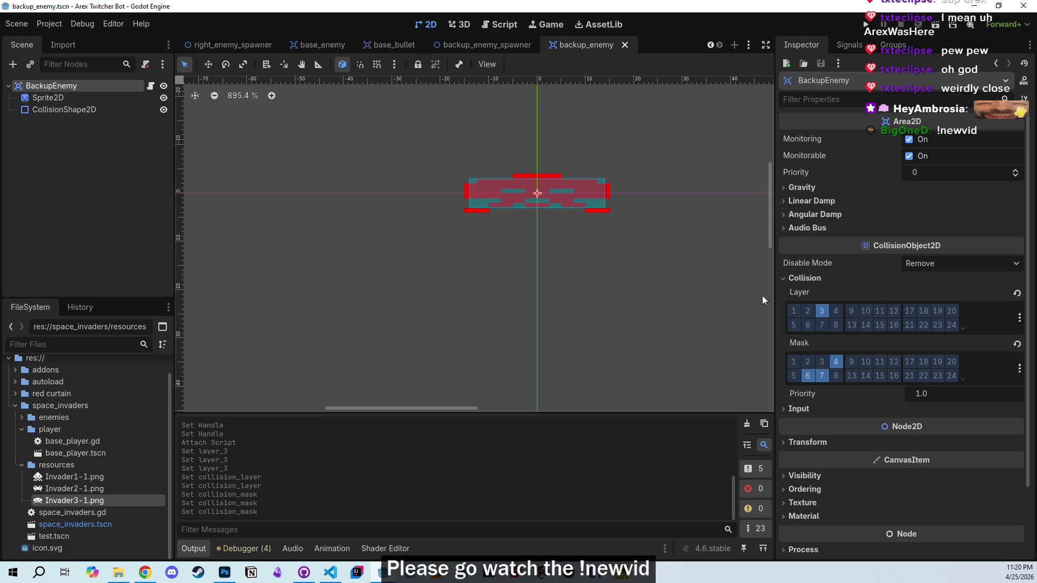
Set BackupEnemy's transform scale to 4 and save the scene
{"action": "scroll", "coordinate": [903, 325], "scroll_direction": "down", "scroll_amount": 3}
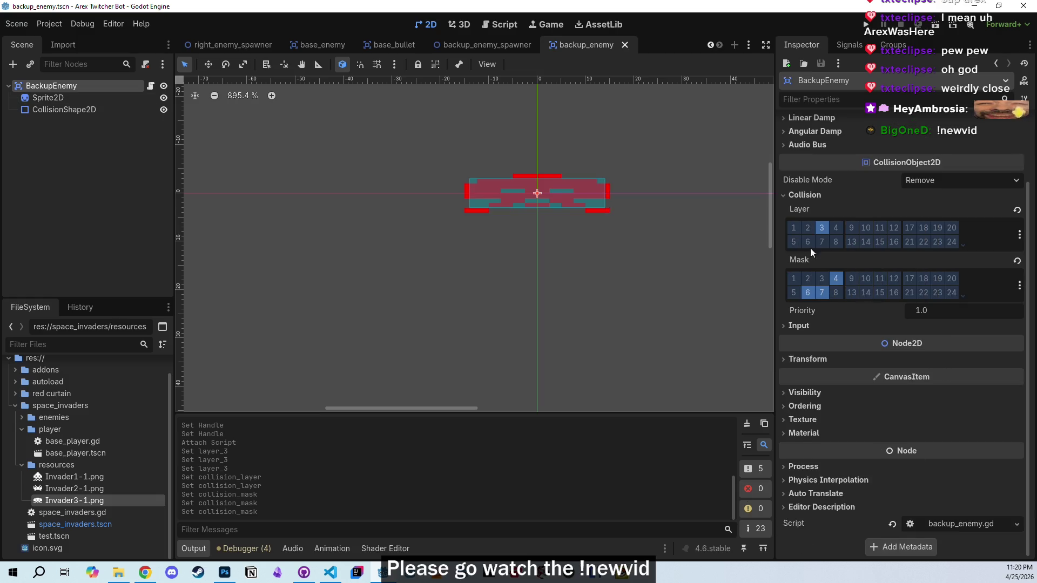
{"action": "left_click", "coordinate": [820, 366]}
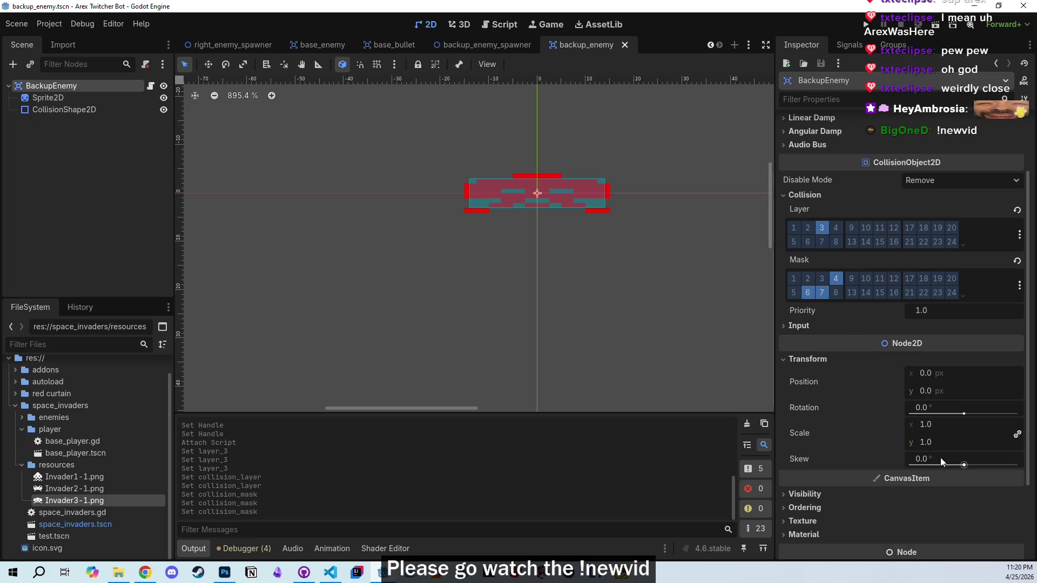
{"action": "left_click", "coordinate": [937, 424]}
{"action": "type", "text": "4"}
{"action": "key", "text": "Return"}
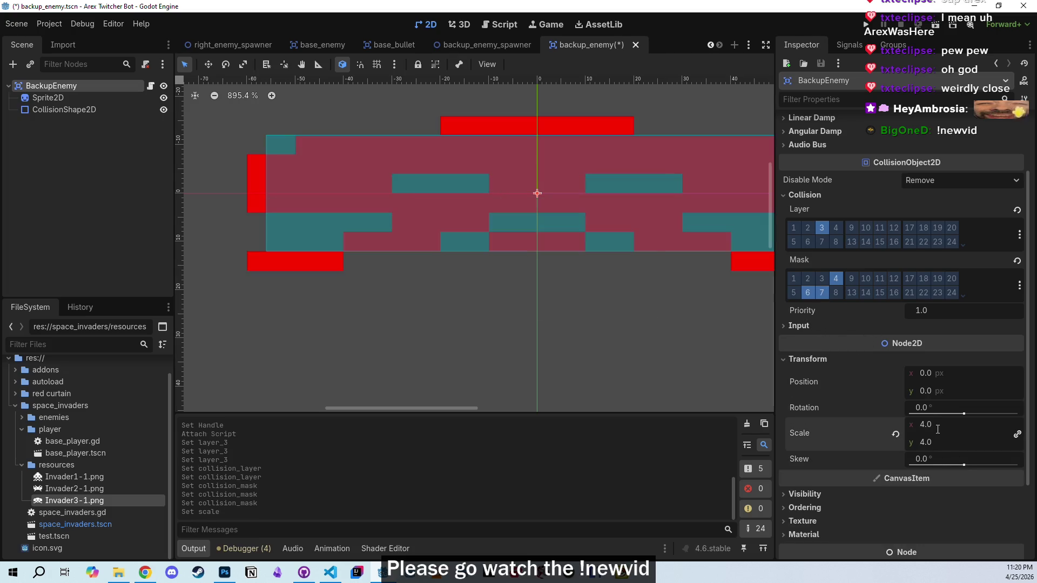
{"action": "key", "text": "ctrl+s"}
{"action": "scroll", "coordinate": [593, 285], "scroll_direction": "down", "scroll_amount": 8}
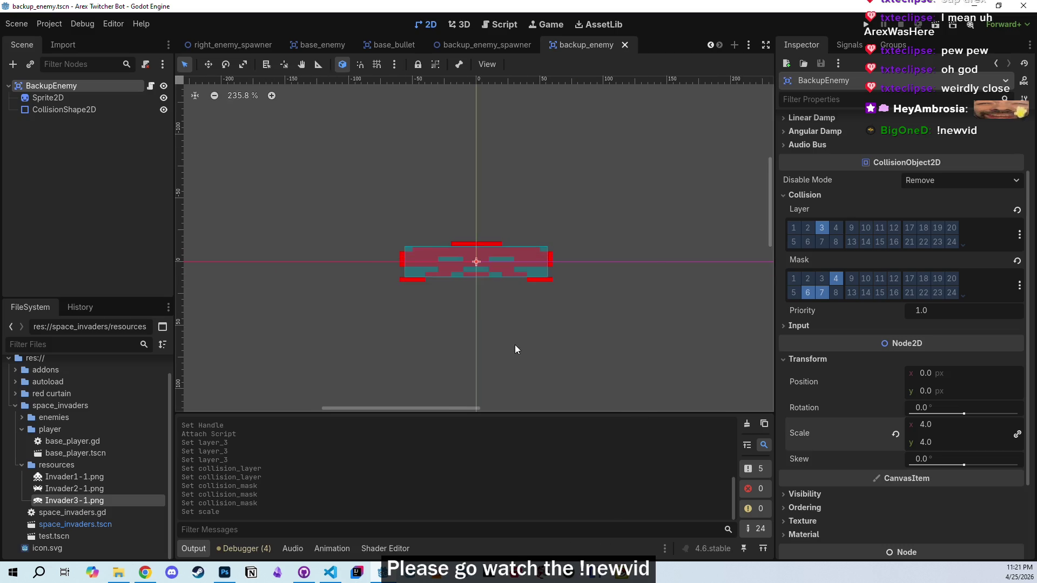
{"action": "left_click", "coordinate": [517, 345]}
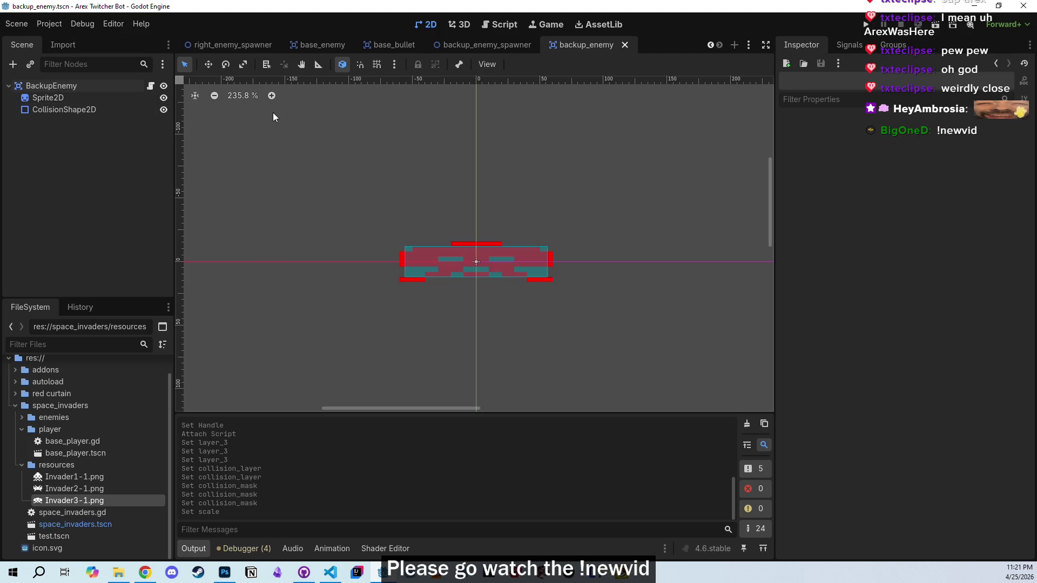
{"action": "left_click", "coordinate": [502, 43]}
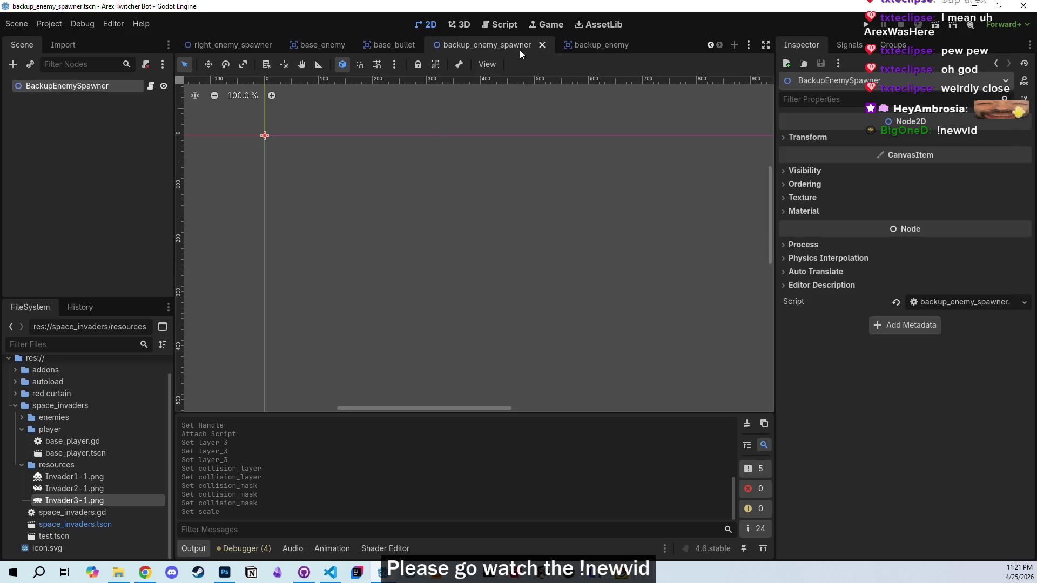
{"action": "left_click", "coordinate": [599, 48]}
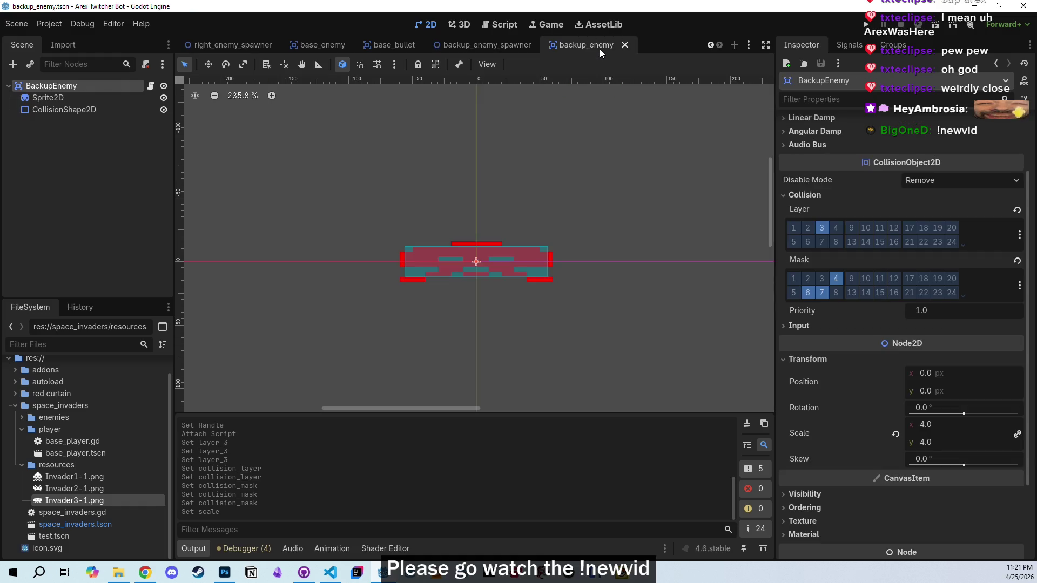
{"action": "left_click", "coordinate": [330, 573]}
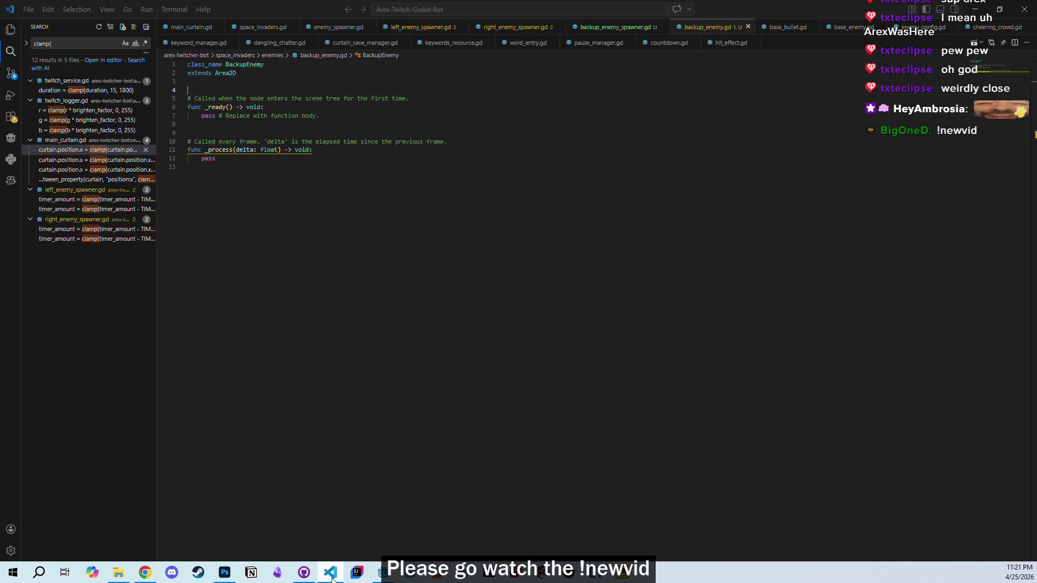
Reorder the tabs so backup_enemy_spawner.gd sits ahead of backup_enemy.gd
{"action": "left_click", "coordinate": [625, 28]}
{"action": "left_click", "coordinate": [708, 28]}
{"action": "left_click_drag", "start_coordinate": [708, 28], "coordinate": [597, 33]}
{"action": "left_click_drag", "start_coordinate": [701, 27], "coordinate": [567, 27]}
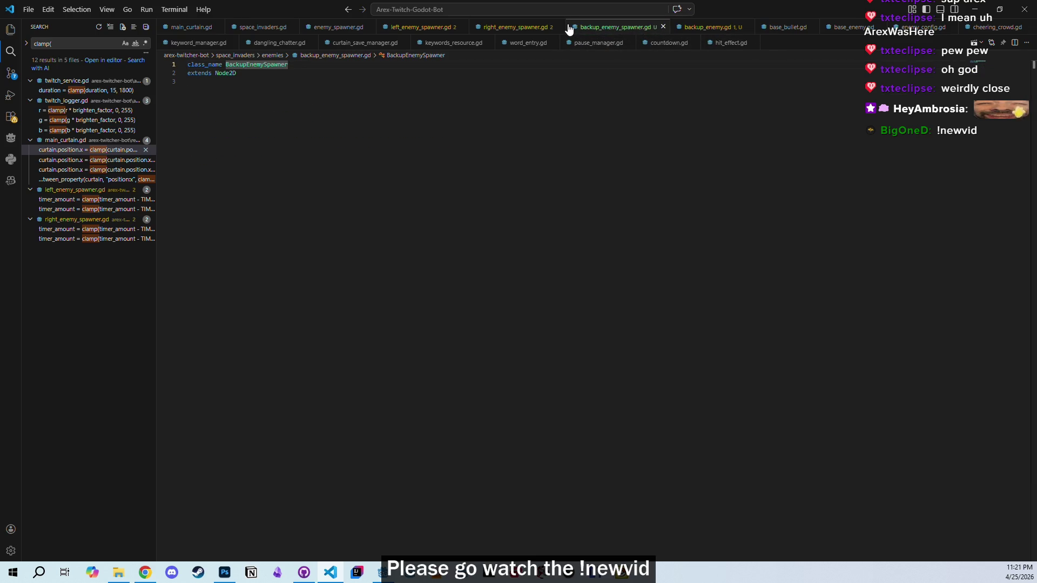
{"action": "left_click", "coordinate": [705, 28]}
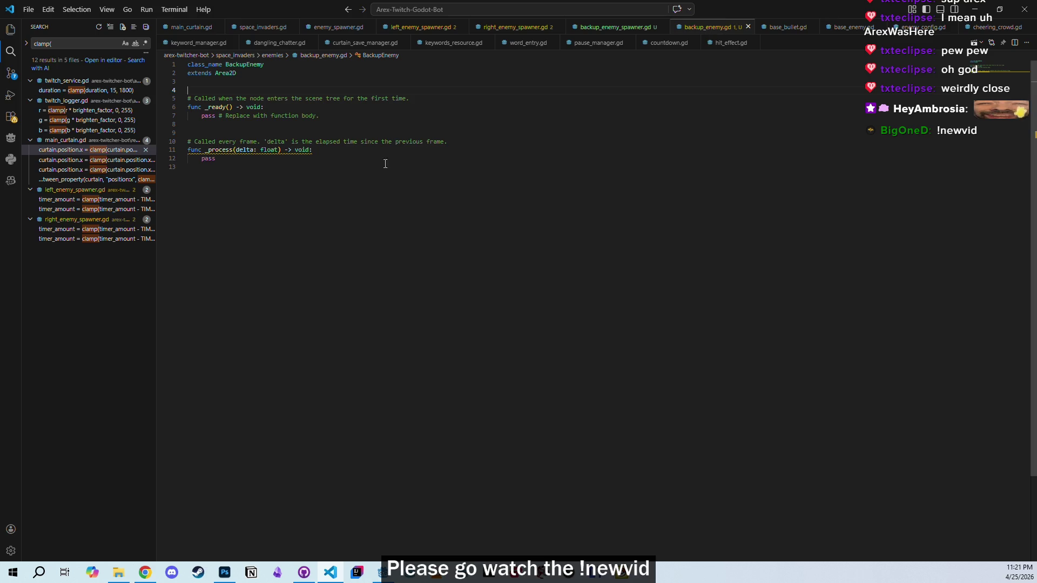
{"action": "left_click", "coordinate": [621, 27]}
{"action": "left_click", "coordinate": [686, 30]}
Review right_enemy_spawner.gd, enemy_spawner.gd, base_enemy.gd and left_enemy_spawner.gd for reference
{"action": "left_click", "coordinate": [537, 27]}
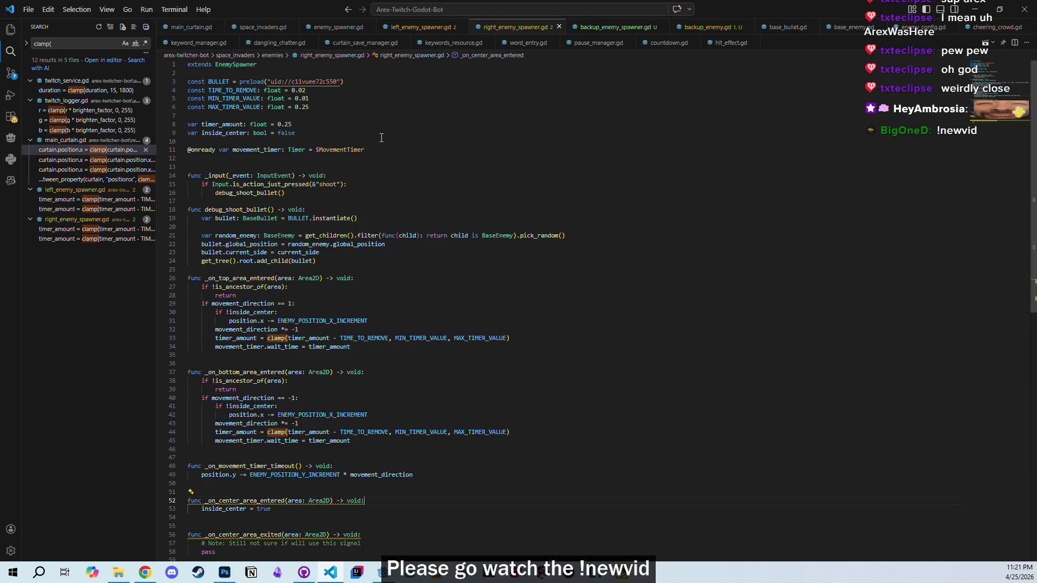
{"action": "left_click", "coordinate": [338, 28]}
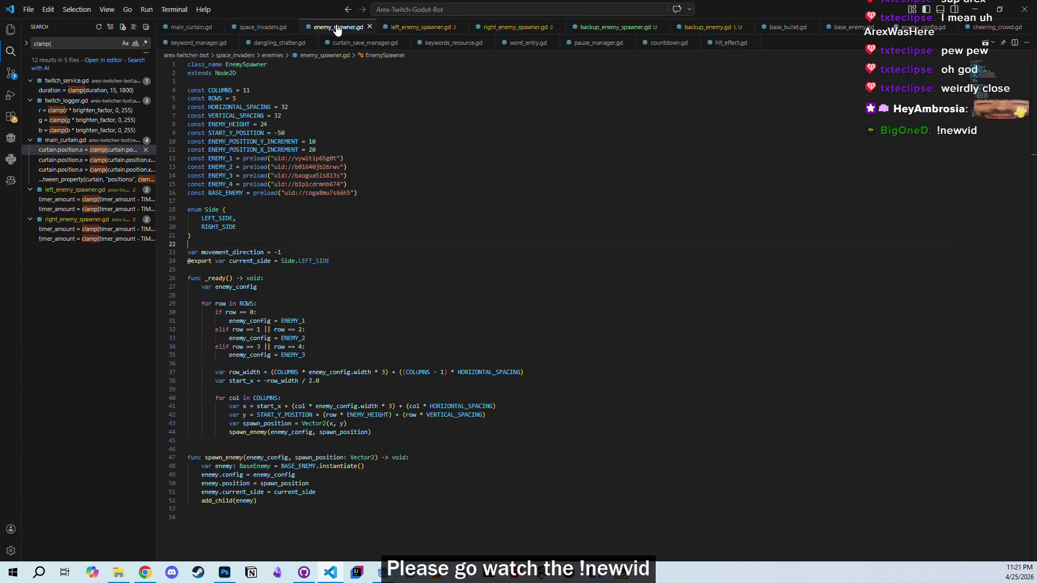
{"action": "mouse_move", "coordinate": [847, 27]}
{"action": "left_mouse_down"}
{"action": "mouse_move", "coordinate": [617, 31]}
{"action": "mouse_move", "coordinate": [686, 32]}
{"action": "left_mouse_up"}
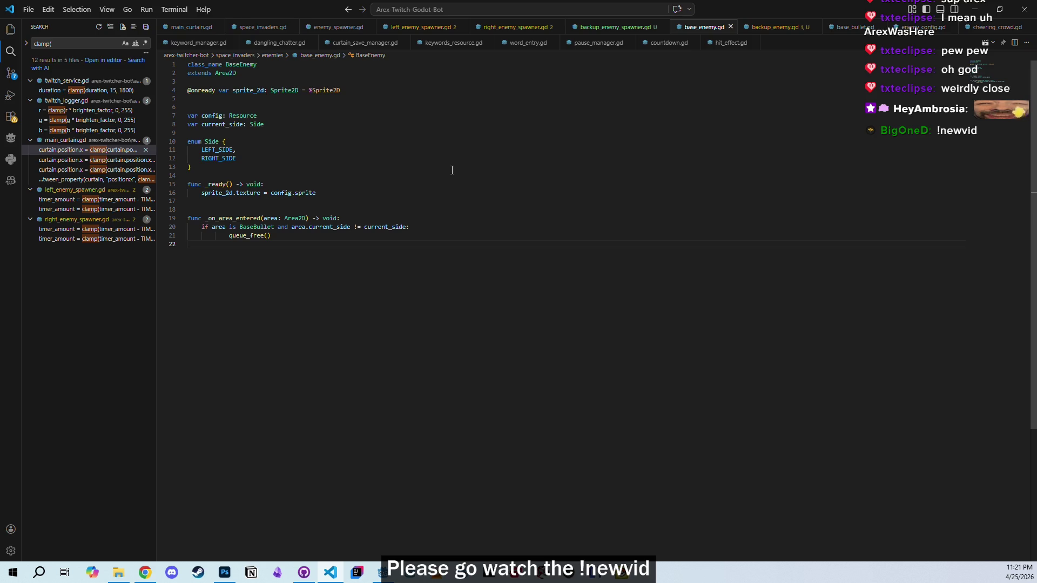
{"action": "left_click", "coordinate": [420, 28]}
{"action": "scroll", "coordinate": [328, 151], "scroll_direction": "up", "scroll_amount": 5}
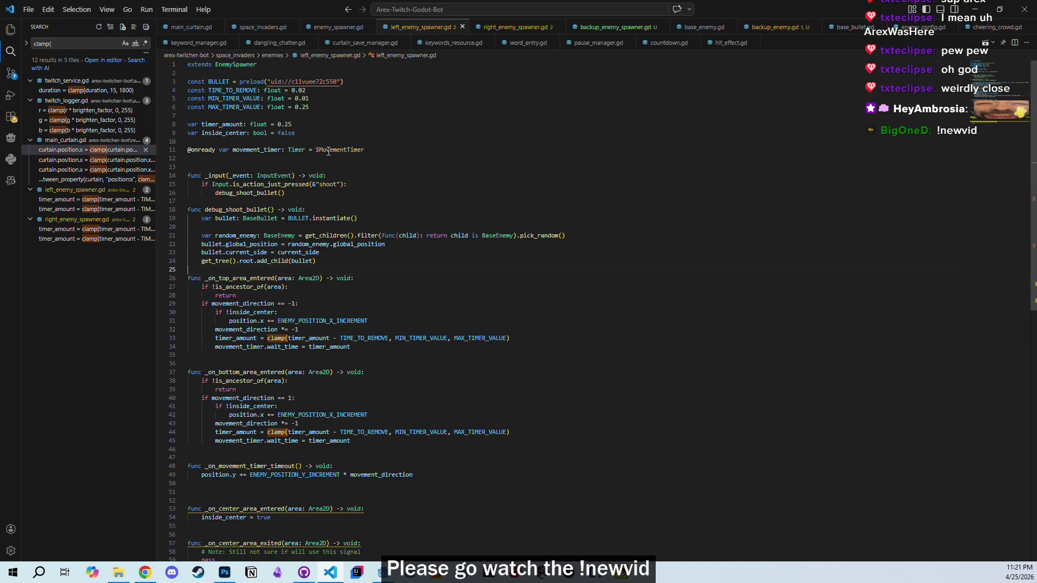
{"action": "left_click", "coordinate": [339, 27]}
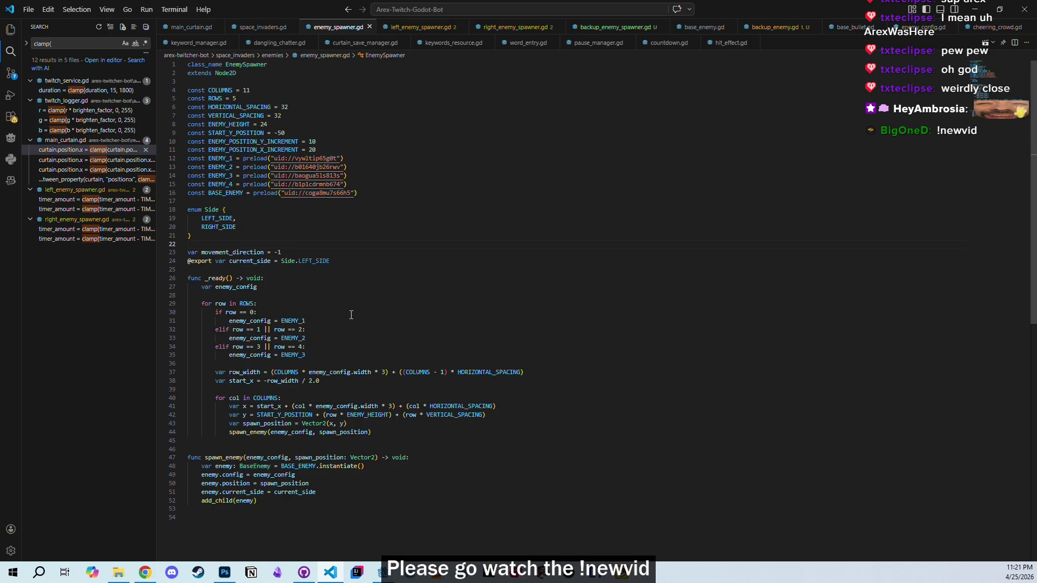
{"action": "left_click", "coordinate": [433, 578]}
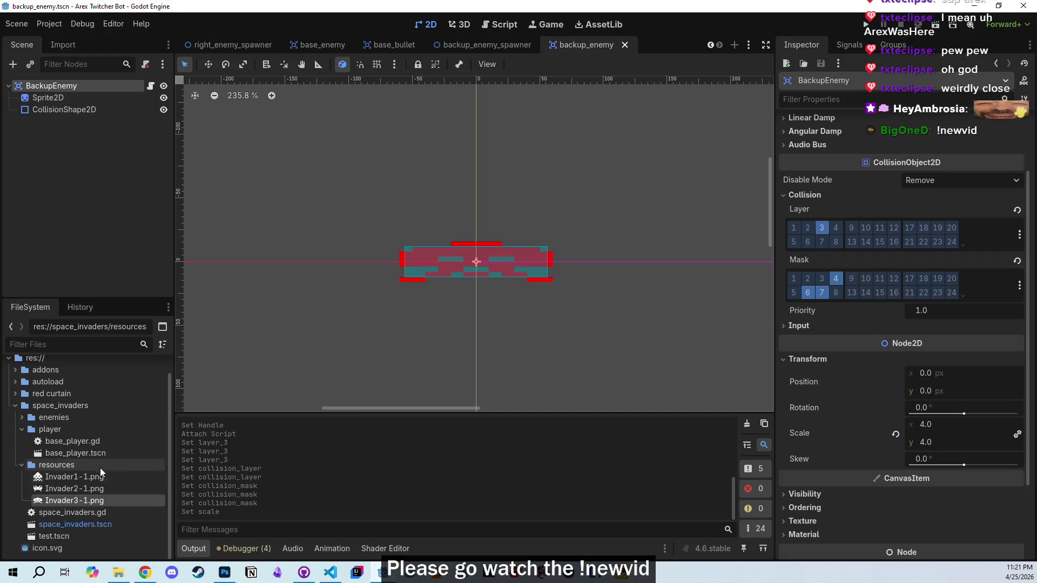
Expand the enemies folder and compare enemy_1.tres and enemy_4.tres in the Inspector
{"action": "scroll", "coordinate": [66, 447], "scroll_direction": "up", "scroll_amount": 2}
{"action": "scroll", "coordinate": [21, 454], "scroll_direction": "down", "scroll_amount": 2}
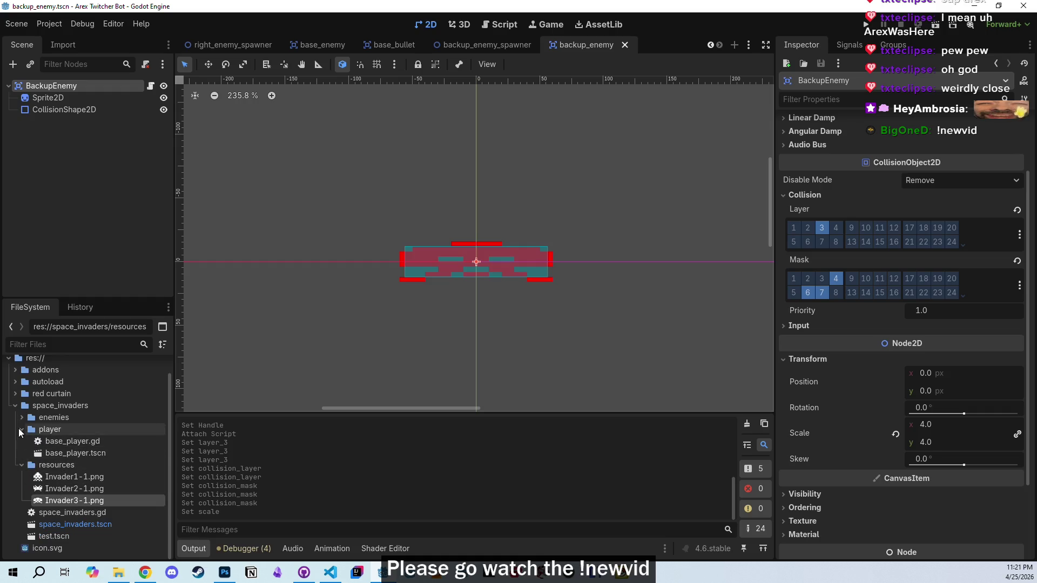
{"action": "left_click", "coordinate": [22, 418]}
{"action": "scroll", "coordinate": [74, 433], "scroll_direction": "down", "scroll_amount": 5}
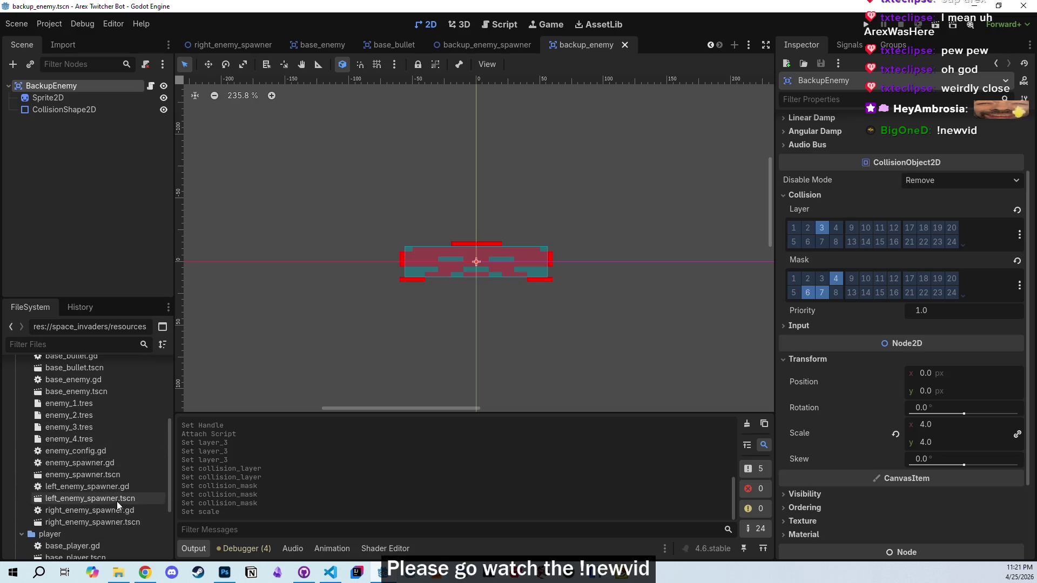
{"action": "scroll", "coordinate": [108, 504], "scroll_direction": "up", "scroll_amount": 2}
{"action": "left_click", "coordinate": [59, 429]}
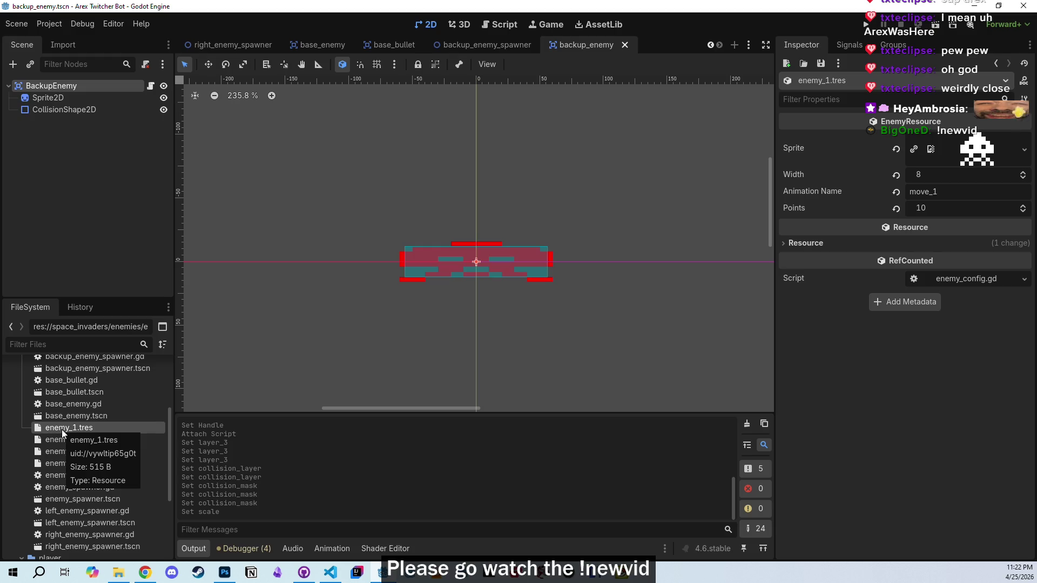
{"action": "left_click", "coordinate": [67, 466]}
{"action": "left_click", "coordinate": [66, 427]}
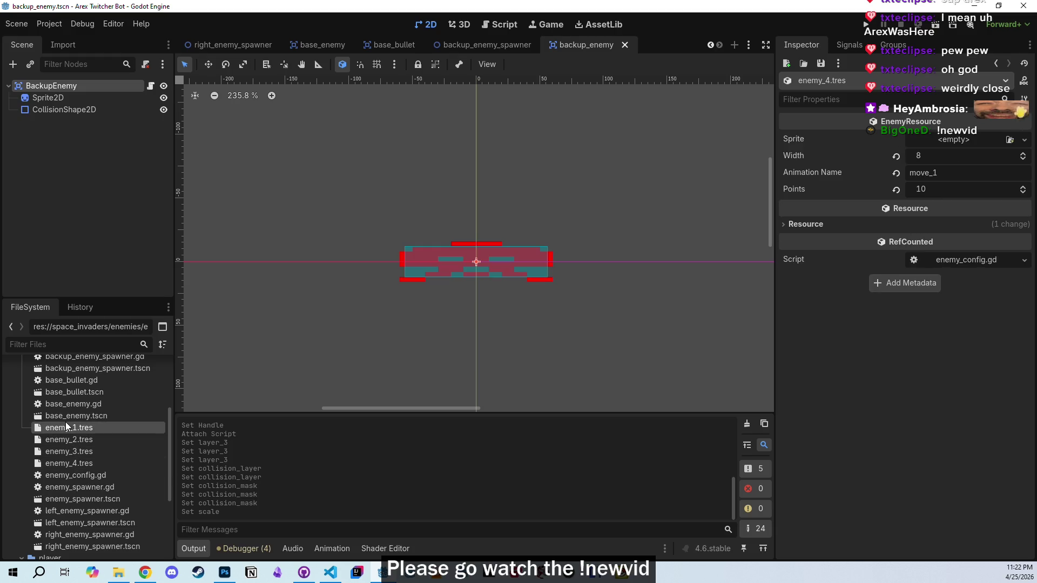
{"action": "scroll", "coordinate": [102, 414], "scroll_direction": "up", "scroll_amount": 5}
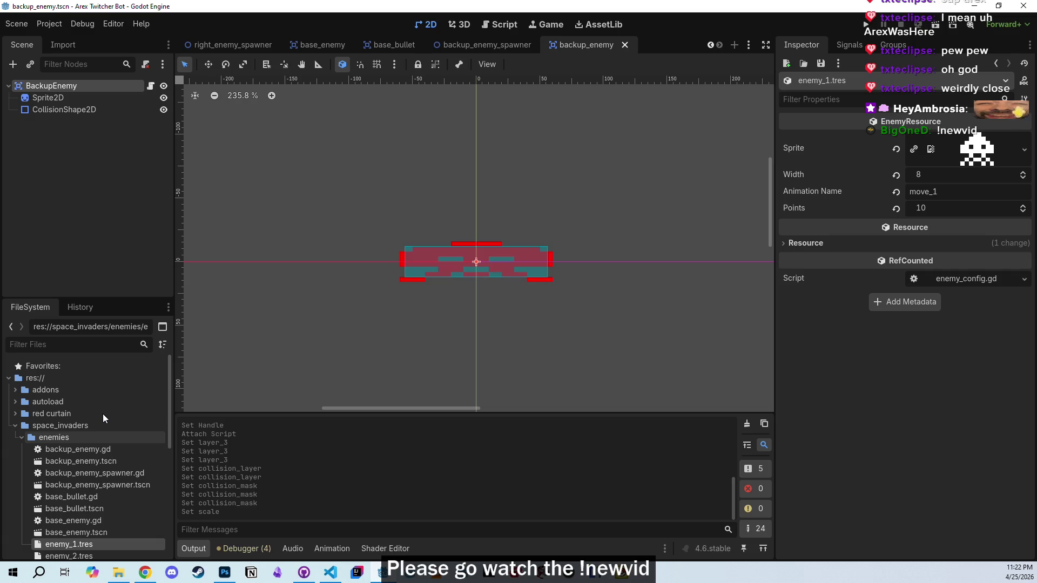
{"action": "scroll", "coordinate": [103, 419], "scroll_direction": "down", "scroll_amount": 1}
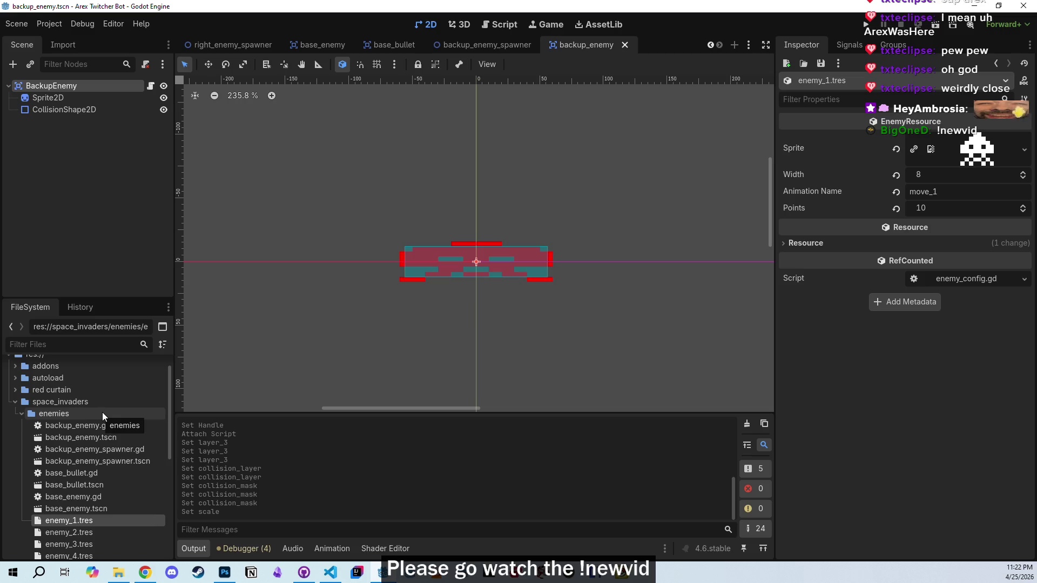
{"action": "left_click", "coordinate": [330, 572]}
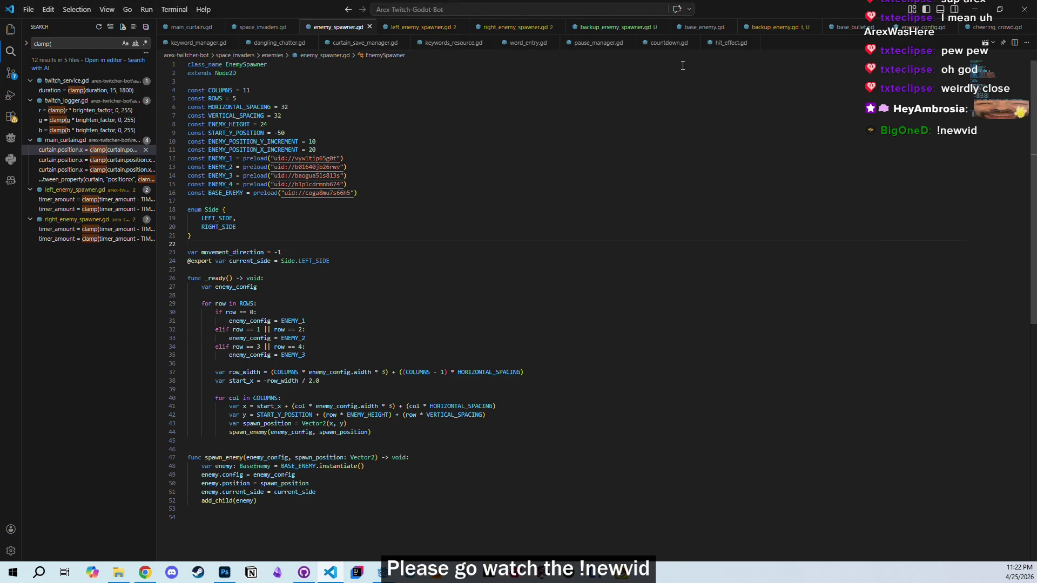
Dedent queue_free() on line 21 of base_enemy.gd and save the file
{"action": "left_click", "coordinate": [702, 27]}
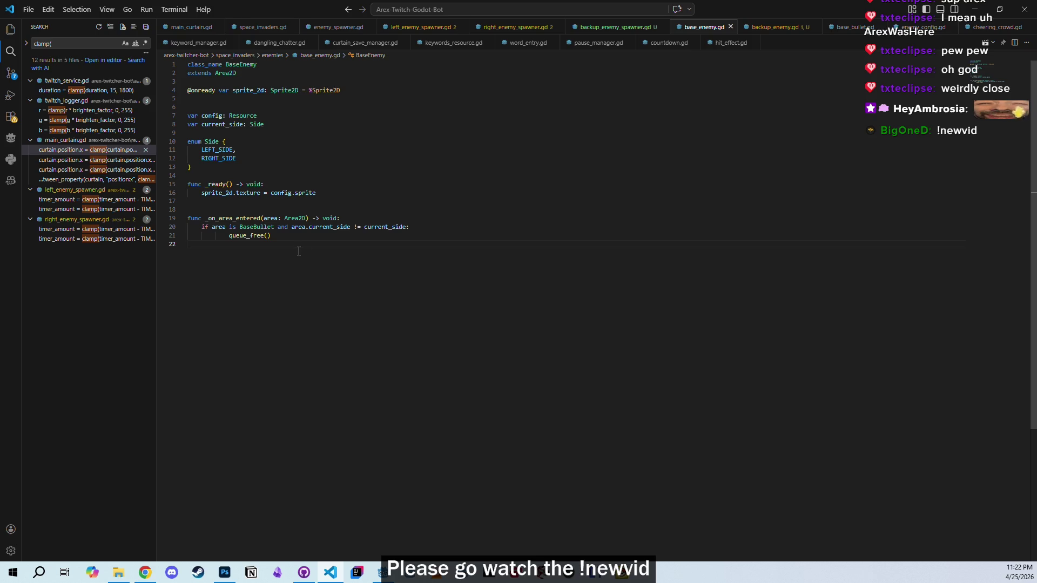
{"action": "left_click", "coordinate": [230, 236]}
{"action": "key", "text": "BackSpace"}
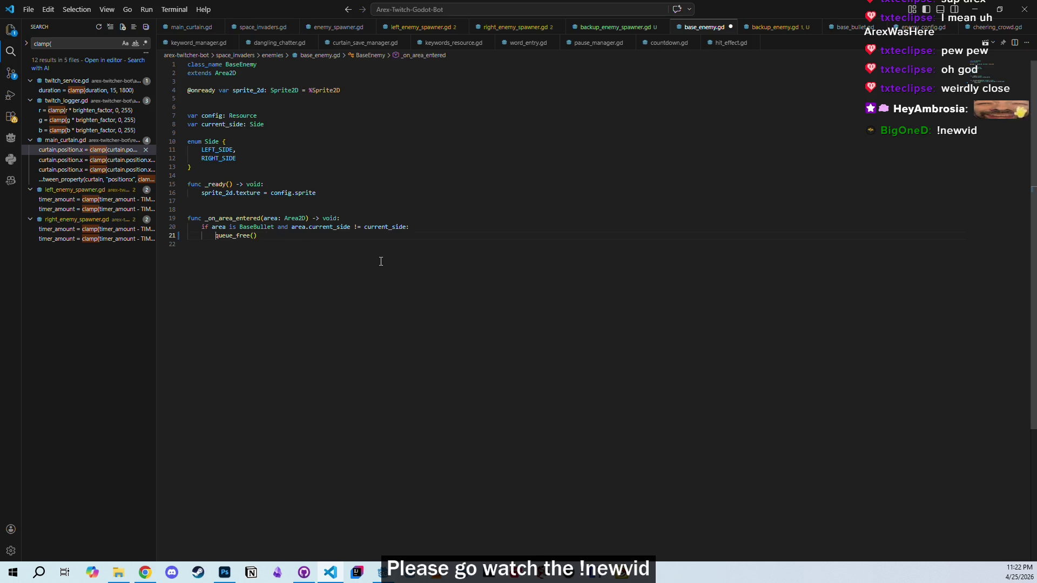
{"action": "key", "text": "ctrl+s"}
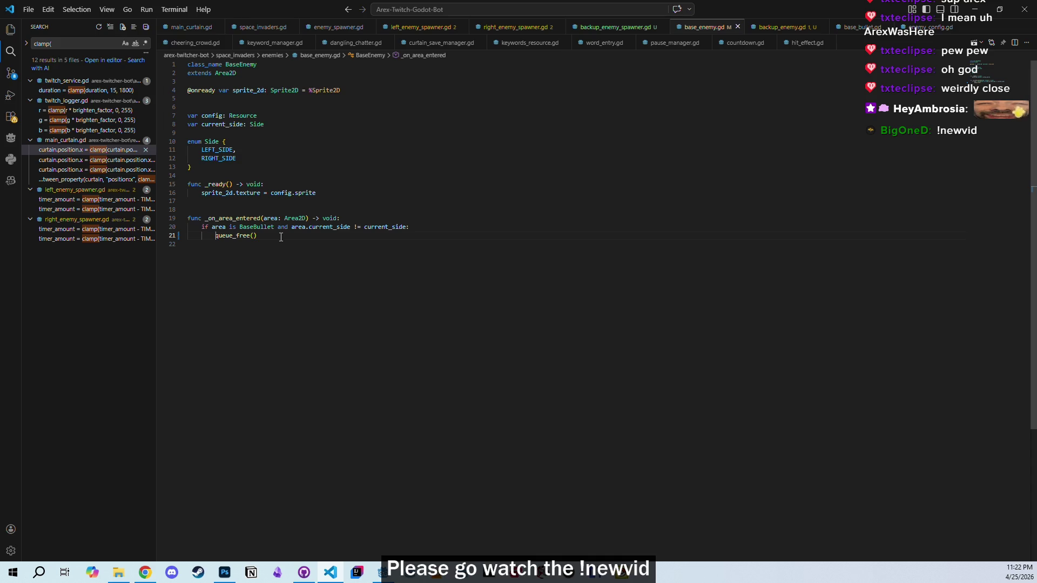
{"action": "left_click", "coordinate": [613, 27]}
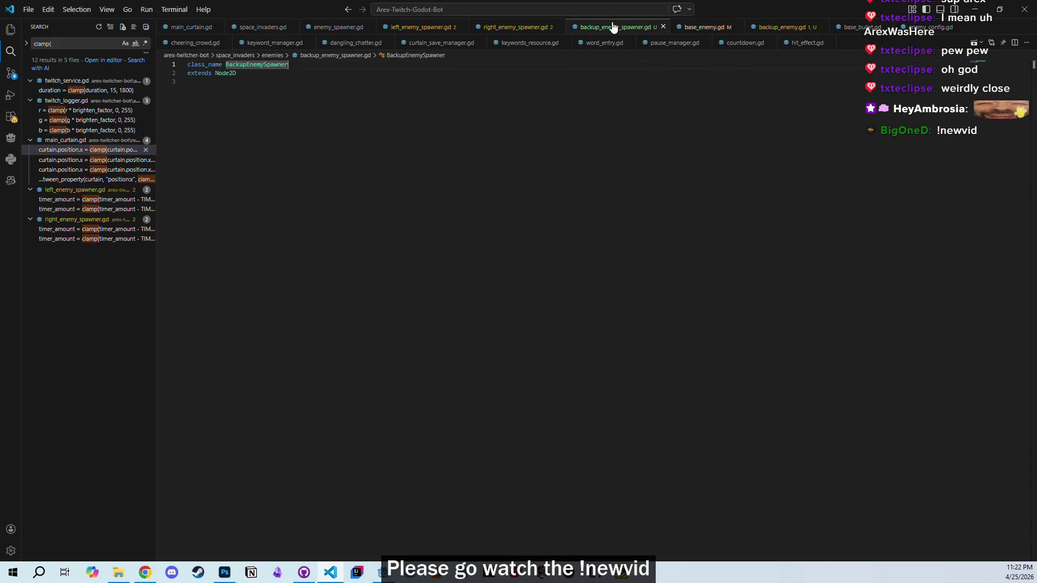
{"action": "left_click", "coordinate": [314, 180]}
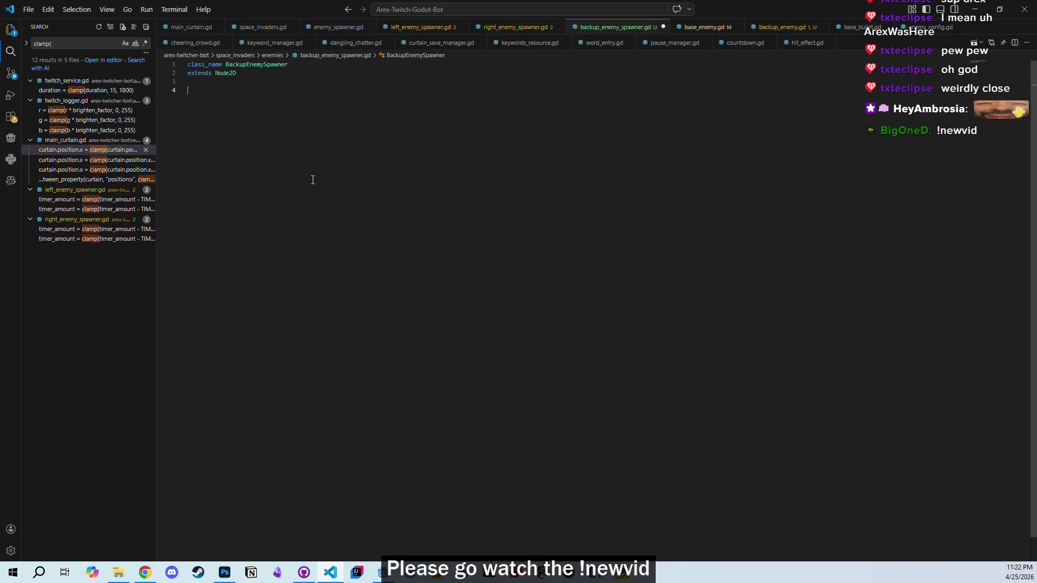
{"action": "key", "text": "alt+Tab"}
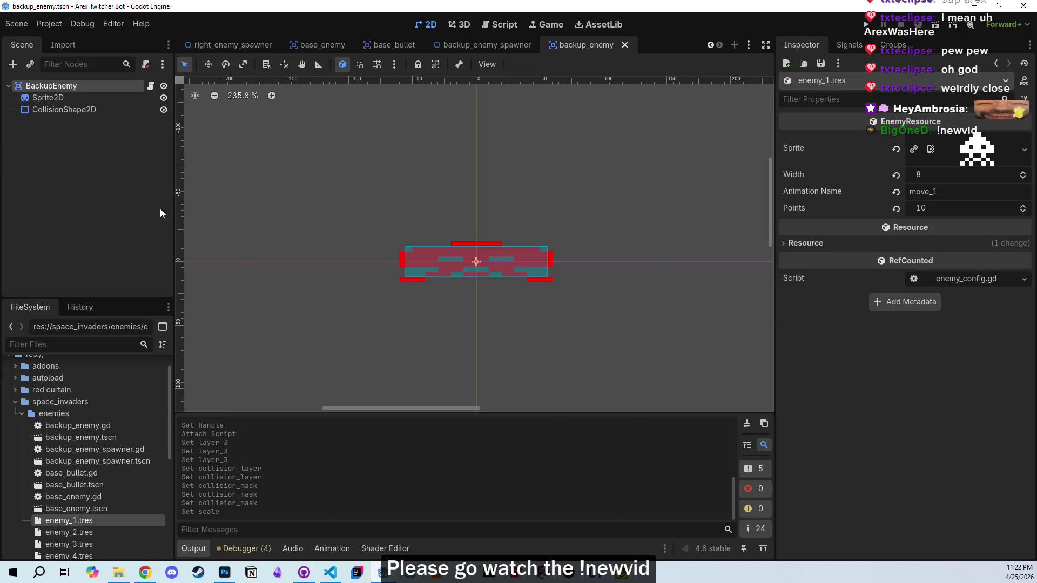
Insert a BACKUP_ENEMY_SPAWNER preload const of the scene into backup_enemy_spawner.gd and save it
{"action": "left_click_drag", "start_coordinate": [477, 38], "coordinate": [378, 120]}
{"action": "key", "text": "ctrl+s"}
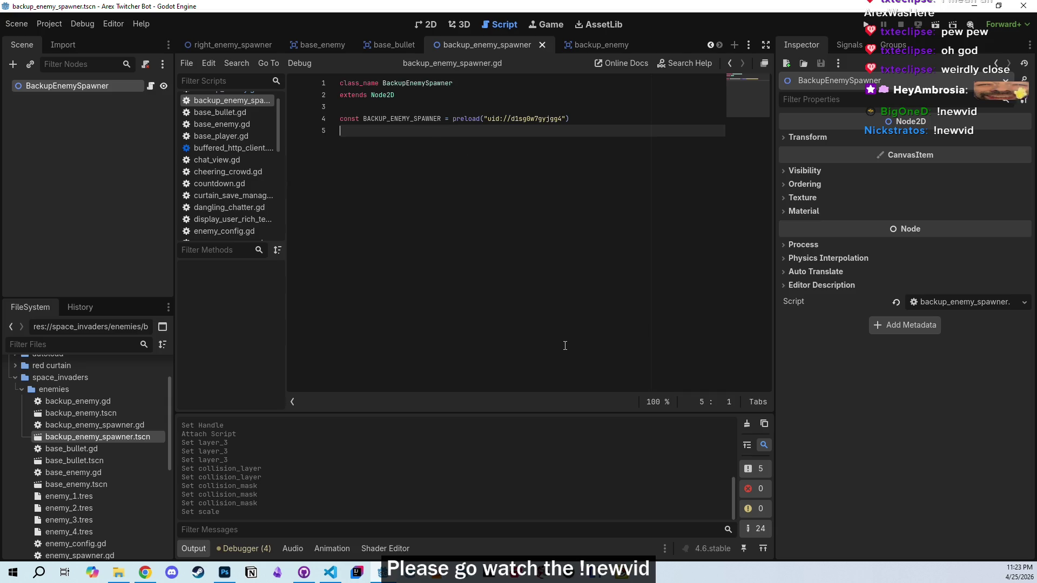
{"action": "left_click", "coordinate": [426, 25]}
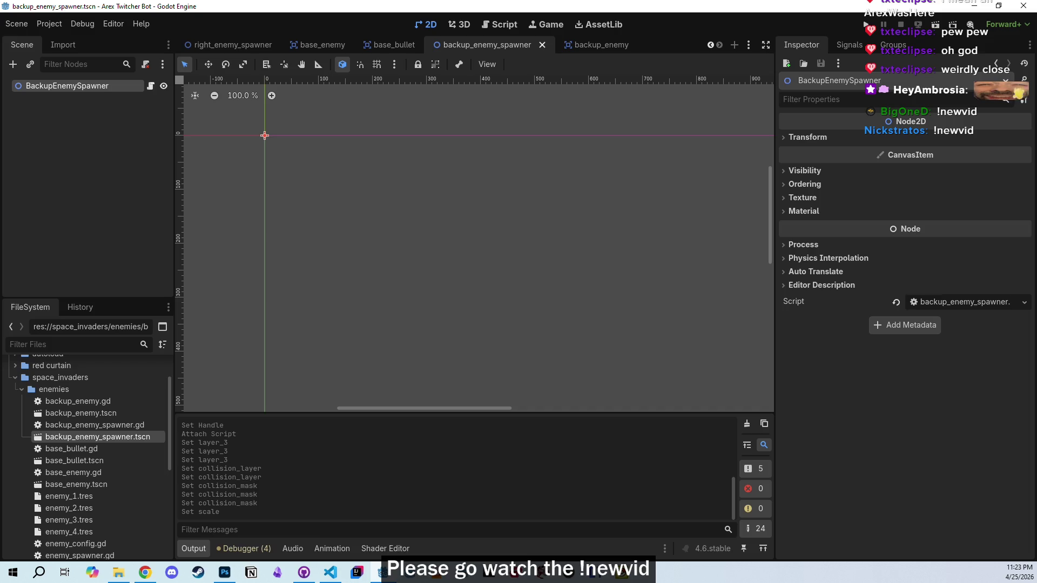
{"action": "scroll", "coordinate": [210, 42], "scroll_direction": "up", "scroll_amount": 5}
Drop a backup_enemy_spawner.tscn instance near the top-right of space_invaders at (1839, 50) and save
{"action": "left_click", "coordinate": [380, 46]}
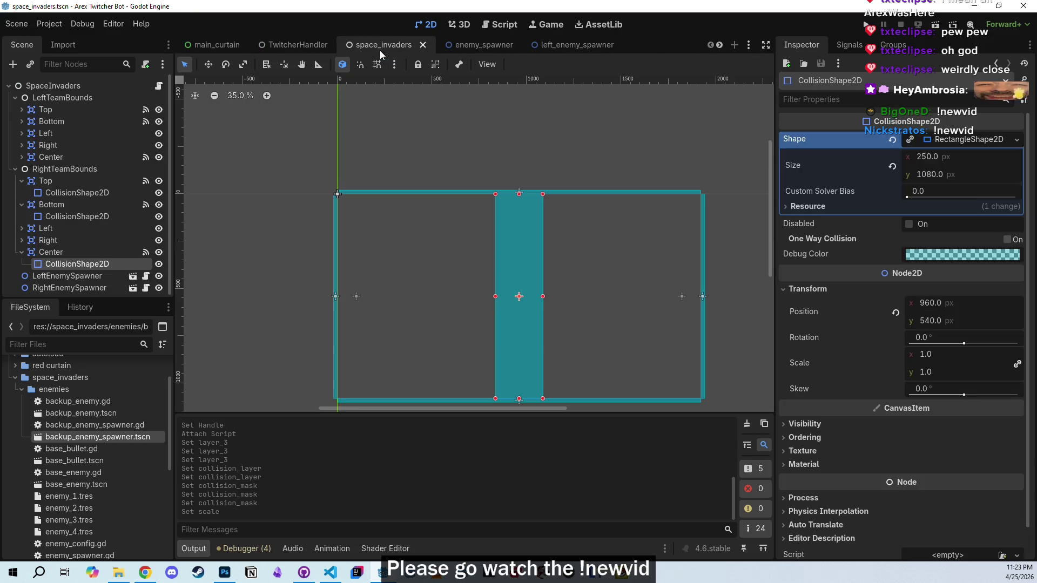
{"action": "left_click", "coordinate": [589, 146]}
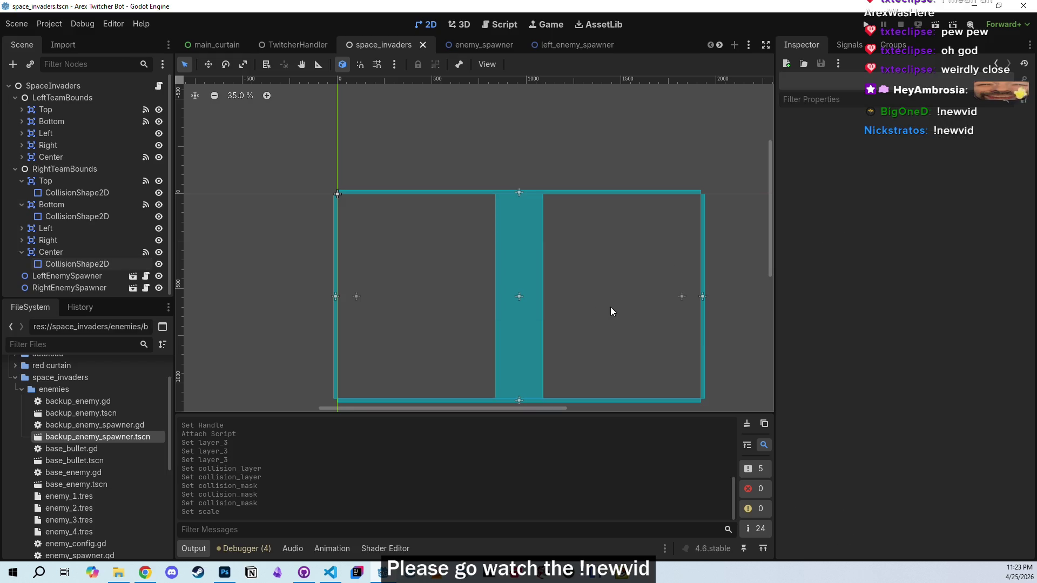
{"action": "scroll", "coordinate": [81, 260], "scroll_direction": "down", "scroll_amount": 1}
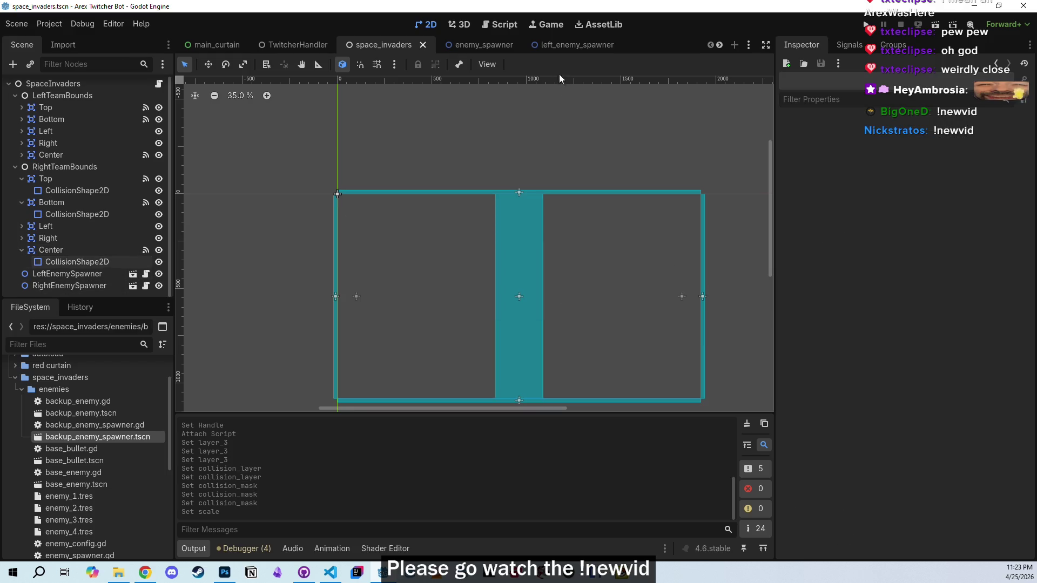
{"action": "mouse_move", "coordinate": [100, 436]}
{"action": "left_mouse_down"}
{"action": "mouse_move", "coordinate": [542, 254]}
{"action": "mouse_move", "coordinate": [670, 216]}
{"action": "mouse_move", "coordinate": [689, 238]}
{"action": "left_mouse_up"}
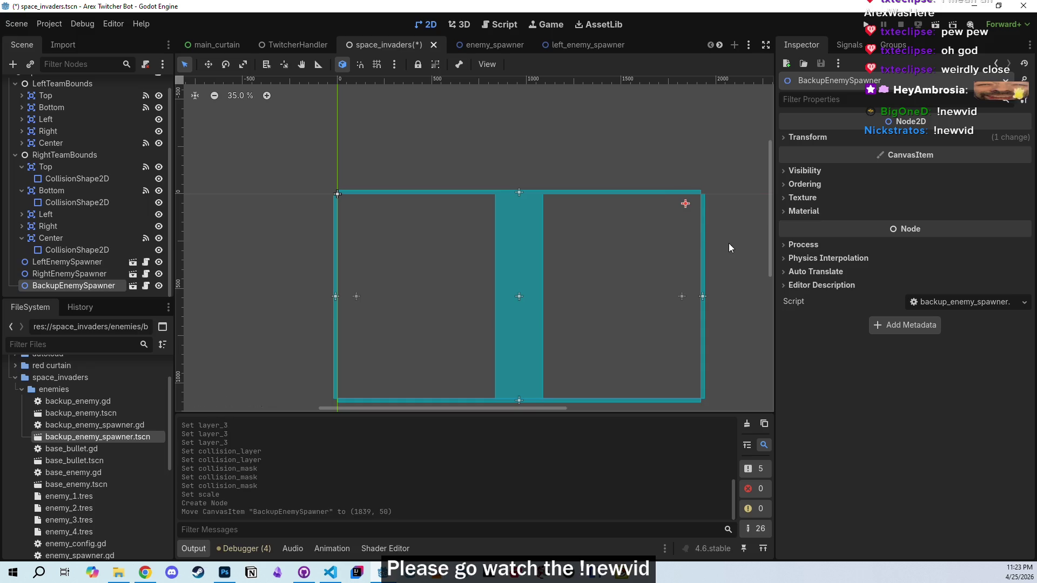
{"action": "key", "text": "ctrl+s"}
{"action": "left_click", "coordinate": [733, 232]}
Go back to the backup_enemy scene tab
{"action": "left_click", "coordinate": [578, 43]}
{"action": "scroll", "coordinate": [576, 44], "scroll_direction": "down", "scroll_amount": 2}
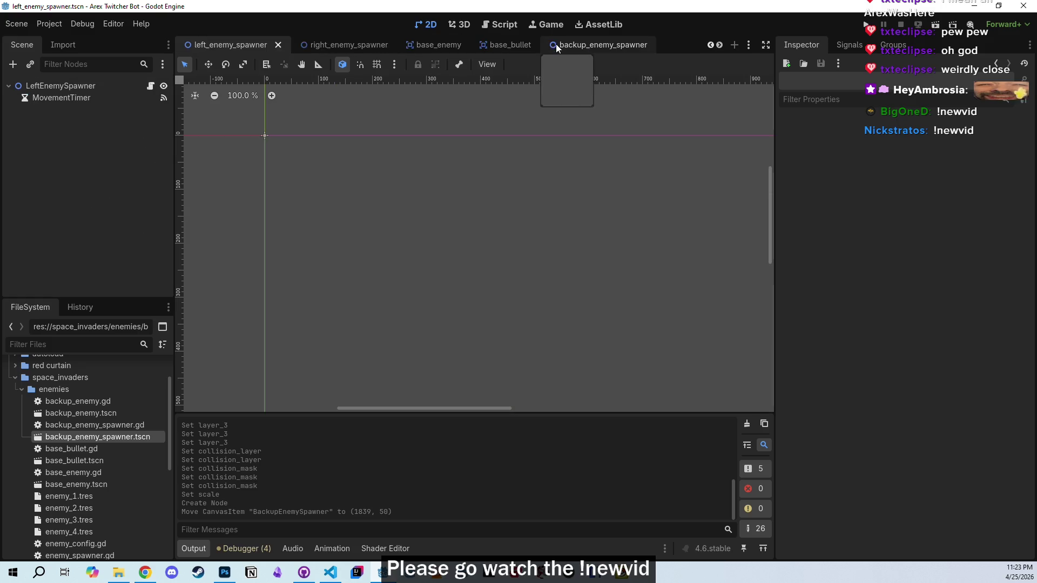
{"action": "left_click", "coordinate": [570, 42]}
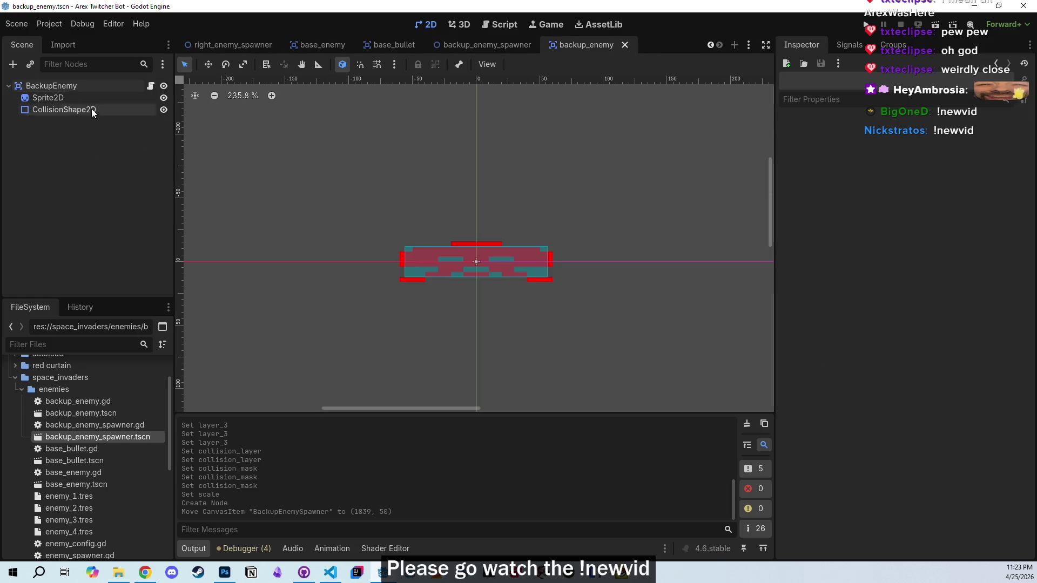
Add a VisibleOnScreenEnabler2D child to BackupEnemy, resize its rect to fit the sprite, and save
{"action": "right_click", "coordinate": [56, 88]}
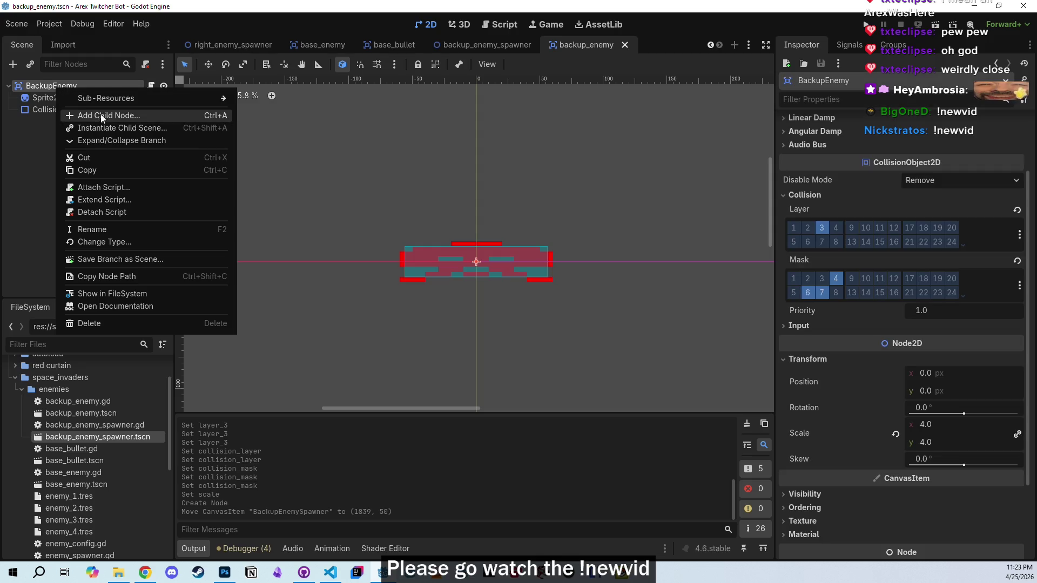
{"action": "left_click", "coordinate": [242, 116]}
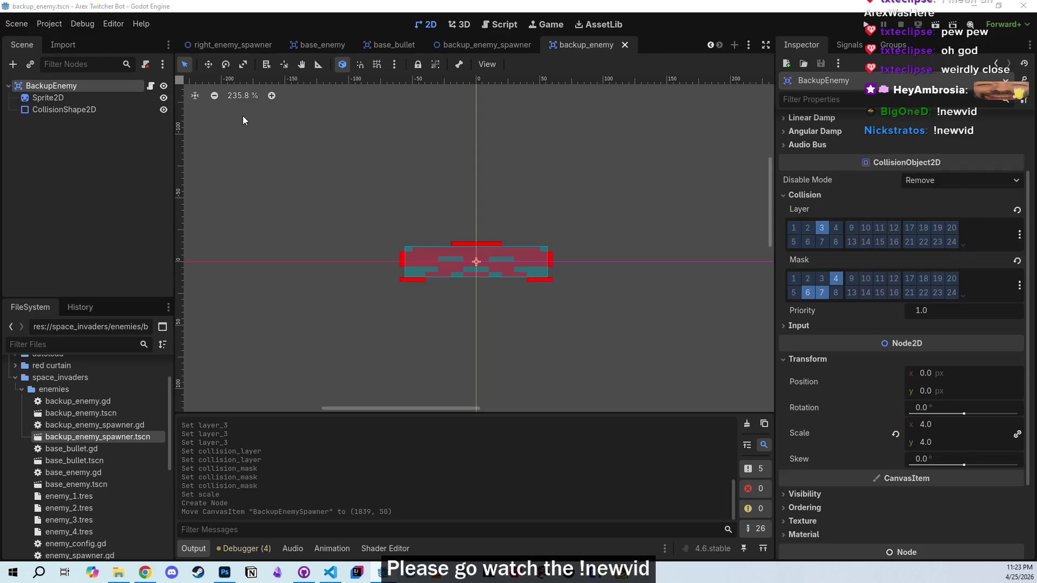
{"action": "key", "text": "Return"}
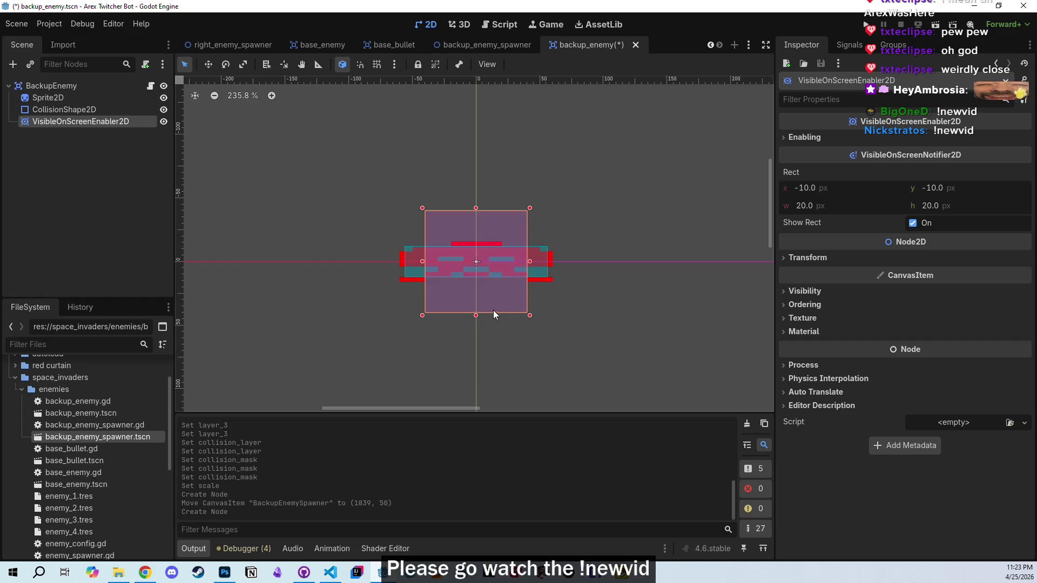
{"action": "left_click_drag", "start_coordinate": [476, 315], "coordinate": [477, 279]}
{"action": "left_click_drag", "start_coordinate": [530, 262], "coordinate": [566, 262]}
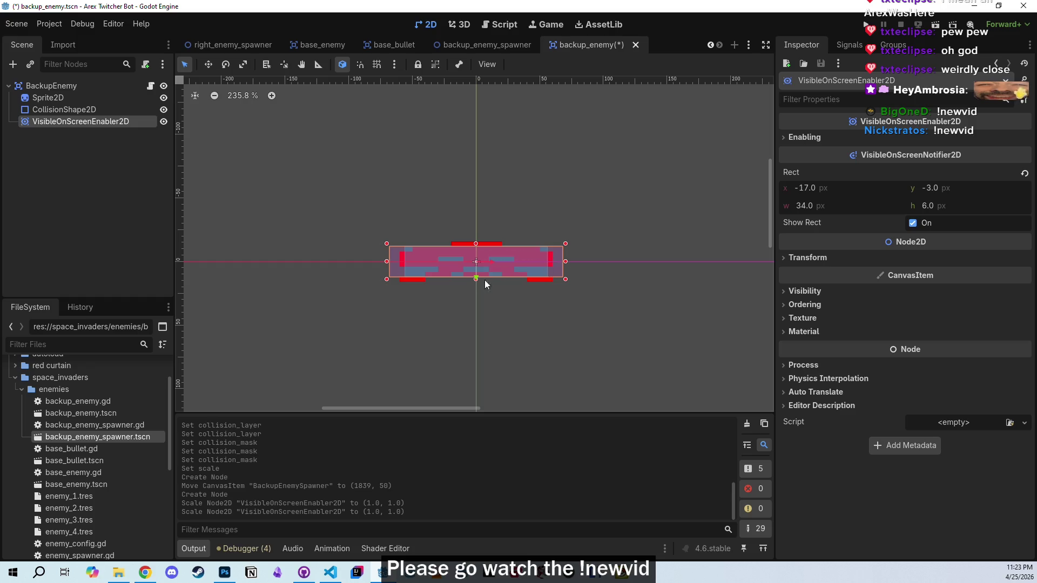
{"action": "left_click_drag", "start_coordinate": [477, 280], "coordinate": [478, 286]}
{"action": "key", "text": "ctrl+s"}
Connect the enabler's screen_exited signal to a new handler in backup_enemy.gd
{"action": "left_click", "coordinate": [849, 47]}
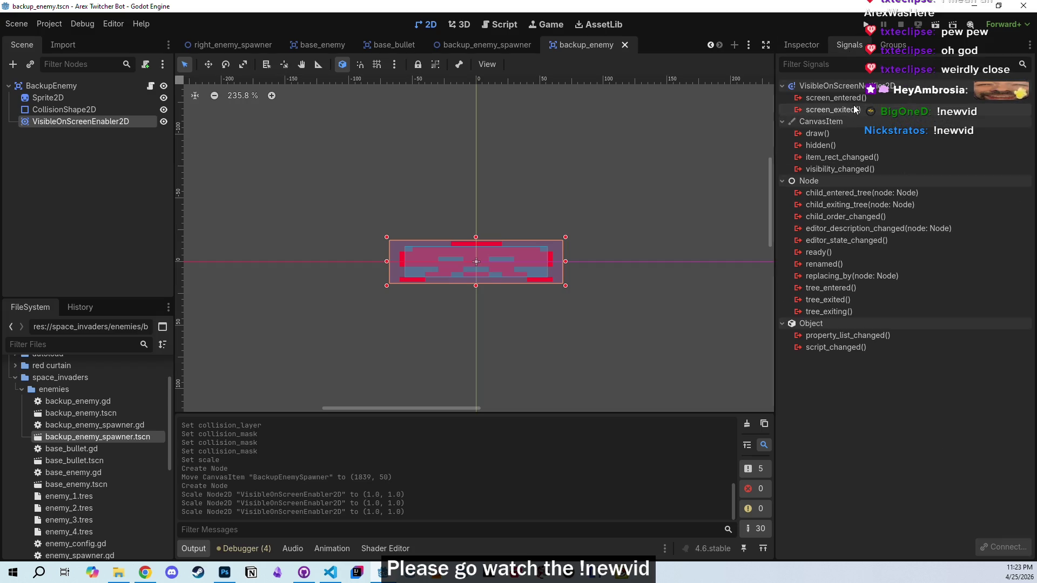
{"action": "left_click", "coordinate": [857, 97]}
{"action": "double_click", "coordinate": [844, 109]}
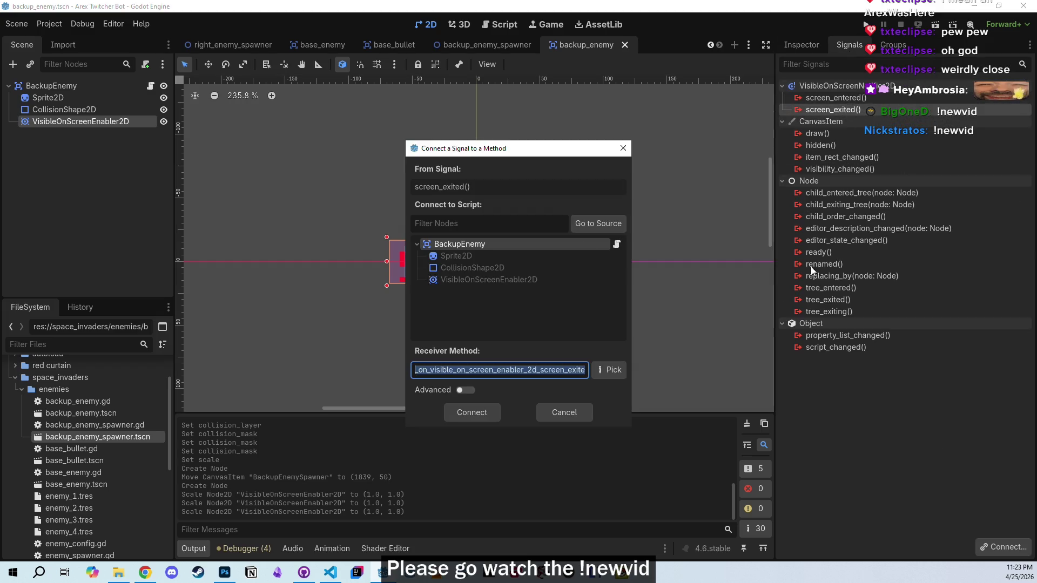
{"action": "left_click", "coordinate": [472, 418]}
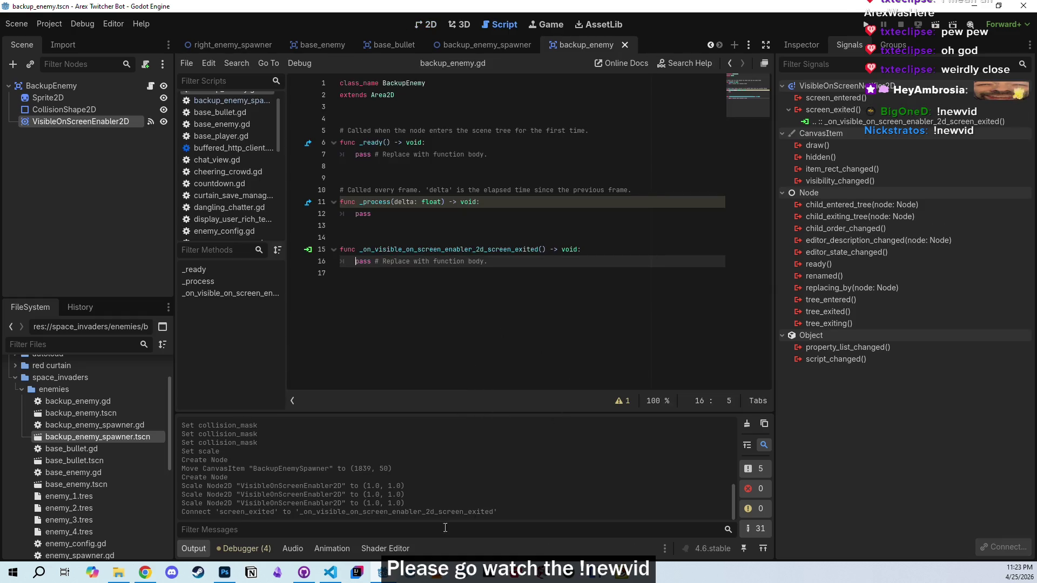
{"action": "left_click", "coordinate": [331, 572]}
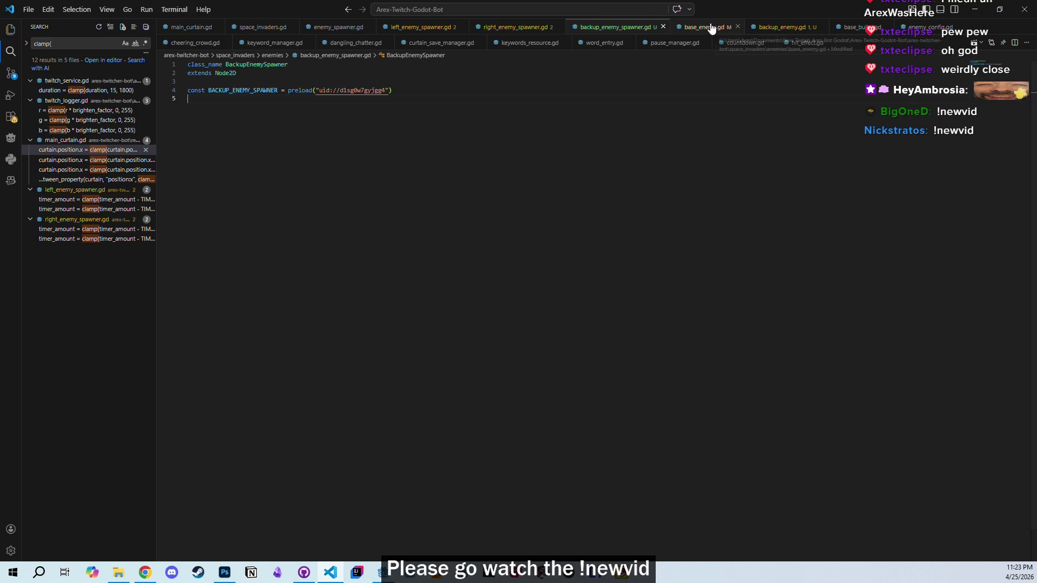
Replace pass in backup_enemy.gd's screen-exited handler with queue_free() and save
{"action": "left_click", "coordinate": [782, 27]}
{"action": "mouse_move", "coordinate": [324, 193]}
{"action": "left_mouse_down"}
{"action": "mouse_move", "coordinate": [303, 184]}
{"action": "mouse_move", "coordinate": [202, 193]}
{"action": "left_mouse_up"}
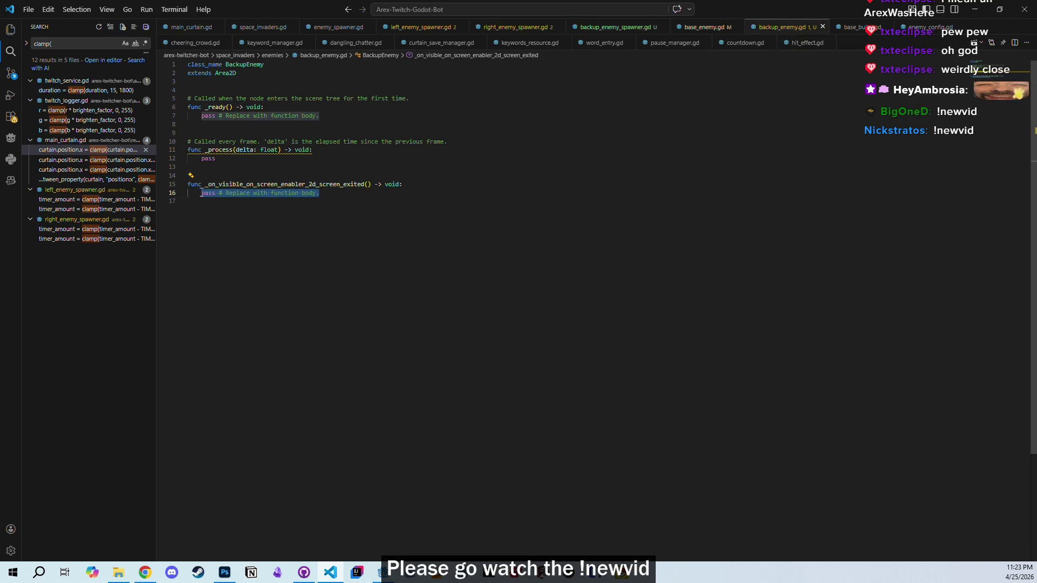
{"action": "type", "text": "quue"}
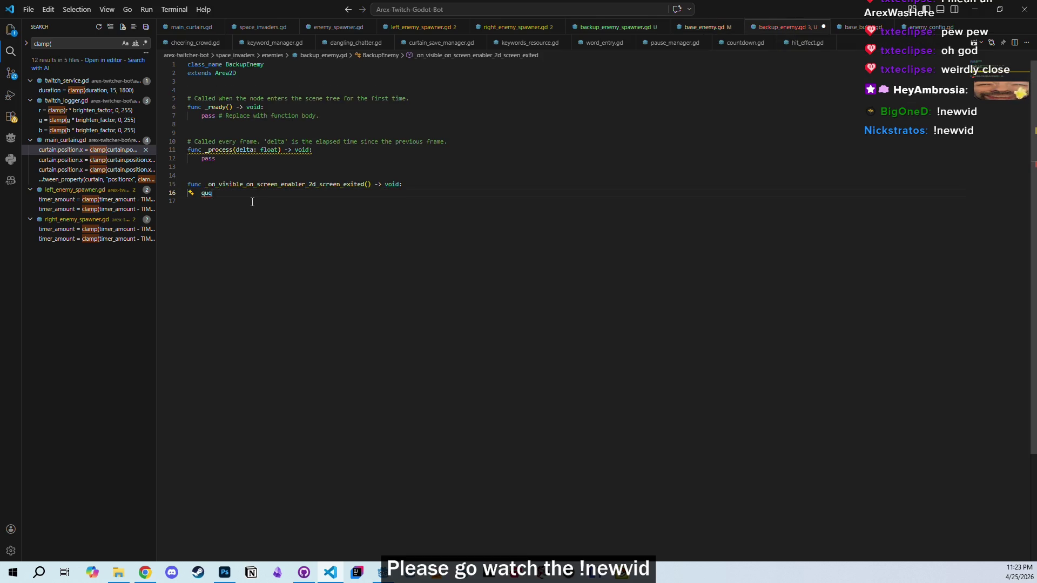
{"action": "left_click", "coordinate": [251, 203]}
{"action": "key", "text": "ctrl+s"}
{"action": "left_click", "coordinate": [305, 160]}
{"action": "left_click", "coordinate": [347, 282]}
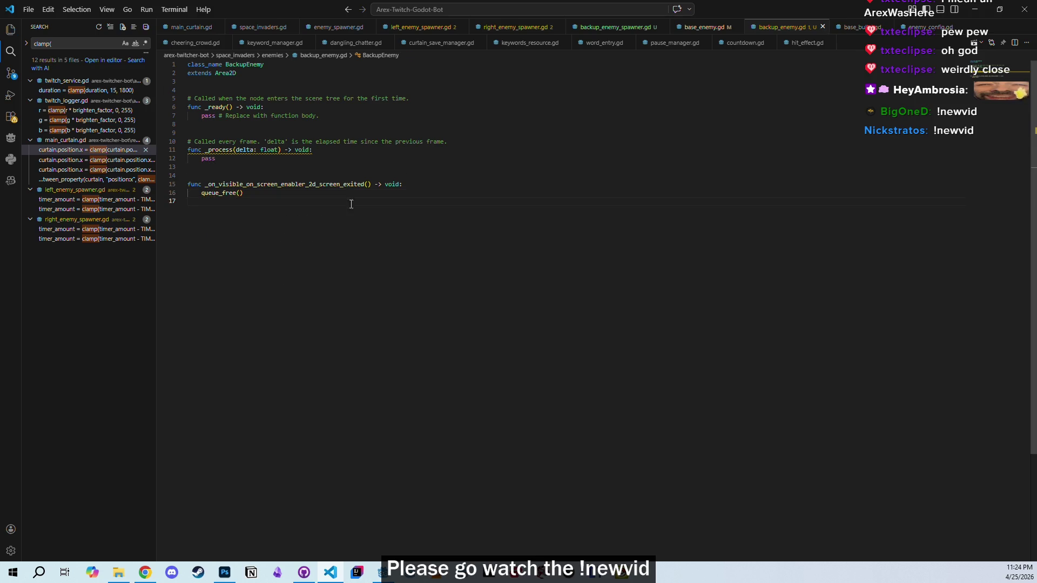
{"action": "left_click", "coordinate": [625, 30]}
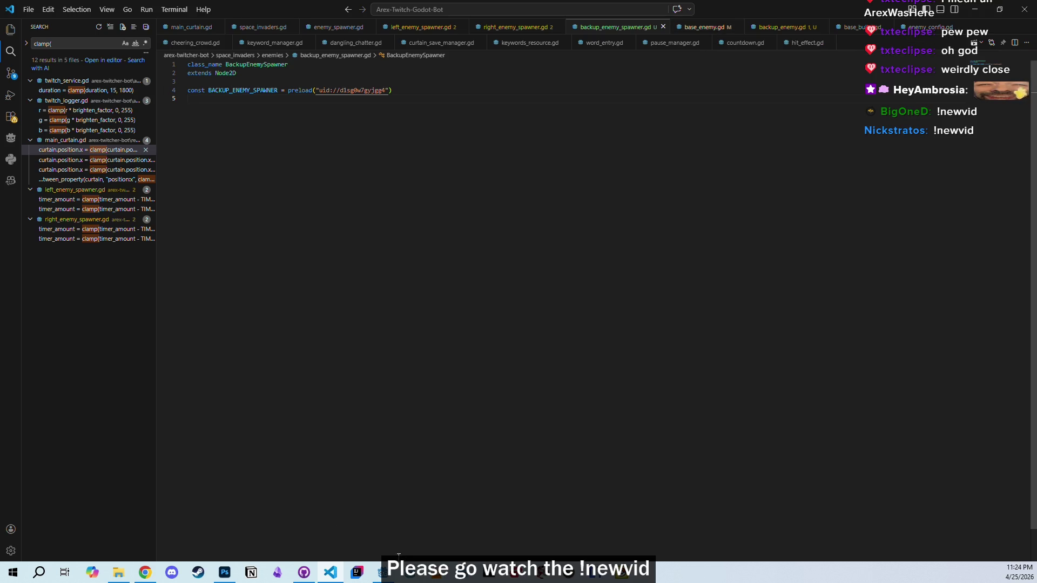
{"action": "left_click", "coordinate": [385, 574]}
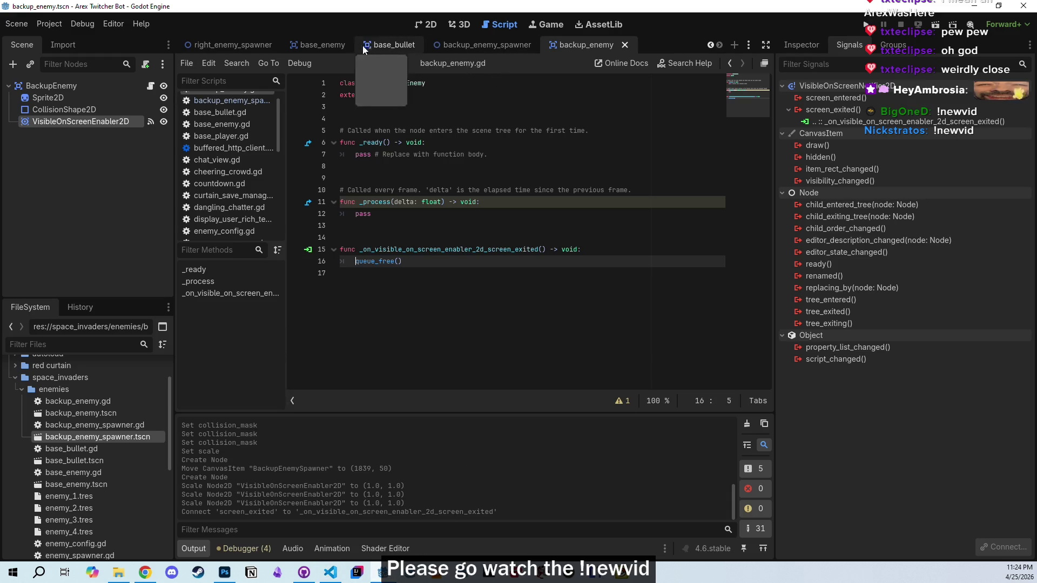
Review the base_enemy scene, then base_enemy.gd, left_enemy_spawner.gd and backup_enemy.gd in VS Code
{"action": "left_click", "coordinate": [315, 46]}
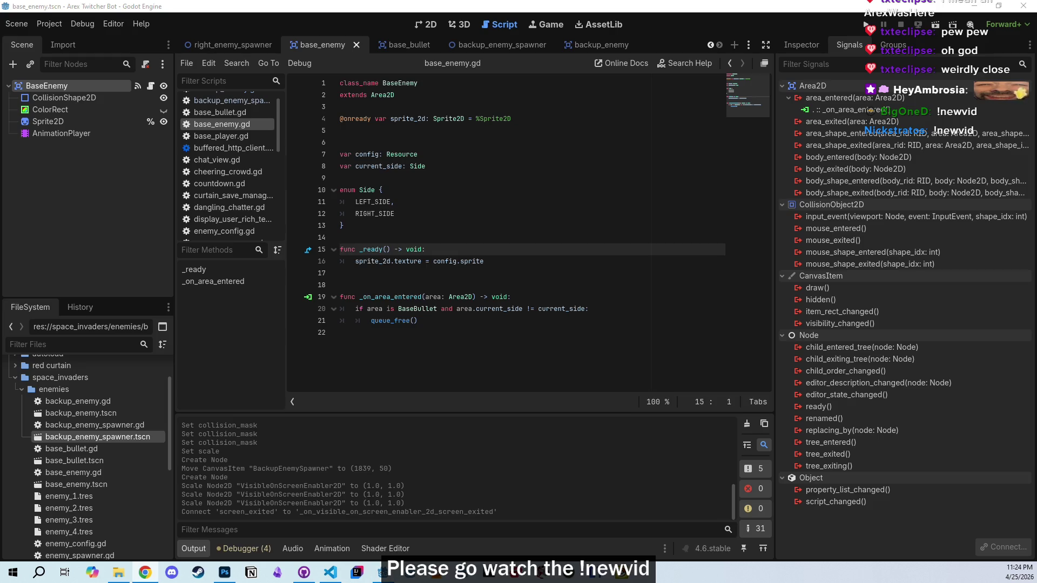
{"action": "left_click", "coordinate": [125, 157]}
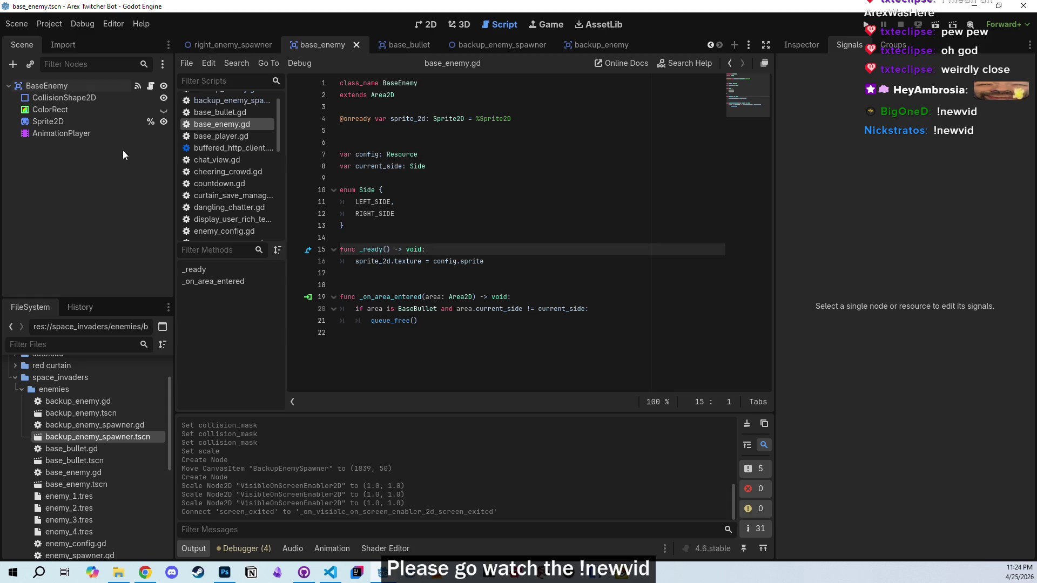
{"action": "left_click", "coordinate": [330, 572]}
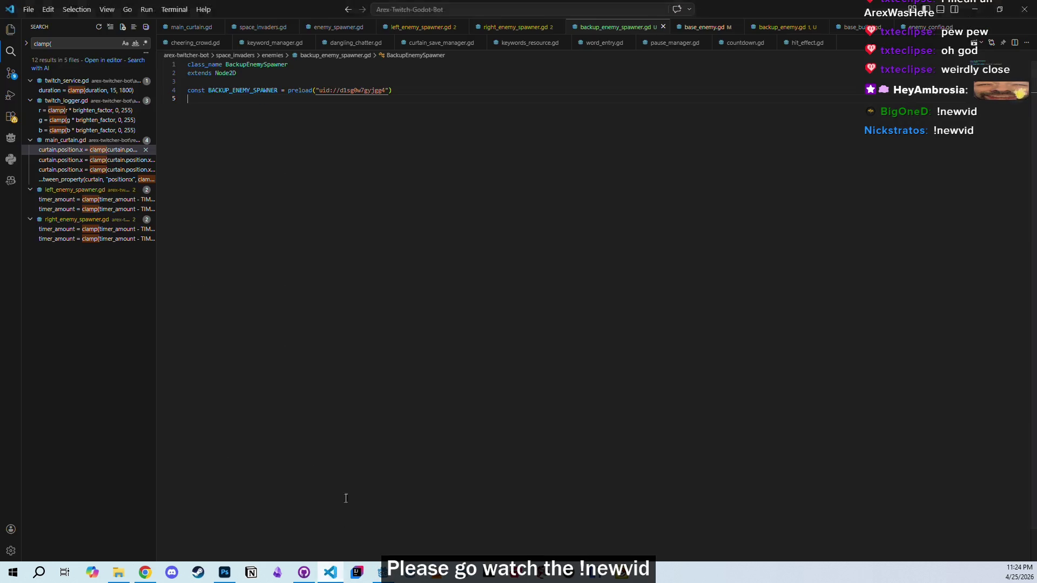
{"action": "left_click", "coordinate": [701, 28]}
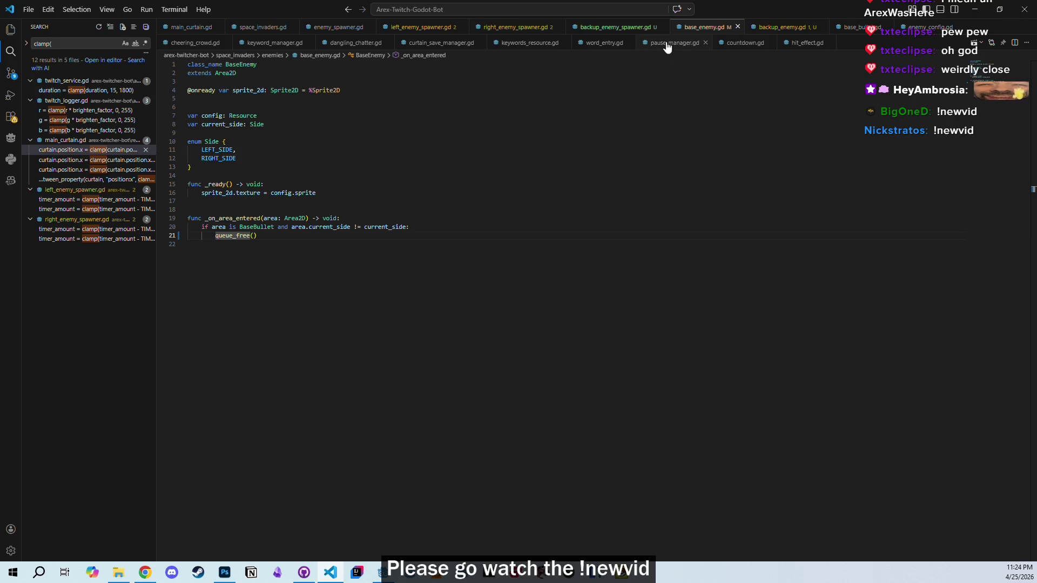
{"action": "left_click", "coordinate": [414, 28]}
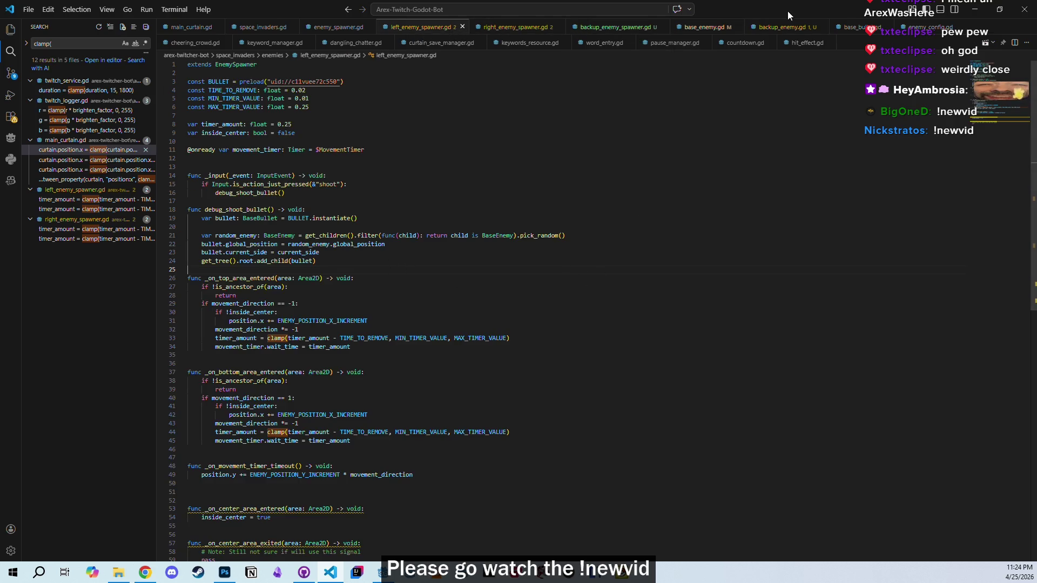
{"action": "left_click", "coordinate": [784, 27]}
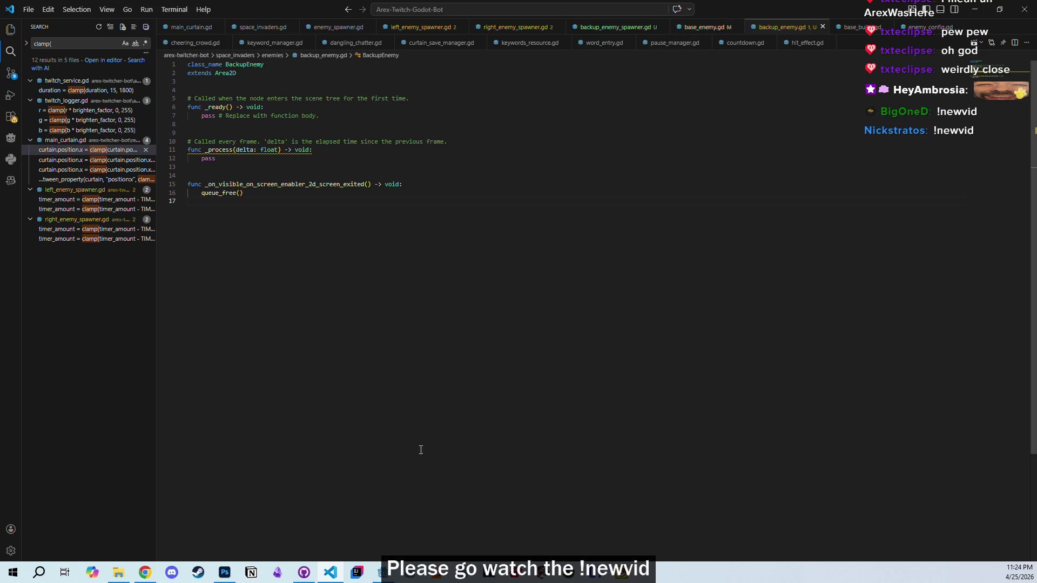
{"action": "left_click", "coordinate": [376, 573]}
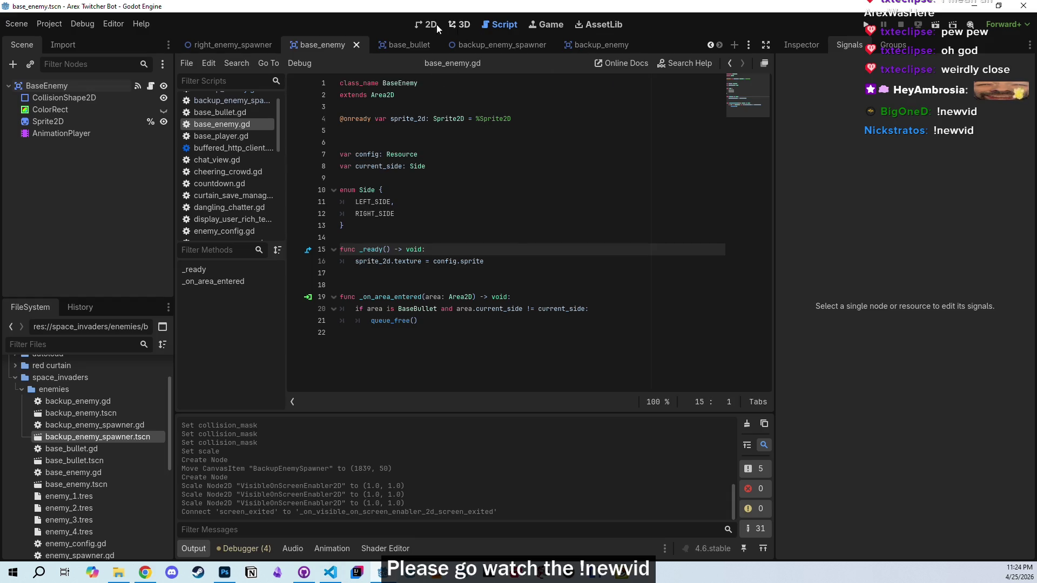
Show the backup_enemy scene in the 2D view with BackupEnemy selected
{"action": "left_click", "coordinate": [440, 25]}
{"action": "left_click", "coordinate": [513, 25]}
{"action": "left_click", "coordinate": [605, 44]}
{"action": "left_click", "coordinate": [432, 25]}
{"action": "left_click", "coordinate": [48, 84]}
{"action": "right_click", "coordinate": [49, 82]}
{"action": "left_click", "coordinate": [250, 135]}
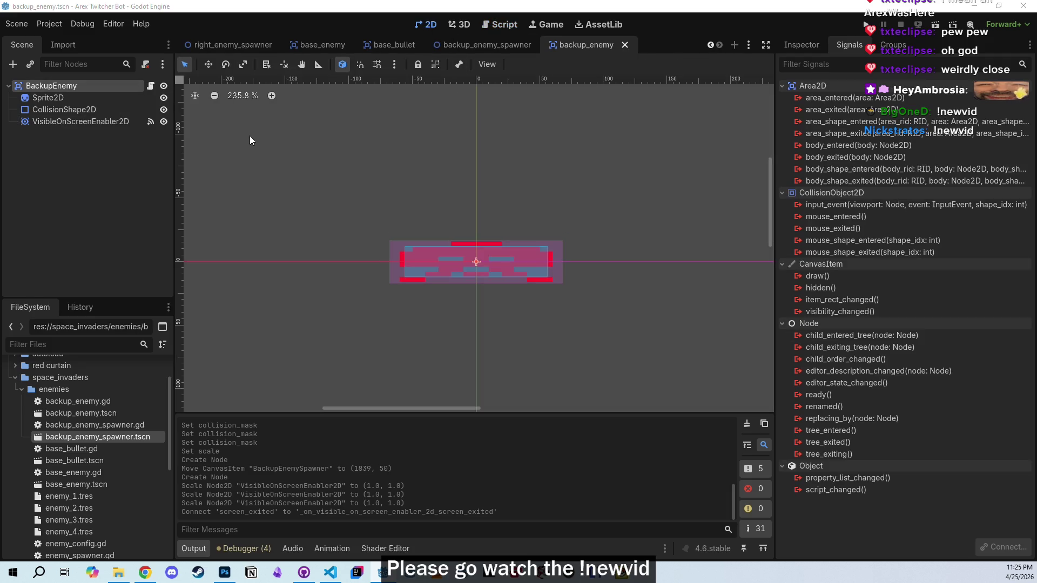
Add a Marker2D child to BackupEnemy, leaving it at the origin
{"action": "right_click", "coordinate": [99, 88]}
{"action": "left_click", "coordinate": [244, 117]}
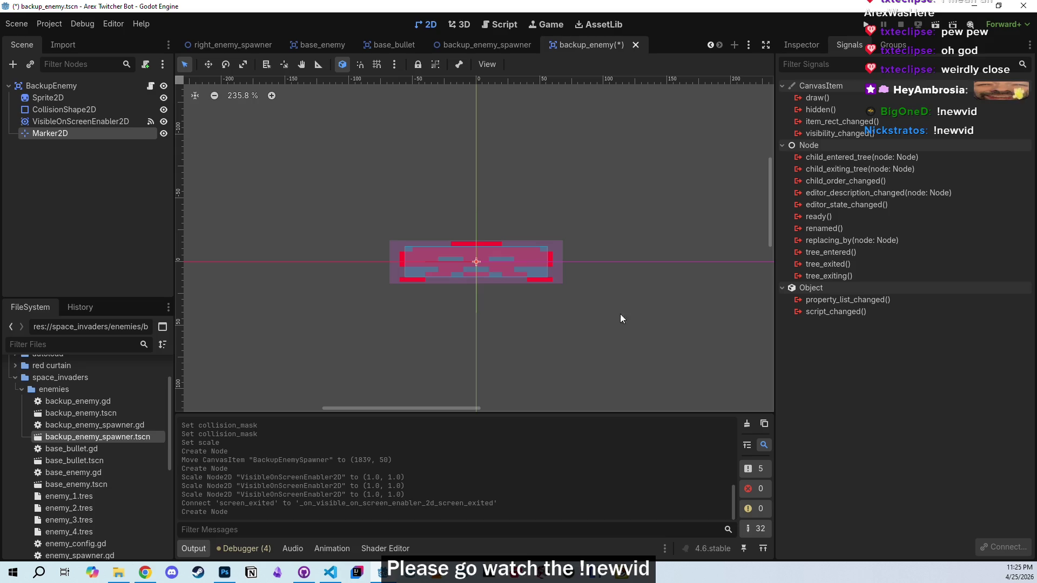
{"action": "mouse_move", "coordinate": [523, 368]}
{"action": "left_mouse_down"}
{"action": "mouse_move", "coordinate": [509, 378]}
{"action": "mouse_move", "coordinate": [521, 378]}
{"action": "left_mouse_up"}
{"action": "key", "text": "ctrl+z"}
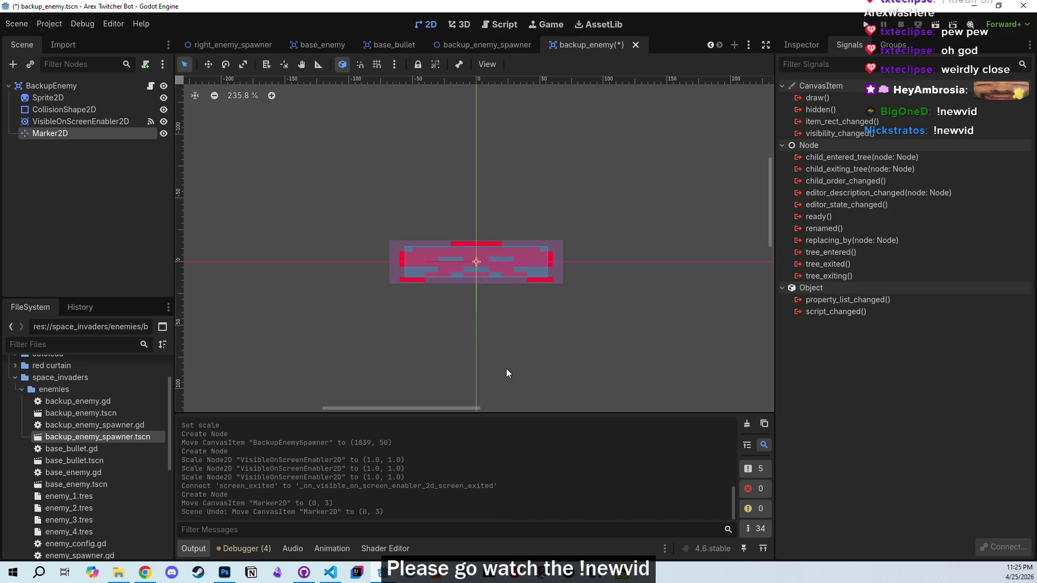
Rename the marker ShootingPoint, save, and set it to Access as Unique Name
{"action": "double_click", "coordinate": [132, 133]}
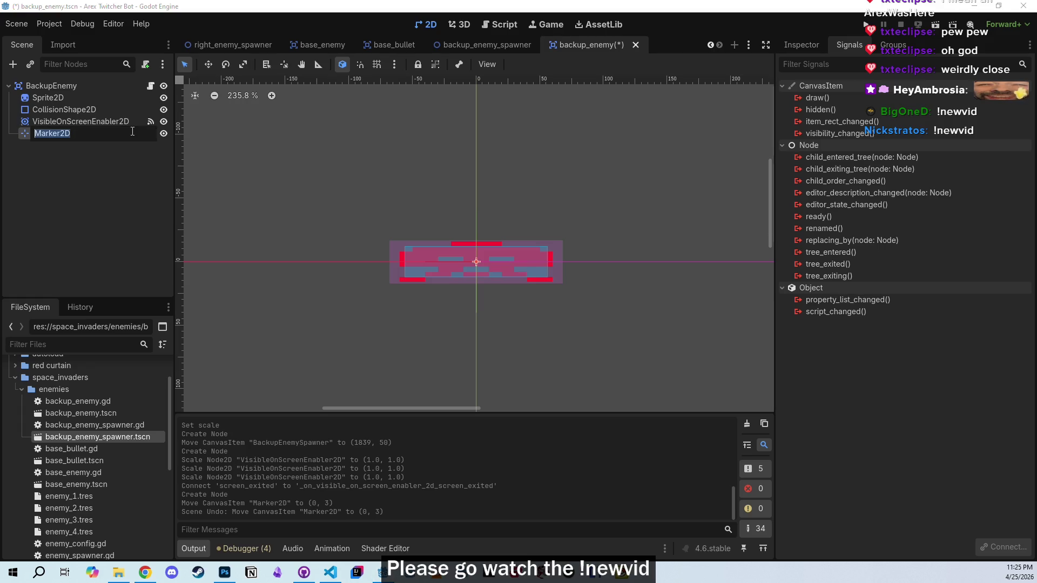
{"action": "type", "text": "ShootingPp"}
{"action": "key", "text": "BackSpace"}
{"action": "type", "text": "oint"}
{"action": "key", "text": "Return"}
{"action": "key", "text": "ctrl+s"}
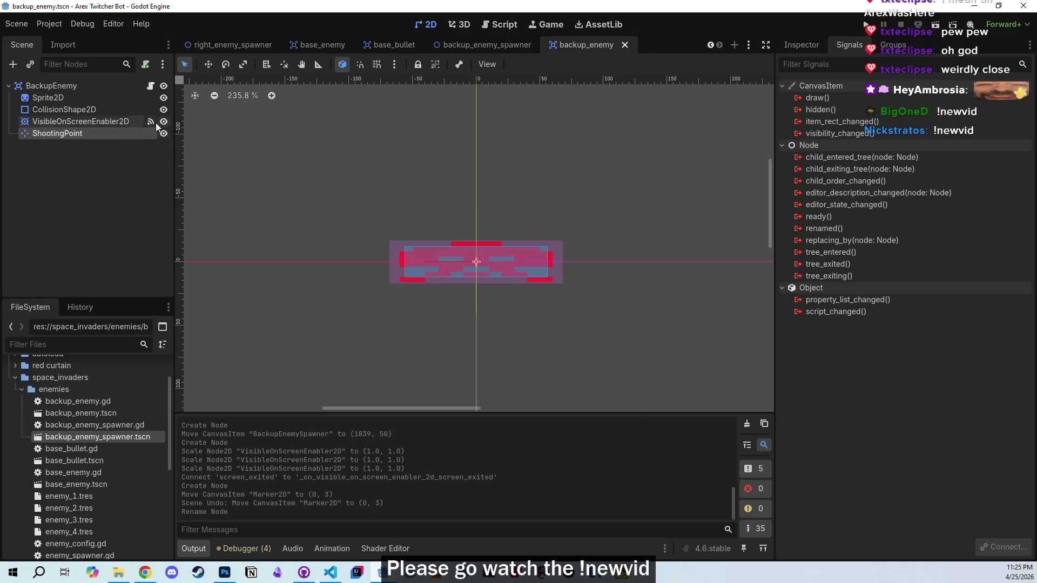
{"action": "right_click", "coordinate": [96, 133]}
{"action": "left_click", "coordinate": [135, 371]}
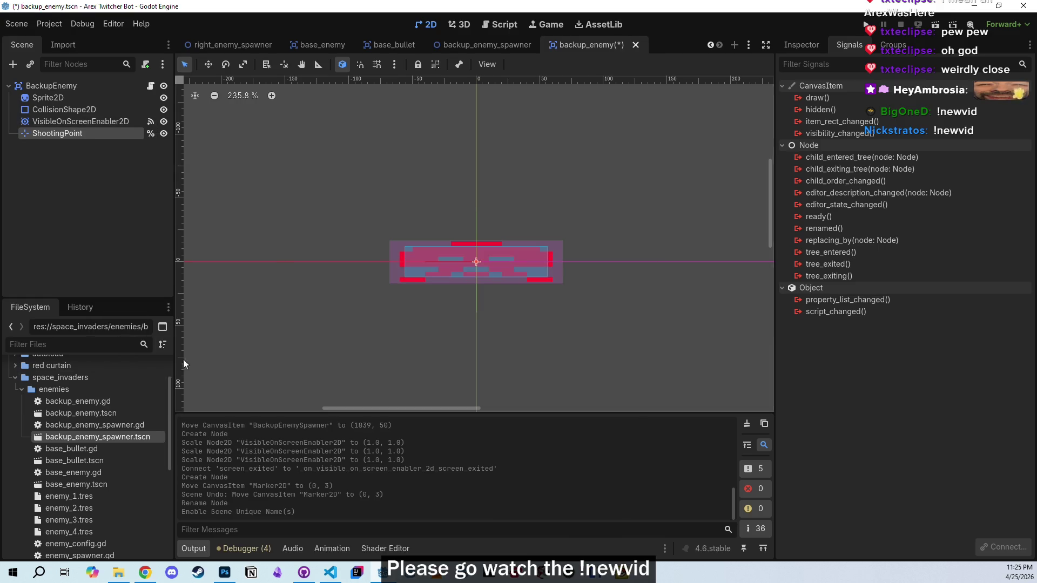
{"action": "left_click", "coordinate": [499, 25]}
{"action": "left_click_drag", "start_coordinate": [54, 134], "coordinate": [416, 119]}
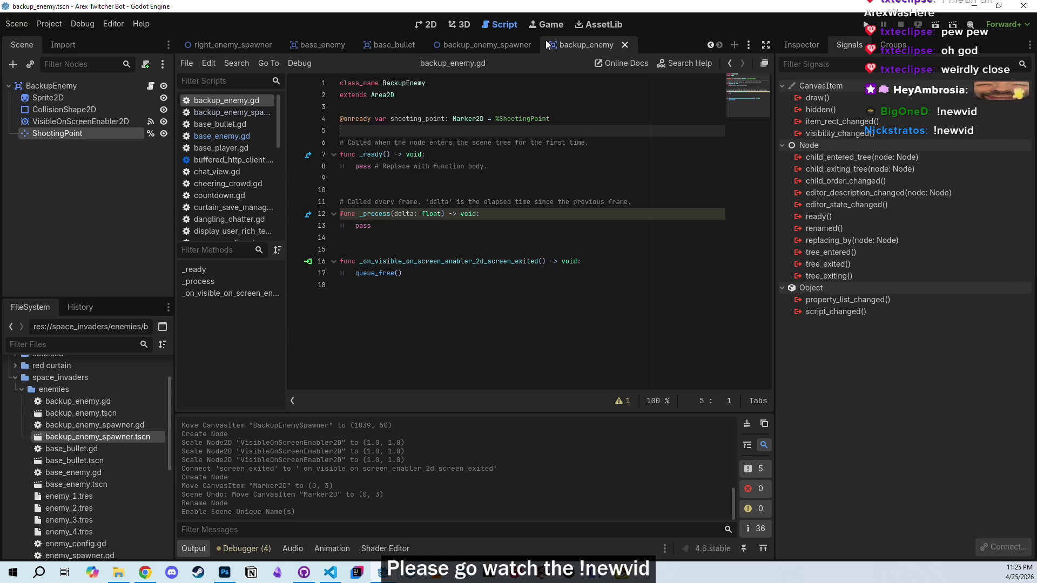
{"action": "left_click", "coordinate": [468, 44]}
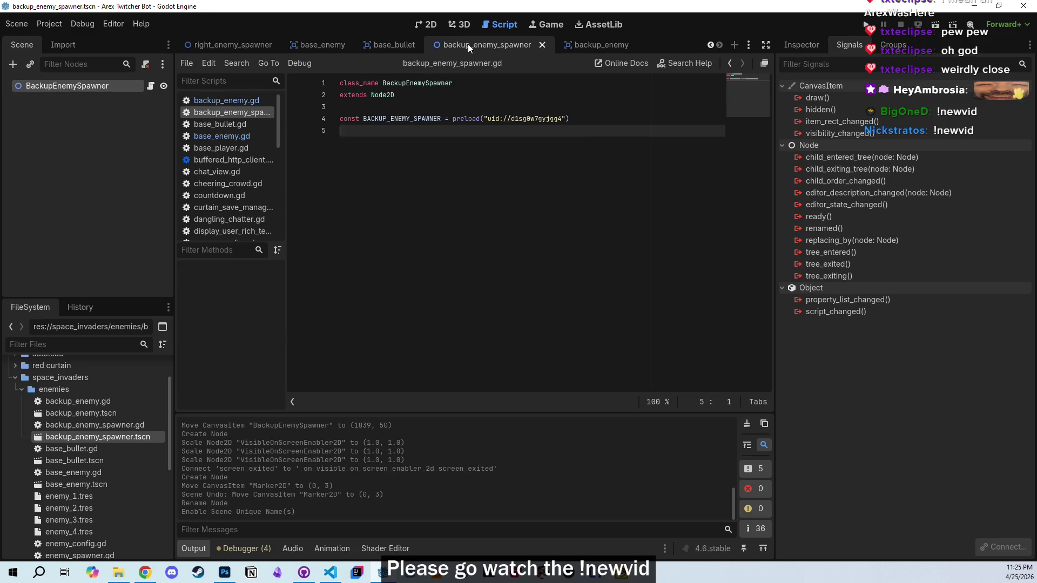
{"action": "left_click", "coordinate": [581, 41]}
{"action": "left_click", "coordinate": [538, 121]}
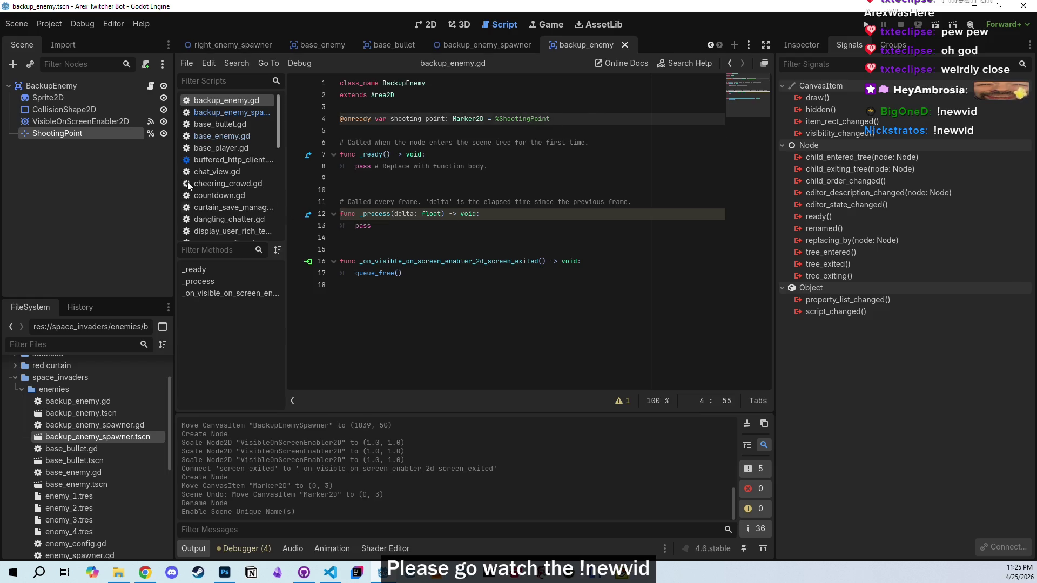
Check the scene's child nodes and show BackupEnemy's properties in the Inspector
{"action": "left_click", "coordinate": [47, 119]}
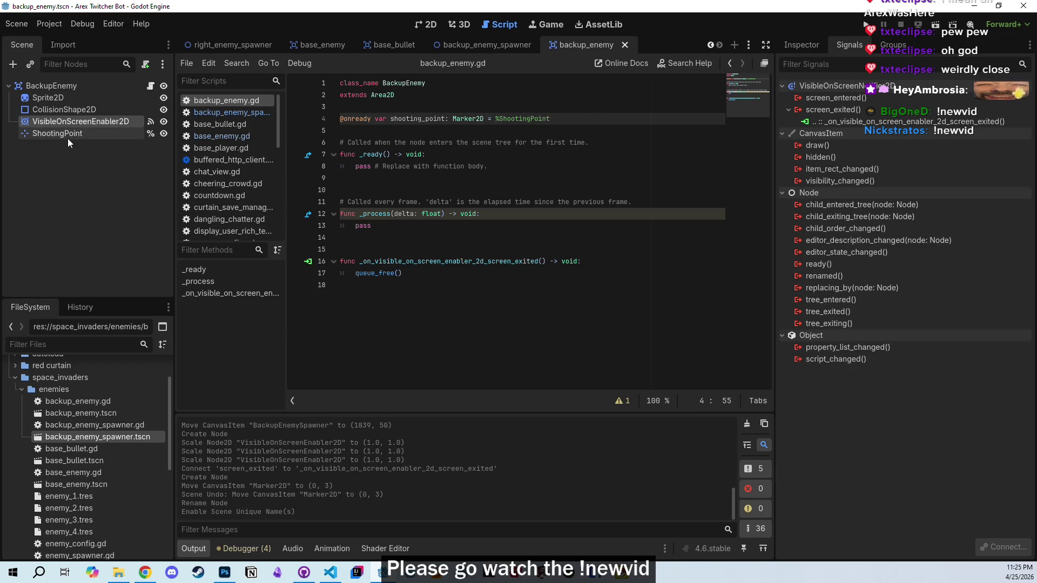
{"action": "left_click", "coordinate": [67, 110]}
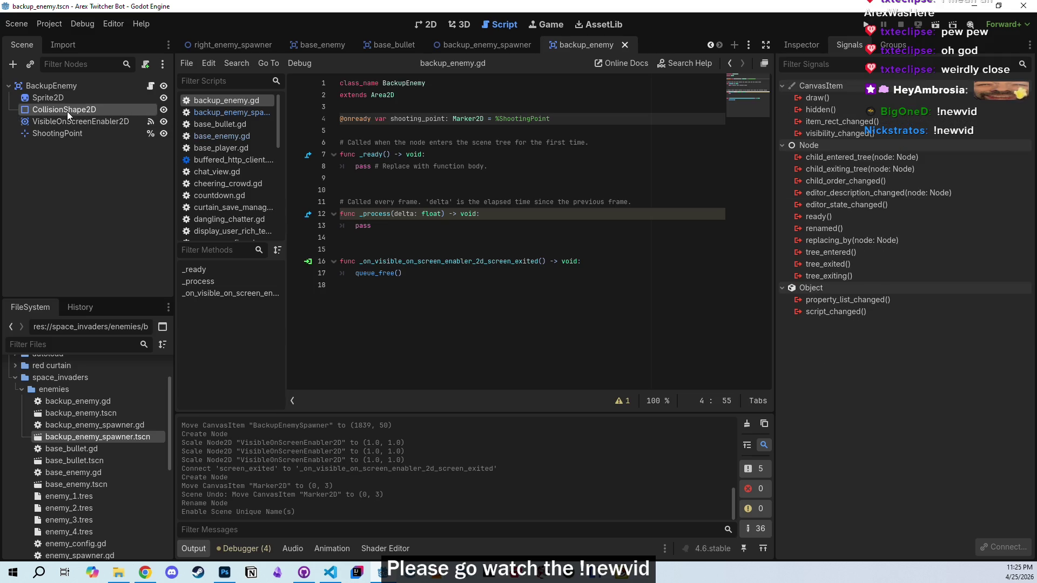
{"action": "left_click", "coordinate": [63, 85]}
{"action": "left_click", "coordinate": [800, 43]}
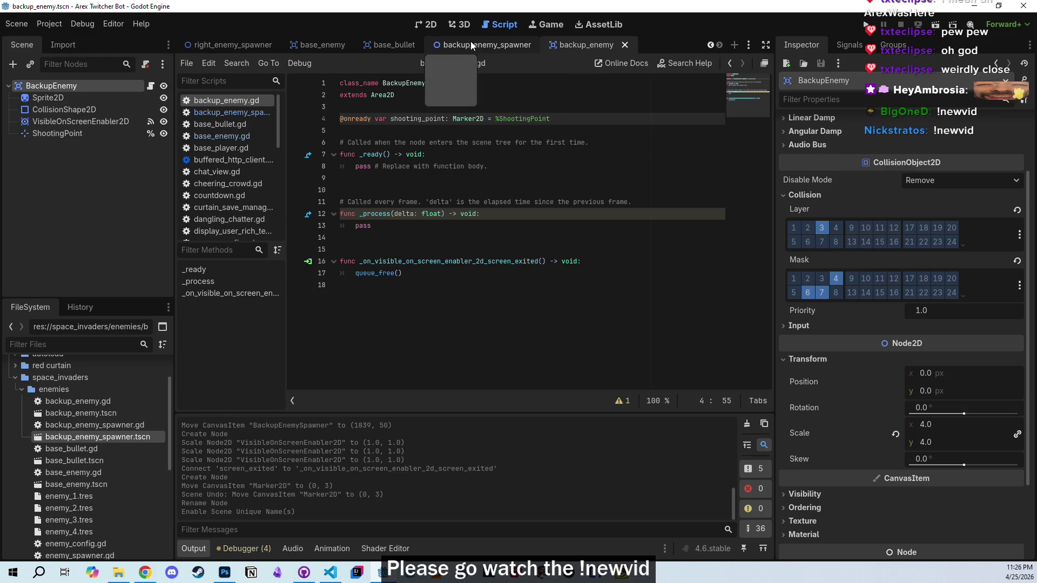
Add a Timer child to BackupEnemy and rename it SpawnTimer
{"action": "right_click", "coordinate": [57, 86]}
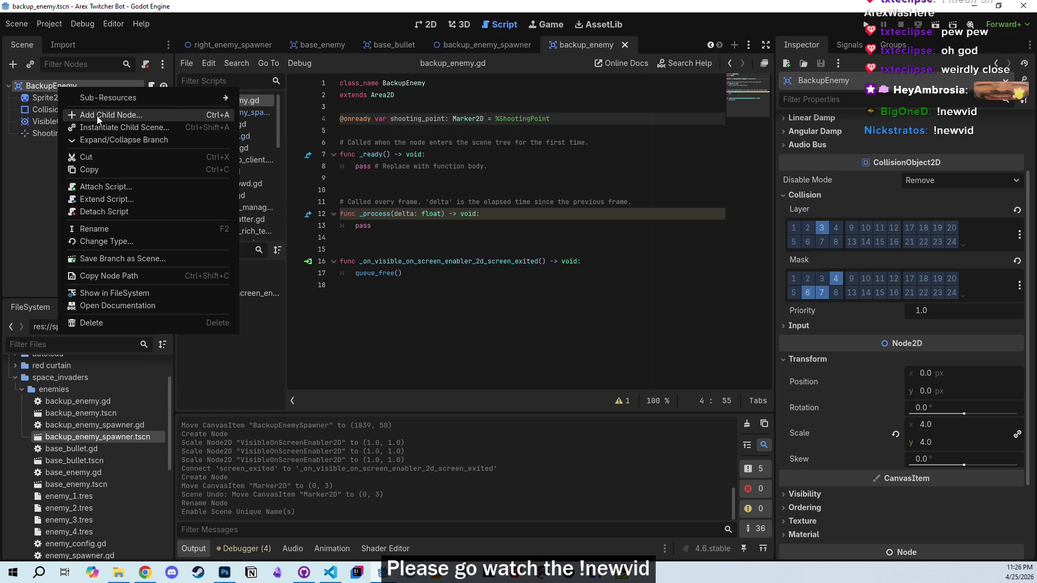
{"action": "key", "text": "Escape"}
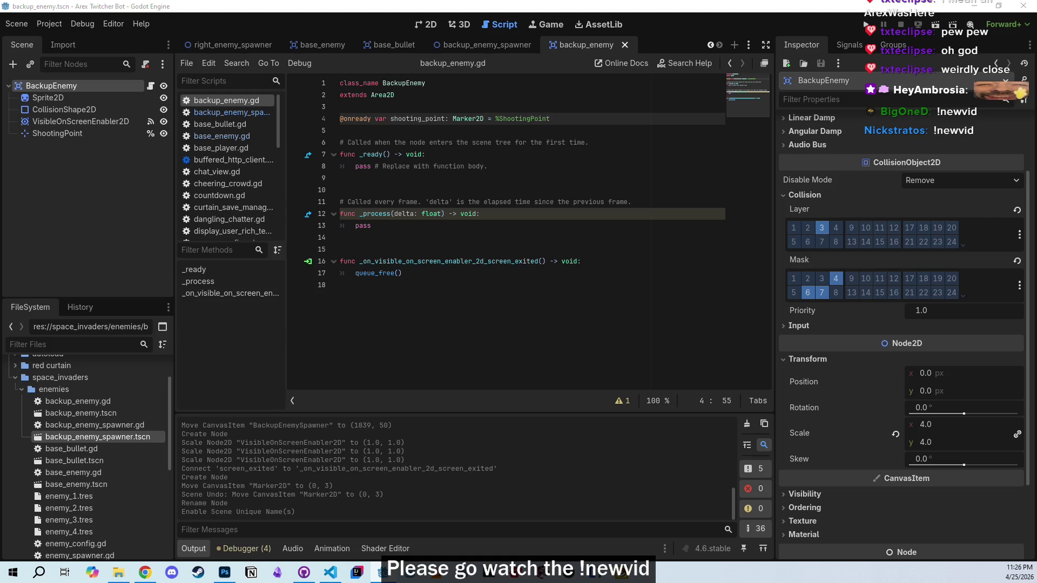
{"action": "key", "text": "Return"}
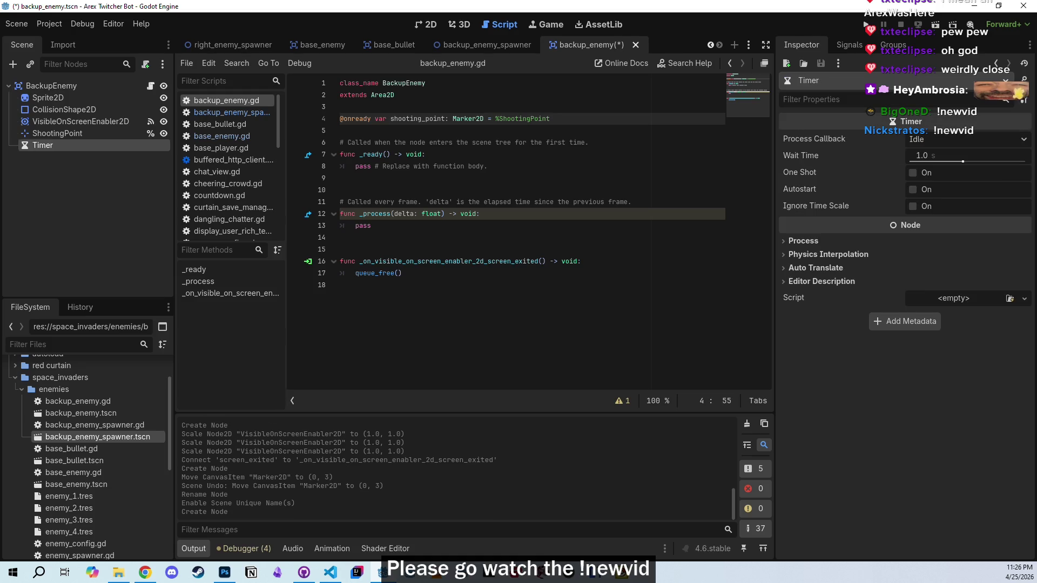
{"action": "key", "text": "F2"}
{"action": "key", "text": "Home"}
{"action": "type", "text": "Spawn"}
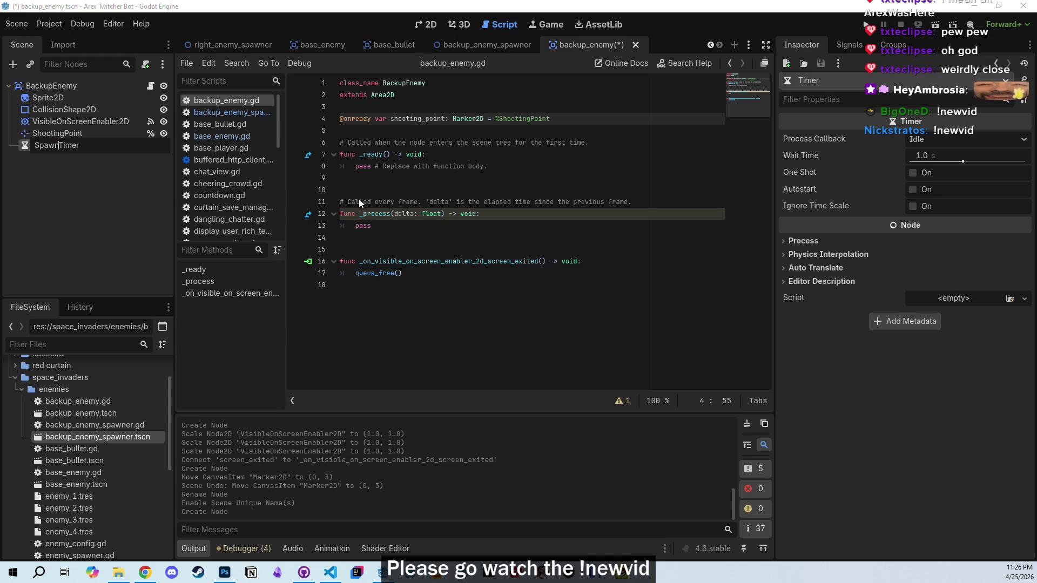
{"action": "key", "text": "Return"}
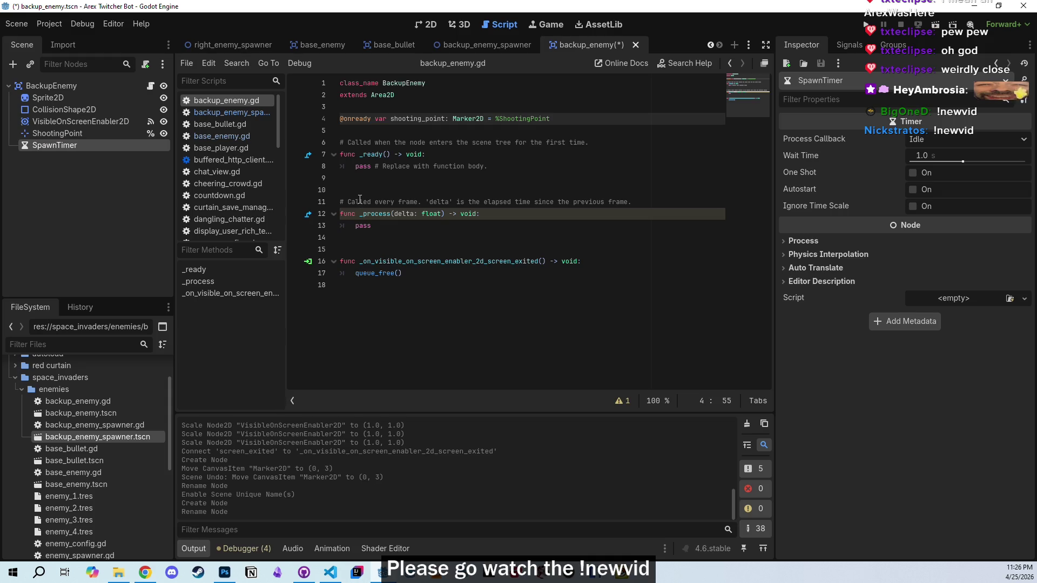
Set SpawnTimer's Wait Time to 10 with Autostart on, save, and start connecting timeout
{"action": "left_click", "coordinate": [979, 156]}
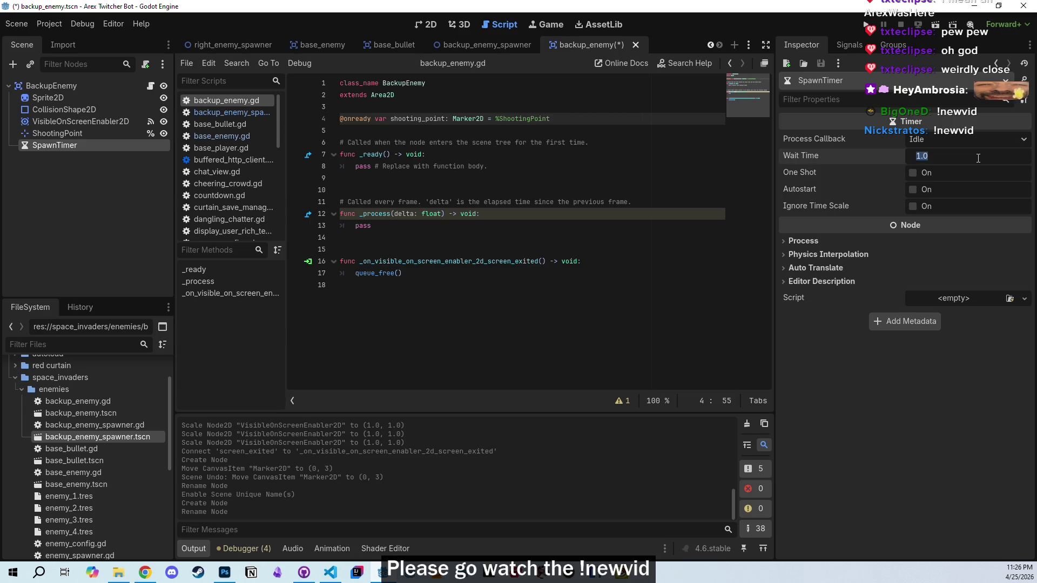
{"action": "type", "text": "10"}
{"action": "key", "text": "Return"}
{"action": "left_click", "coordinate": [921, 190]}
{"action": "key", "text": "ctrl+s"}
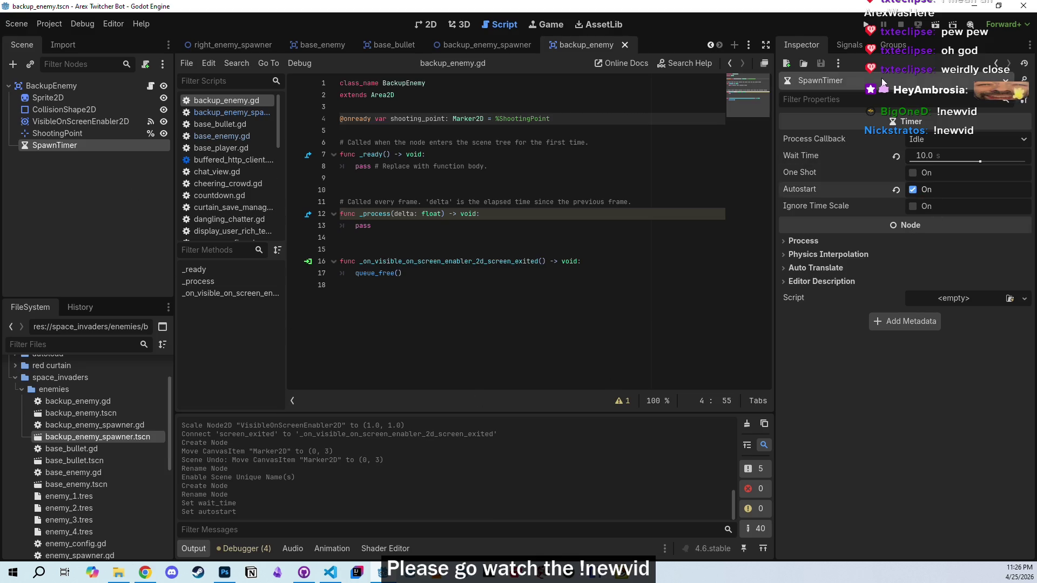
{"action": "left_click", "coordinate": [850, 45]}
{"action": "double_click", "coordinate": [838, 97]}
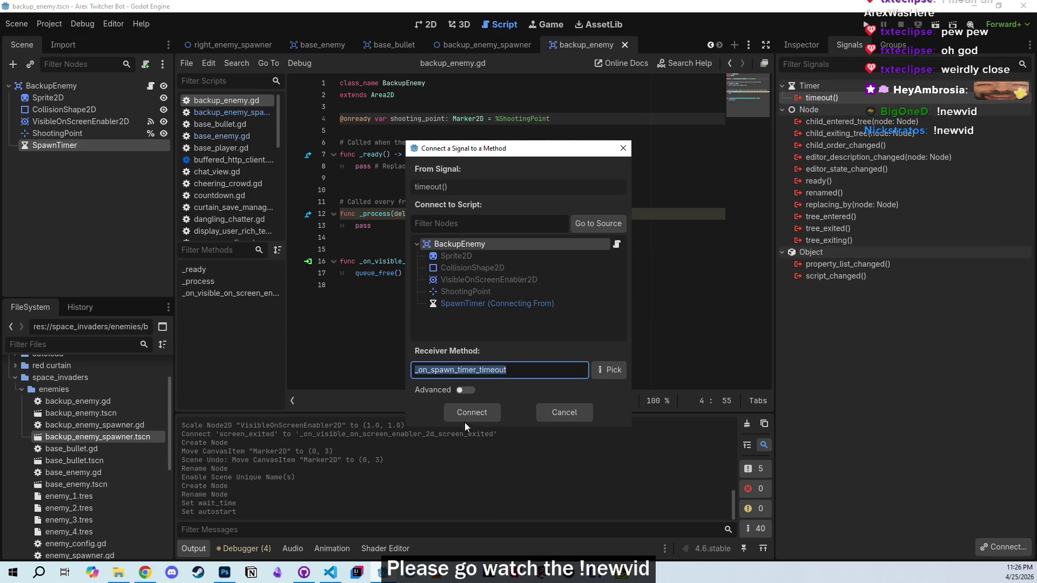
Connect timeout to _on_spawn_timer_timeout, make it call queue_free(), and save
{"action": "left_click", "coordinate": [465, 419]}
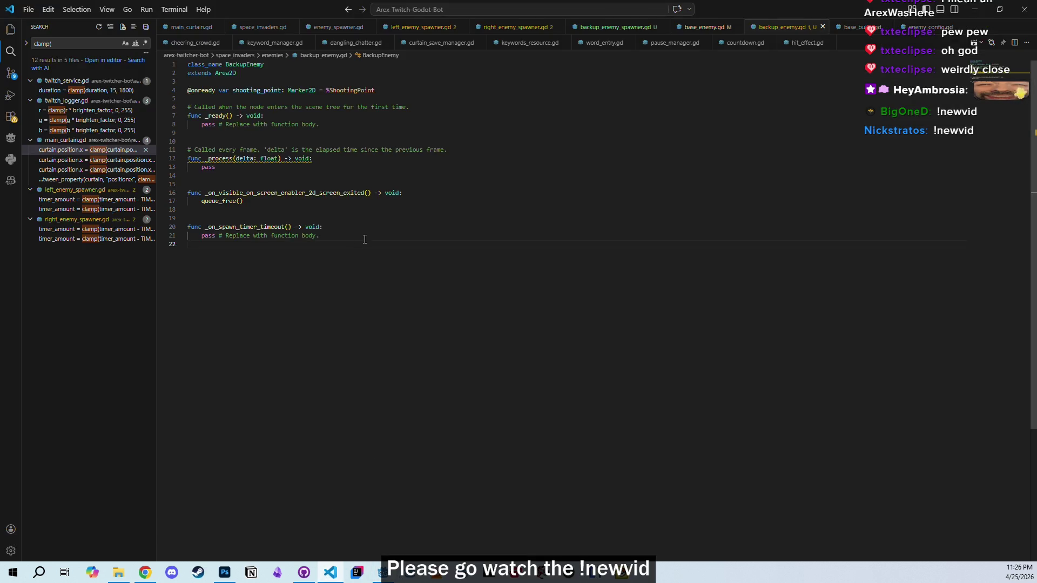
{"action": "left_click_drag", "start_coordinate": [365, 239], "coordinate": [200, 239]}
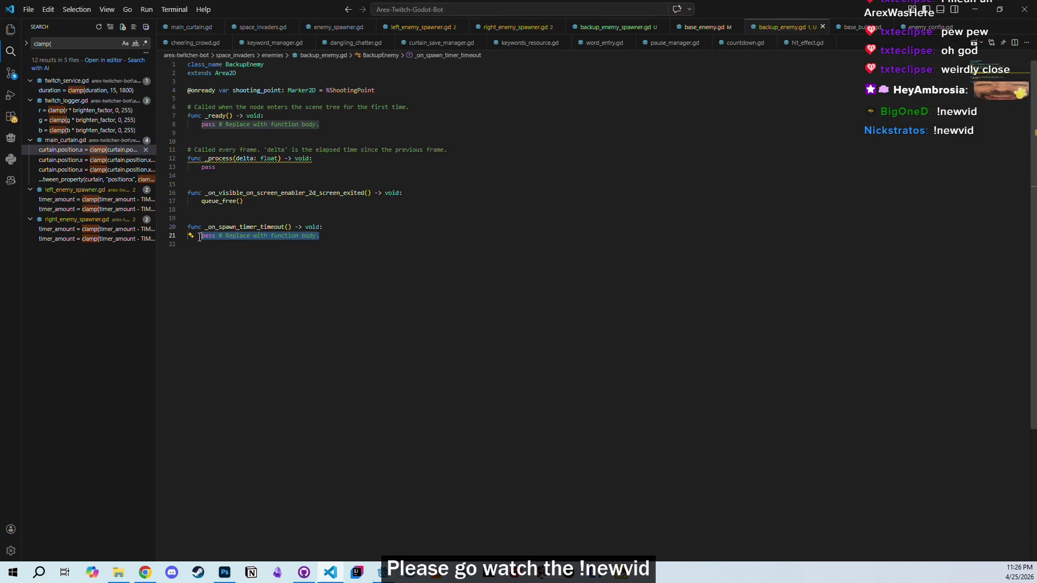
{"action": "type", "text": "queu"}
{"action": "key", "text": "Down"}
{"action": "key", "text": "Return"}
{"action": "key", "text": "ctrl+s"}
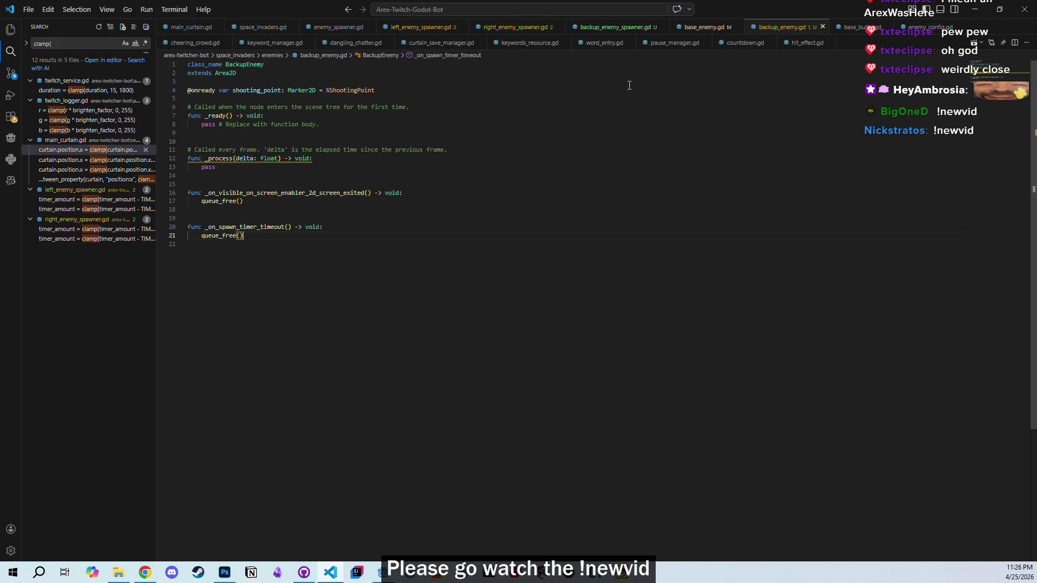
Copy the Side enum from base_enemy.gd over the _ready function in backup_enemy.gd
{"action": "left_click", "coordinate": [704, 27]}
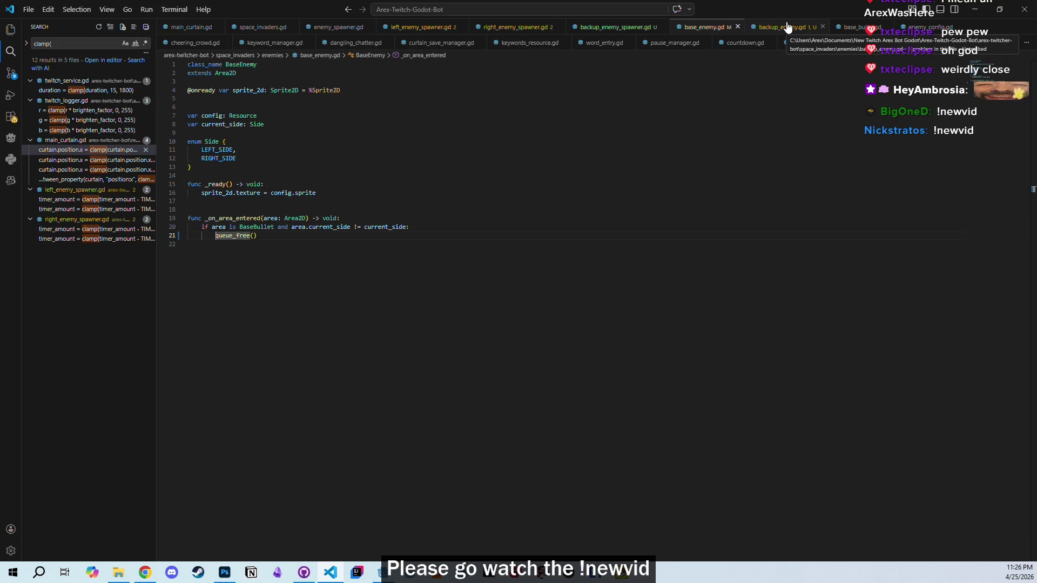
{"action": "left_click_drag", "start_coordinate": [192, 168], "coordinate": [188, 141]}
{"action": "key", "text": "ctrl+c"}
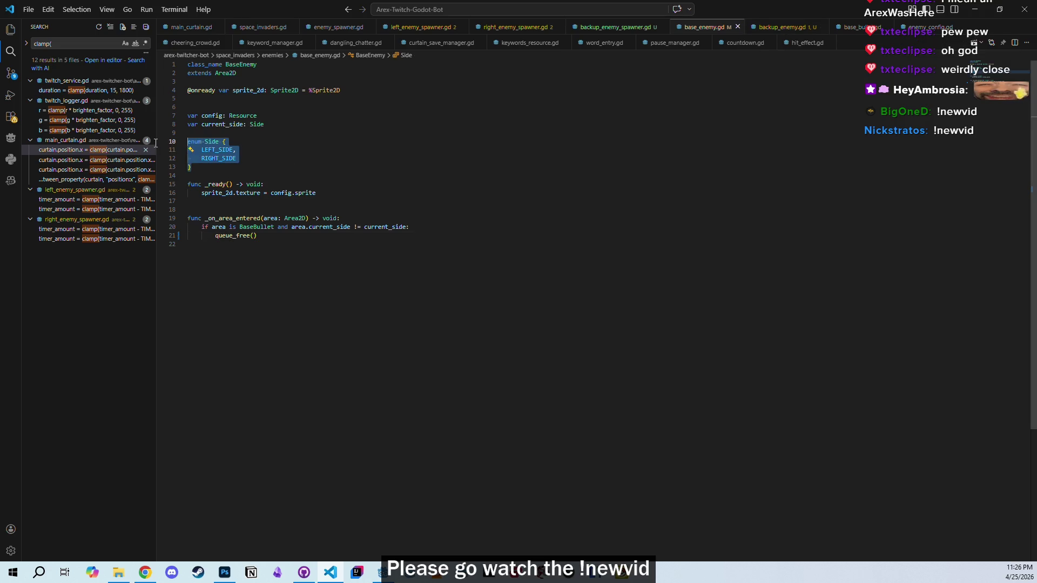
{"action": "left_click", "coordinate": [783, 27]}
{"action": "left_click_drag", "start_coordinate": [333, 143], "coordinate": [187, 107]}
{"action": "key", "text": "ctrl+v"}
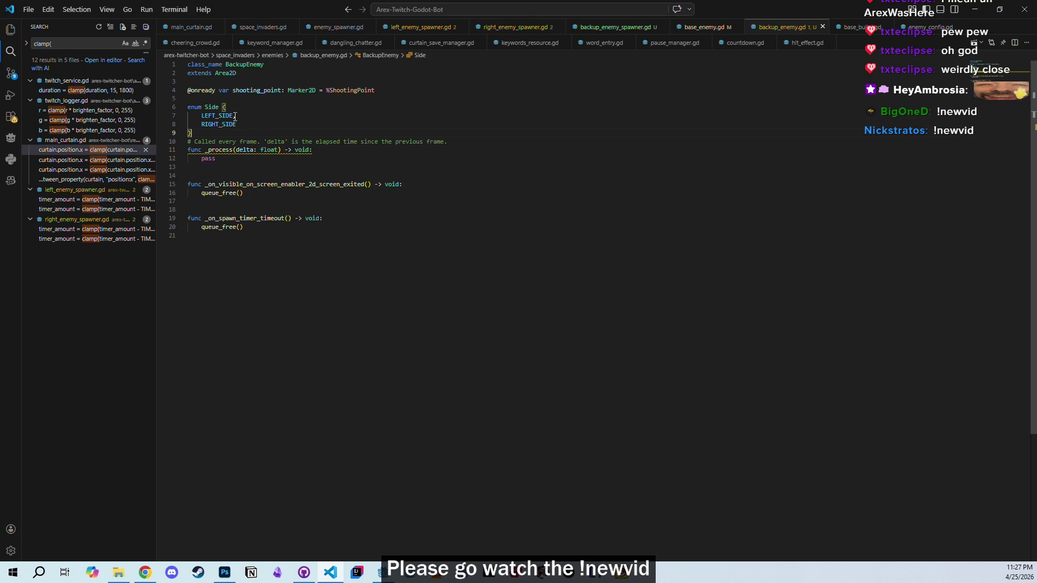
{"action": "left_click_drag", "start_coordinate": [387, 90], "coordinate": [180, 84]}
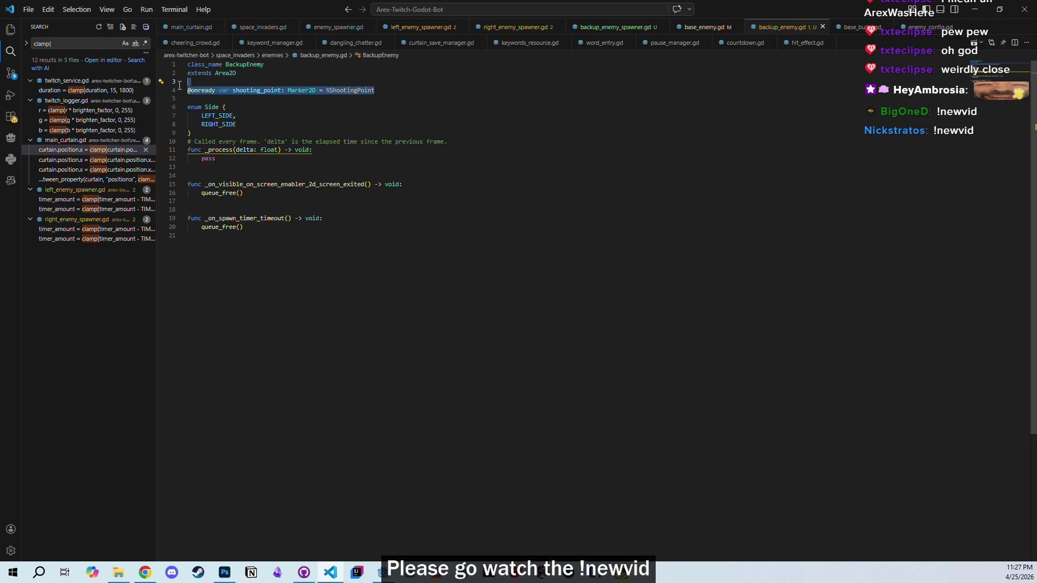
{"action": "key", "text": "ctrl+x"}
{"action": "left_click", "coordinate": [221, 133]}
{"action": "key", "text": "Return"}
{"action": "key", "text": "Return"}
{"action": "key", "text": "ctrl+v"}
{"action": "key", "text": "ctrl+s"}
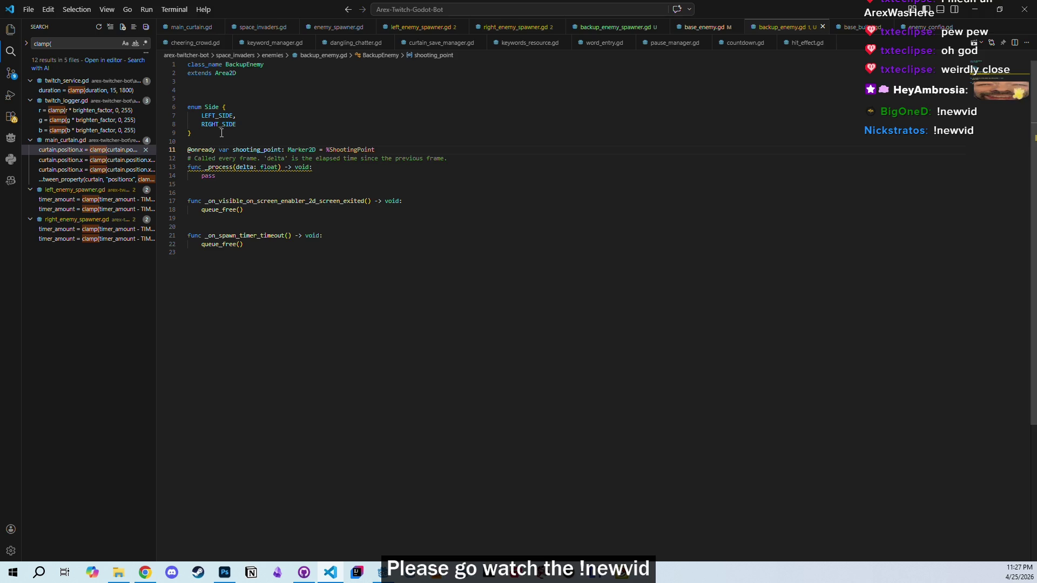
{"action": "key", "text": "Return"}
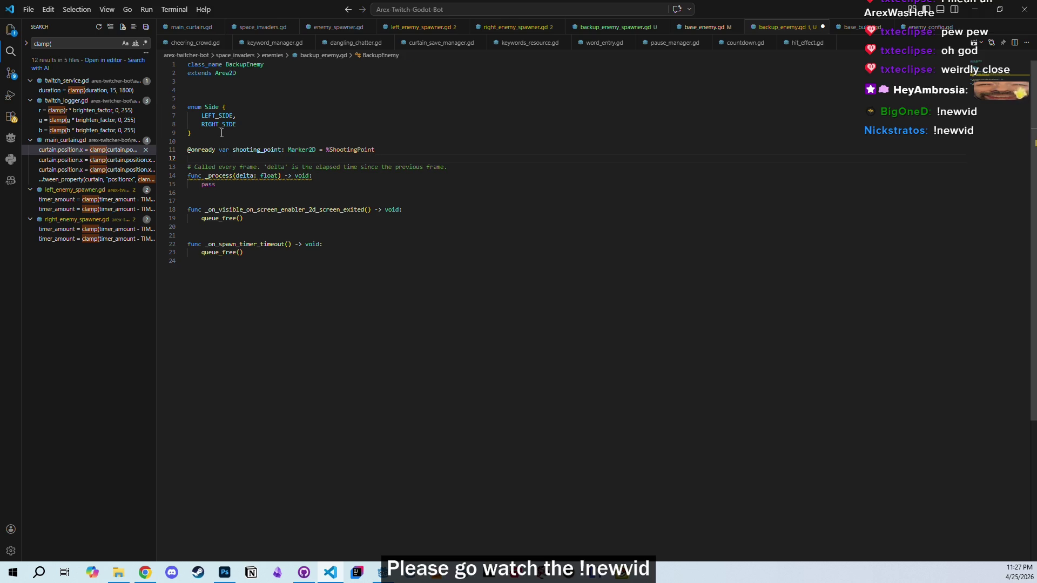
{"action": "key", "text": "Return"}
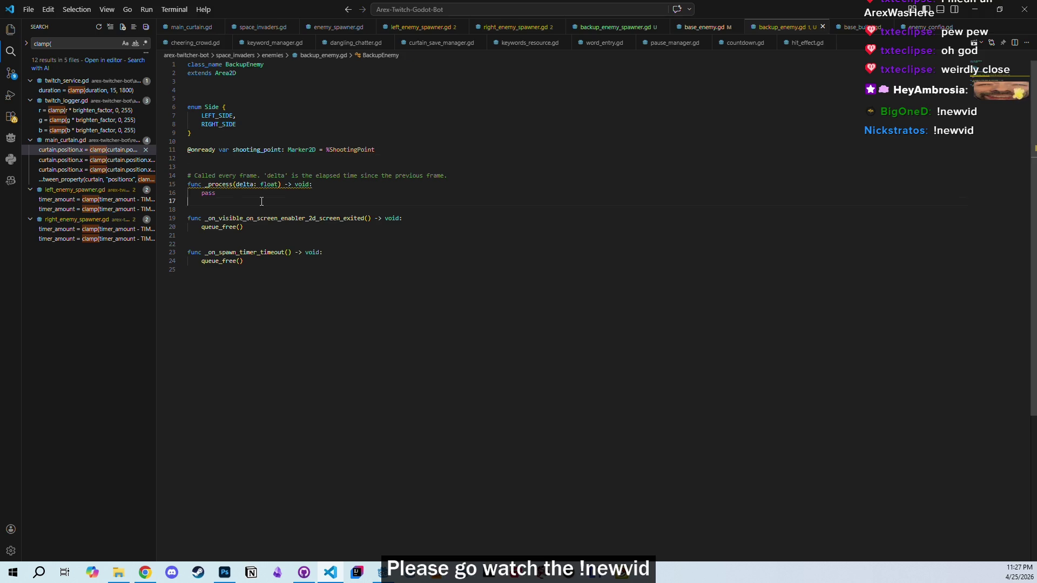
Delete the default comment above _process, trim extra blank lines, and save
{"action": "left_click_drag", "start_coordinate": [261, 202], "coordinate": [121, 170]}
{"action": "left_click_drag", "start_coordinate": [543, 179], "coordinate": [188, 175]}
{"action": "key", "text": "BackSpace"}
{"action": "key", "text": "BackSpace"}
{"action": "key", "text": "BackSpace"}
{"action": "key", "text": "ctrl+s"}
{"action": "key", "text": "Return"}
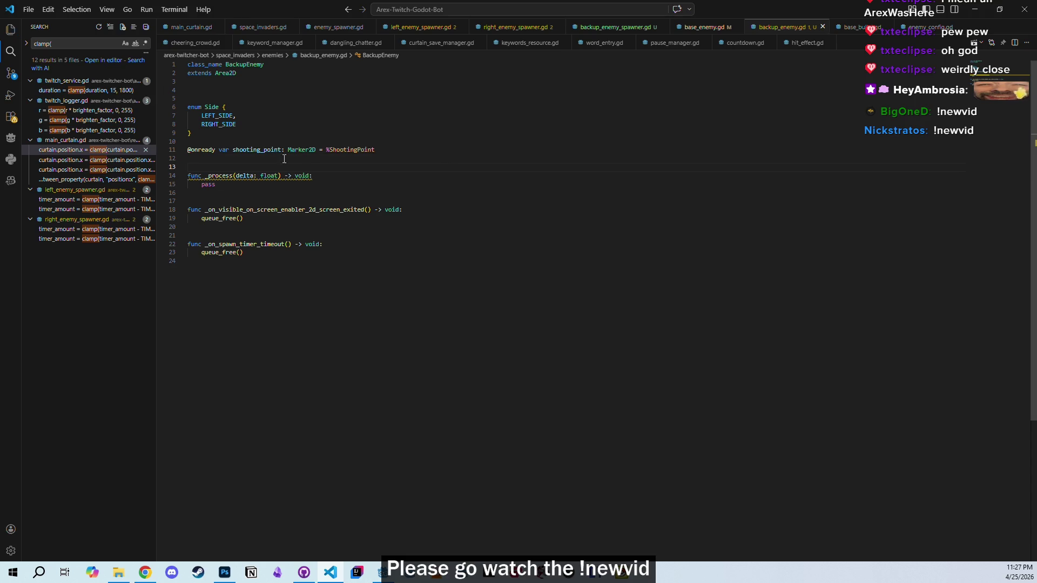
{"action": "left_click", "coordinate": [216, 136]}
{"action": "left_click", "coordinate": [250, 90]}
{"action": "key", "text": "BackSpace"}
{"action": "key", "text": "BackSpace"}
{"action": "key", "text": "ctrl+a"}
{"action": "key", "text": "ctrl+s"}
Clear the clamp( search text
{"action": "left_click", "coordinate": [389, 212]}
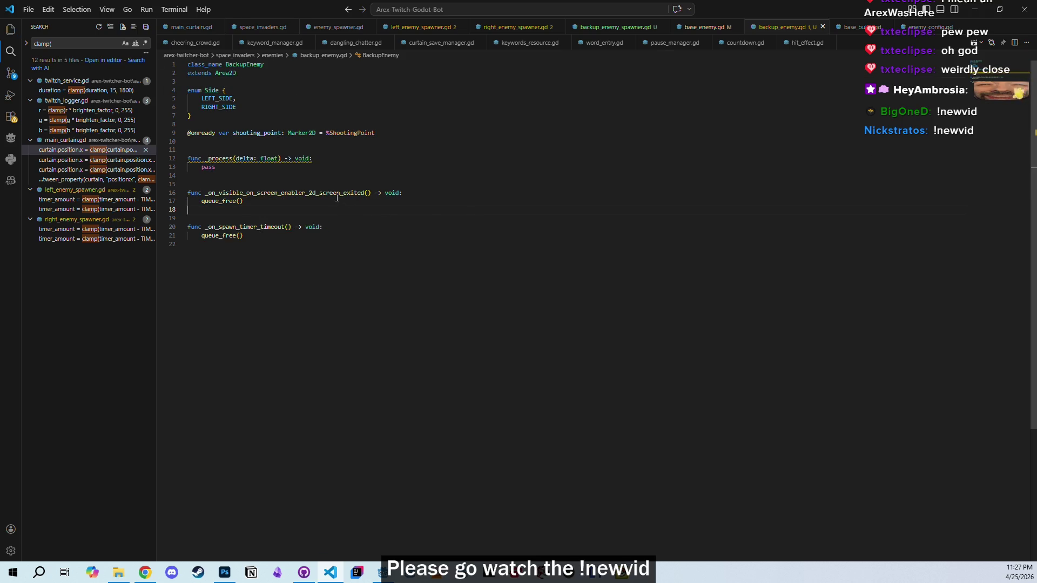
{"action": "key", "text": "ctrl+a"}
{"action": "key", "text": "BackSpace"}
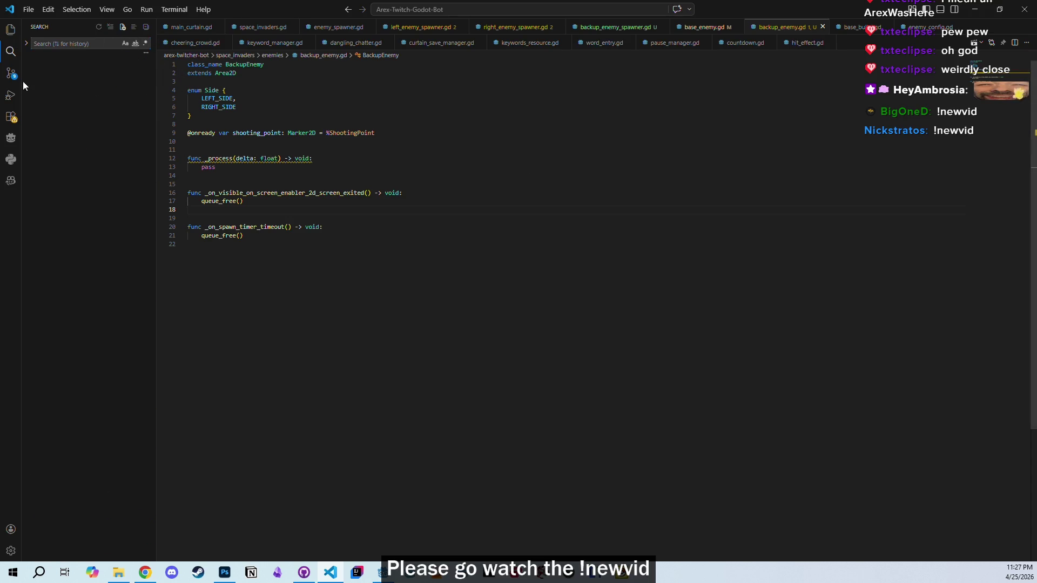
Show the Explorer file tree, check base_enemy.gd's Side enum, and return to backup_enemy.gd
{"action": "left_click", "coordinate": [11, 50]}
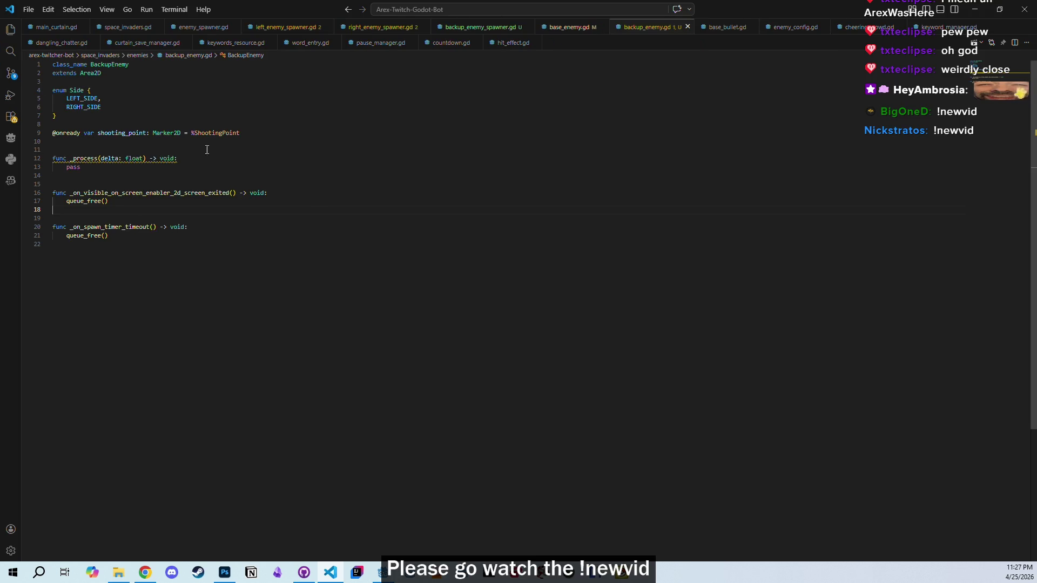
{"action": "left_click", "coordinate": [10, 51]}
{"action": "left_click", "coordinate": [11, 32]}
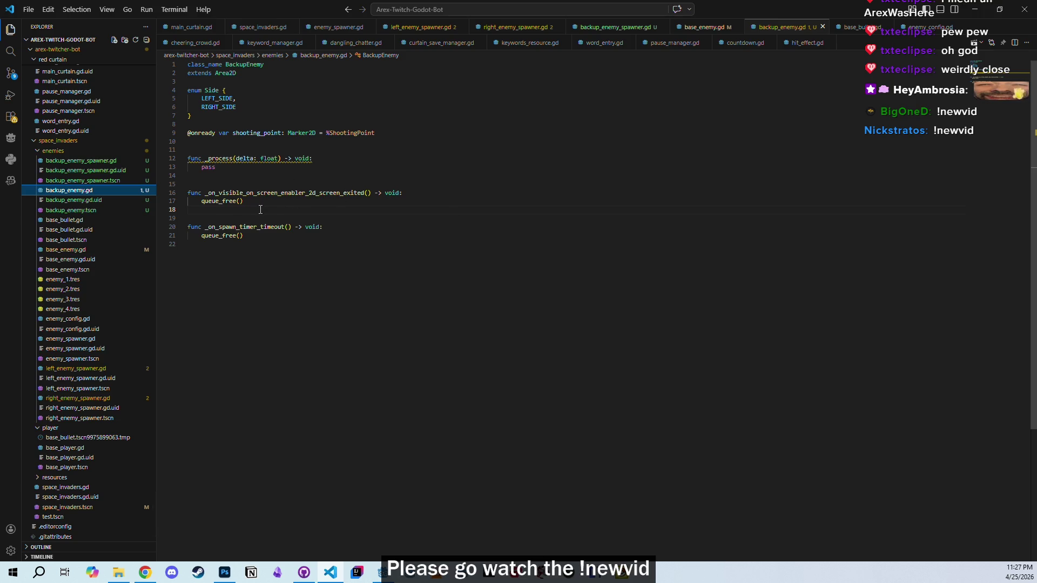
{"action": "left_click", "coordinate": [705, 27]}
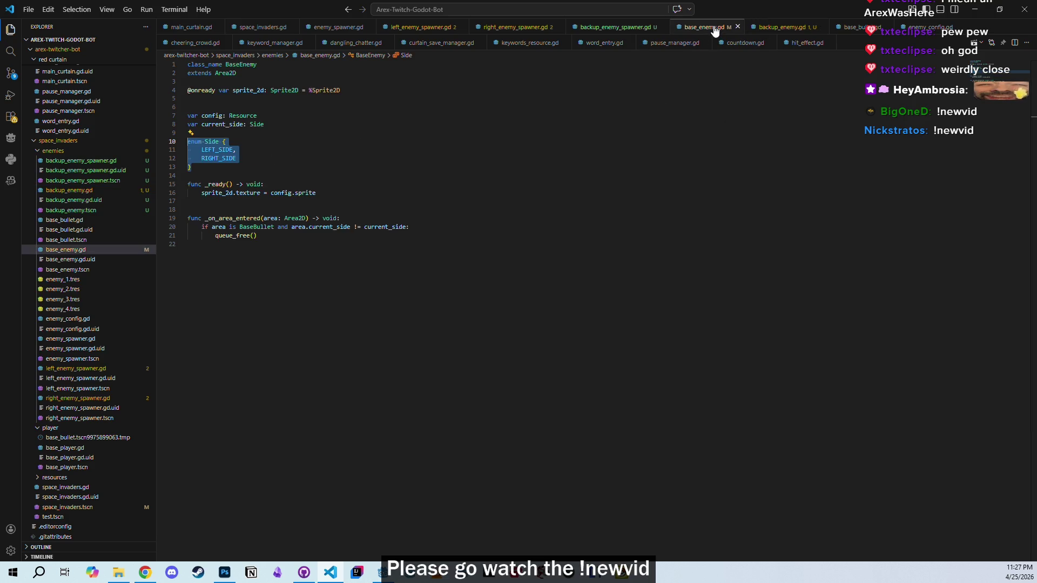
{"action": "left_click", "coordinate": [774, 29]}
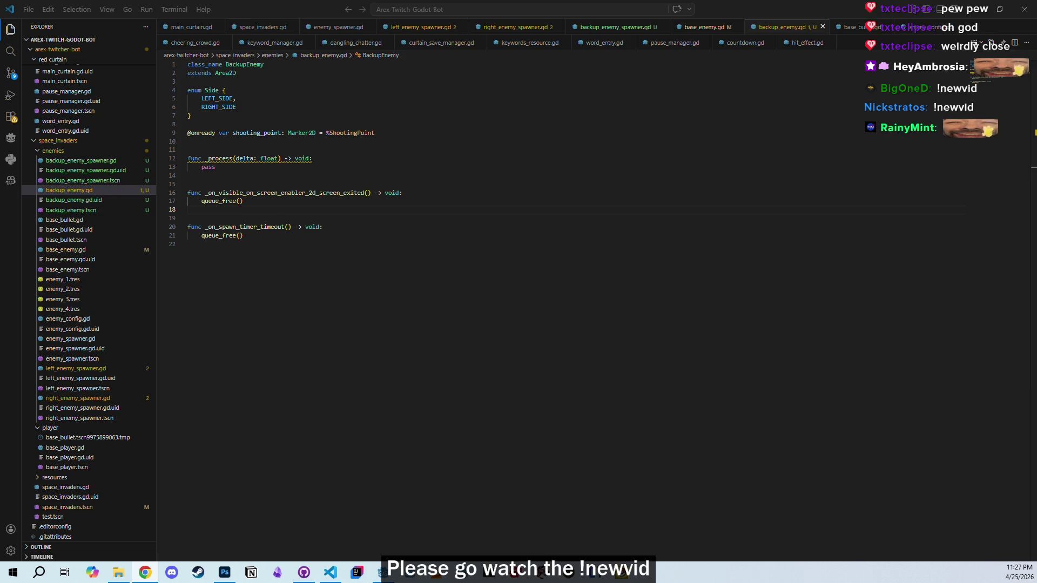
{"action": "key", "text": "alt+Tab"}
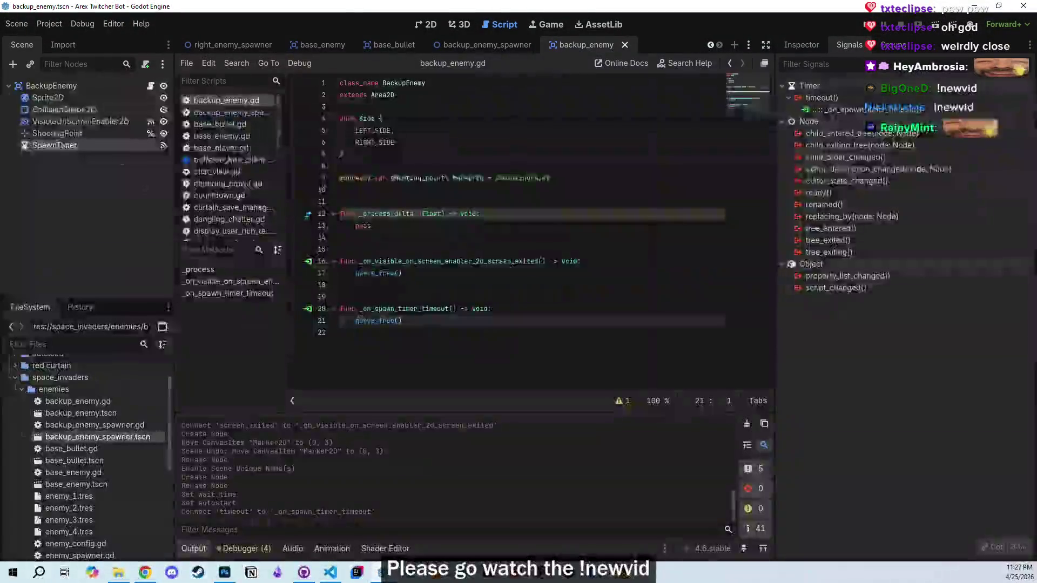
Add a Timer named DebugShootTimer under BackupEnemy and connect its timeout to a new script handler
{"action": "right_click", "coordinate": [47, 88]}
{"action": "key", "text": "Escape"}
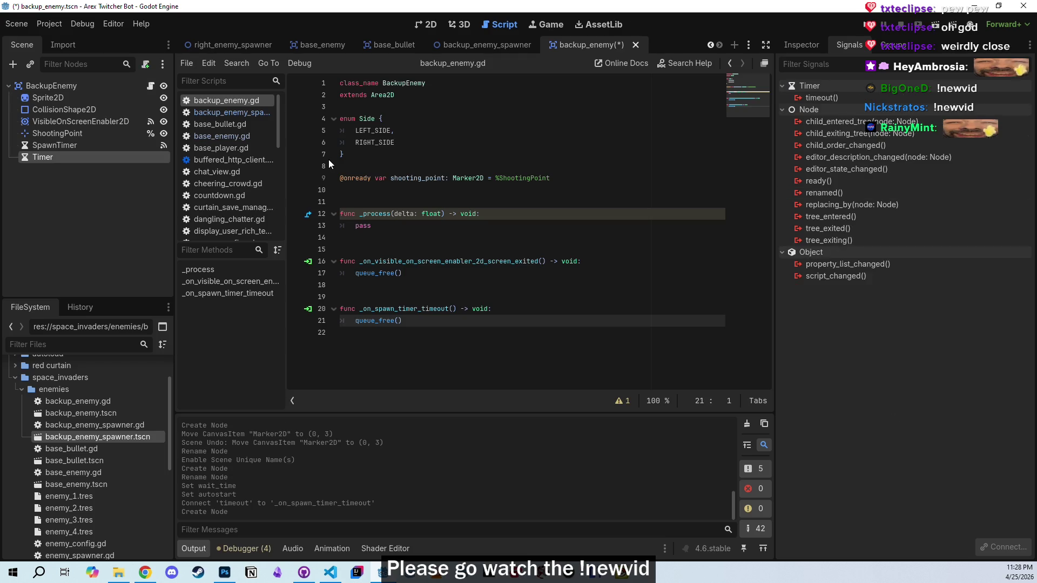
{"action": "double_click", "coordinate": [63, 157]}
{"action": "type", "text": "DebugShootT"}
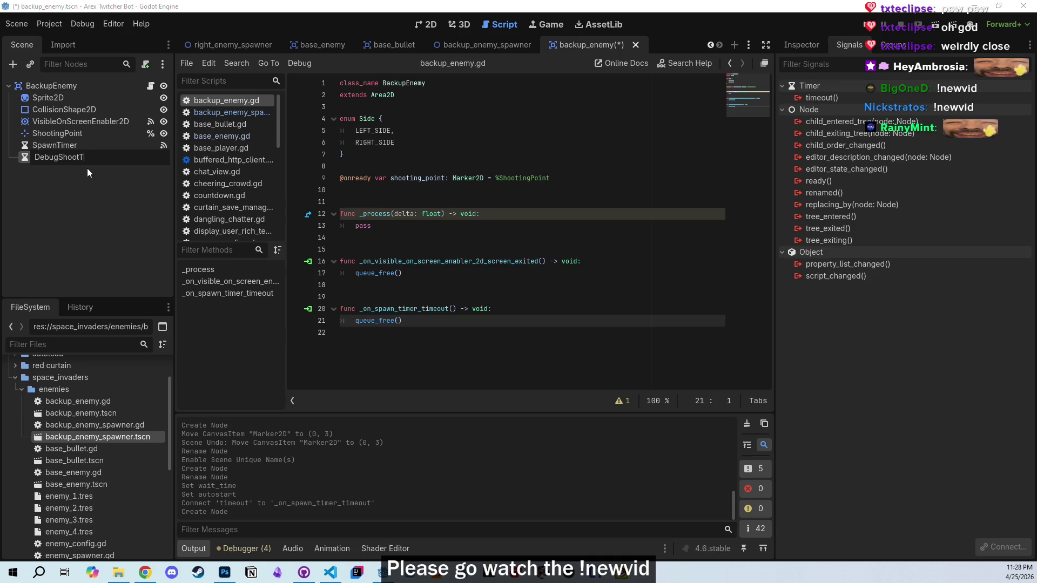
{"action": "type", "text": "imer"}
{"action": "key", "text": "Return"}
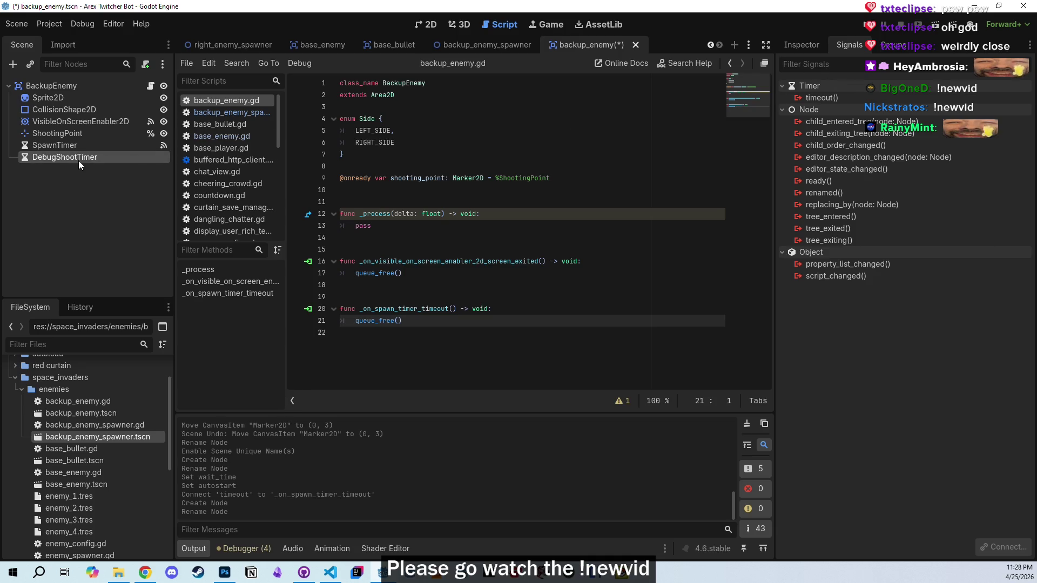
{"action": "double_click", "coordinate": [829, 98]}
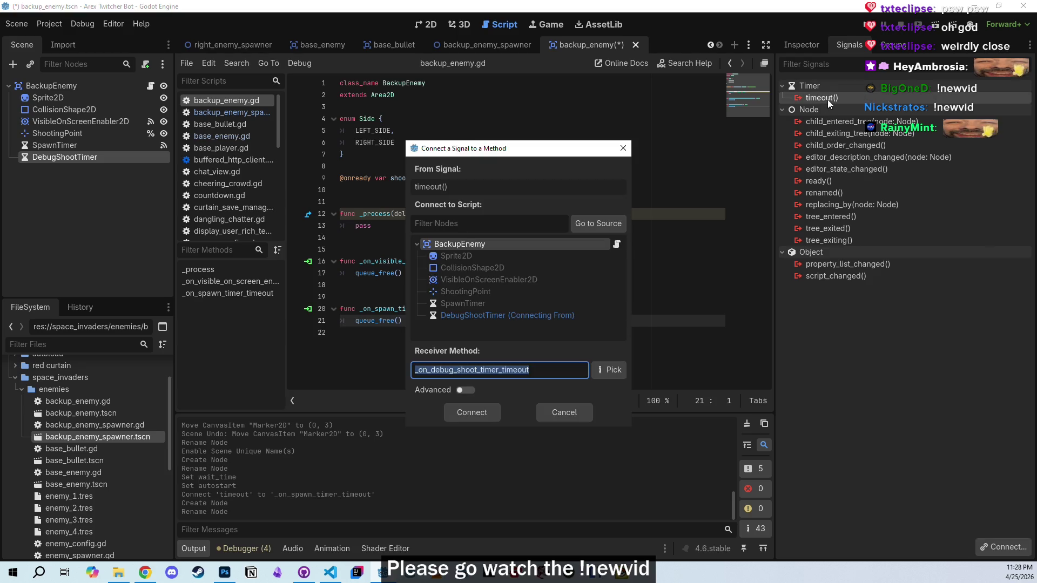
{"action": "key", "text": "Return"}
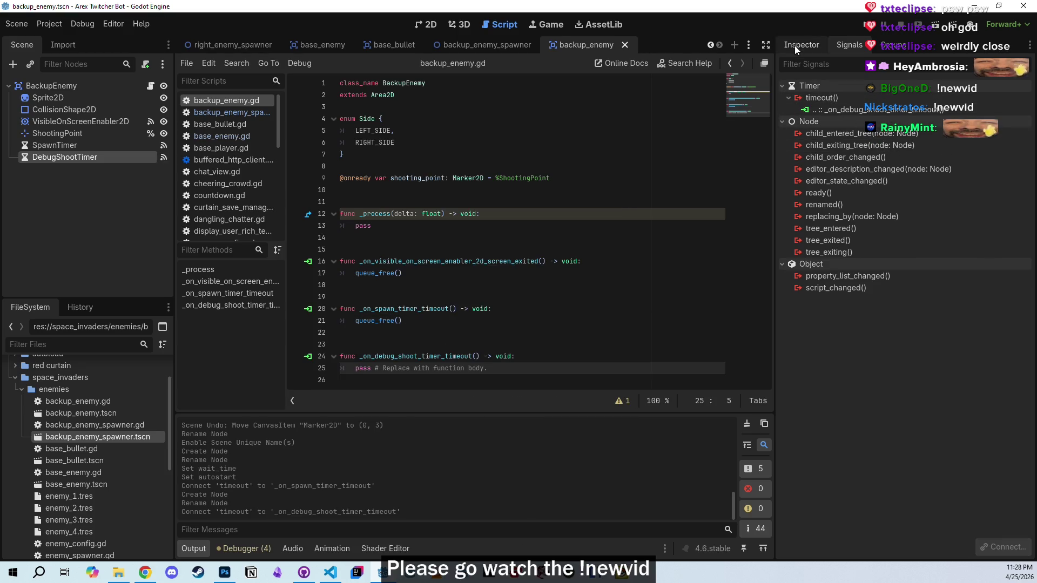
Enable Autostart with a 2.0-second Wait Time on DebugShootTimer and save the scene
{"action": "left_click", "coordinate": [795, 45]}
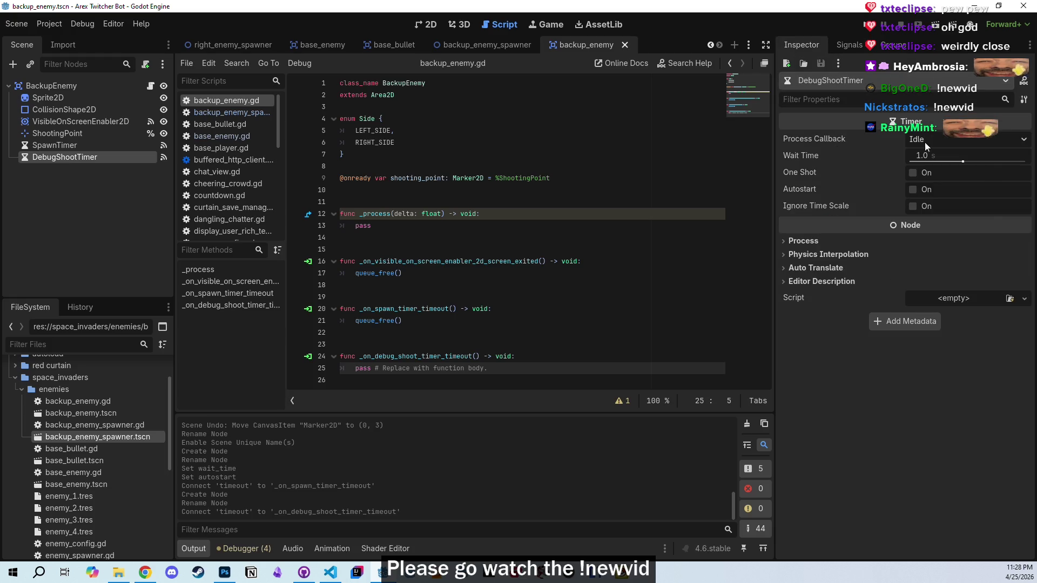
{"action": "left_click", "coordinate": [913, 189]}
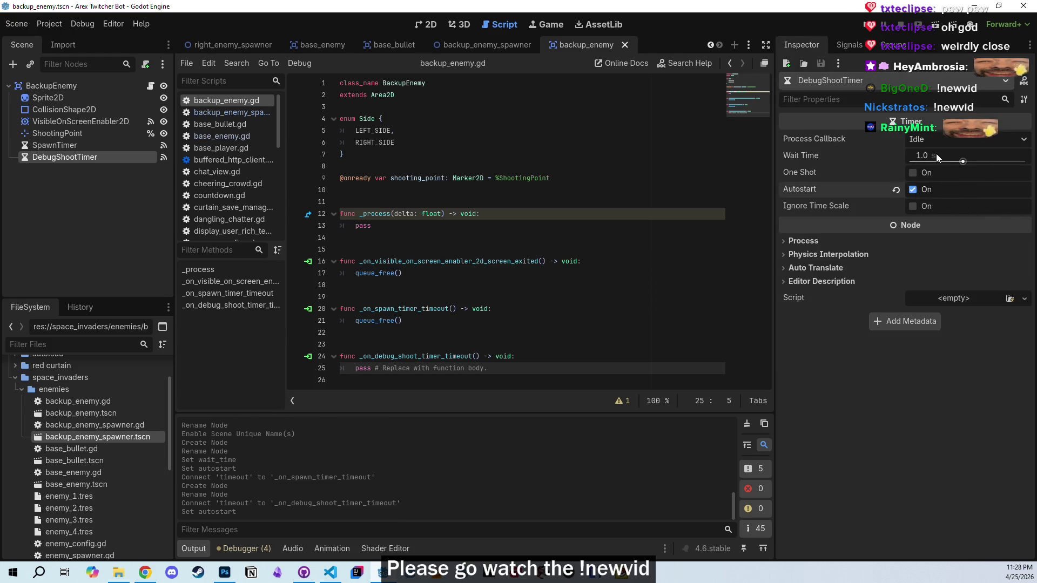
{"action": "left_click_drag", "start_coordinate": [936, 154], "coordinate": [968, 155]}
{"action": "key", "text": "ctrl+s"}
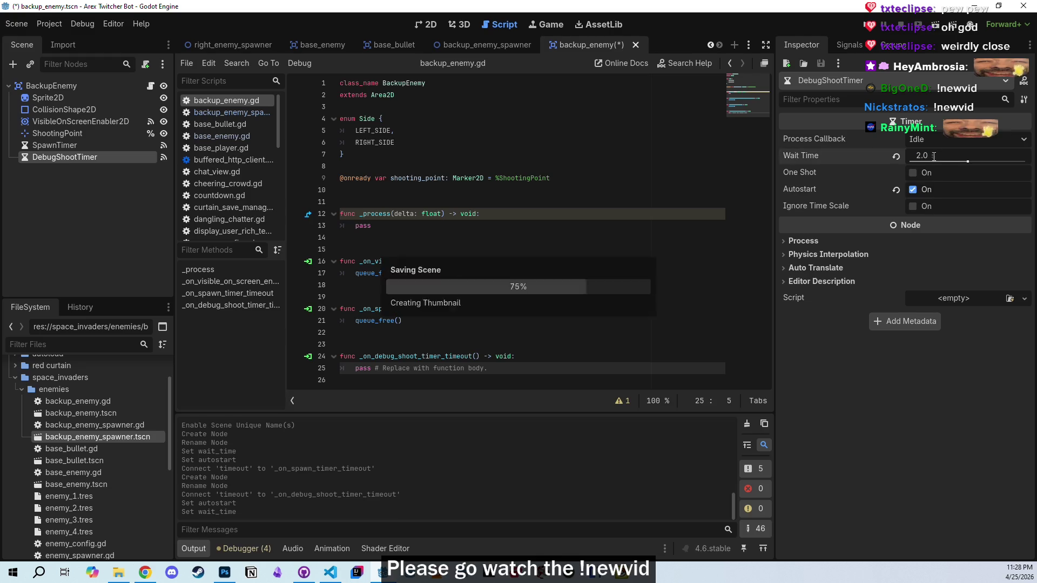
{"action": "key", "text": "alt+Tab"}
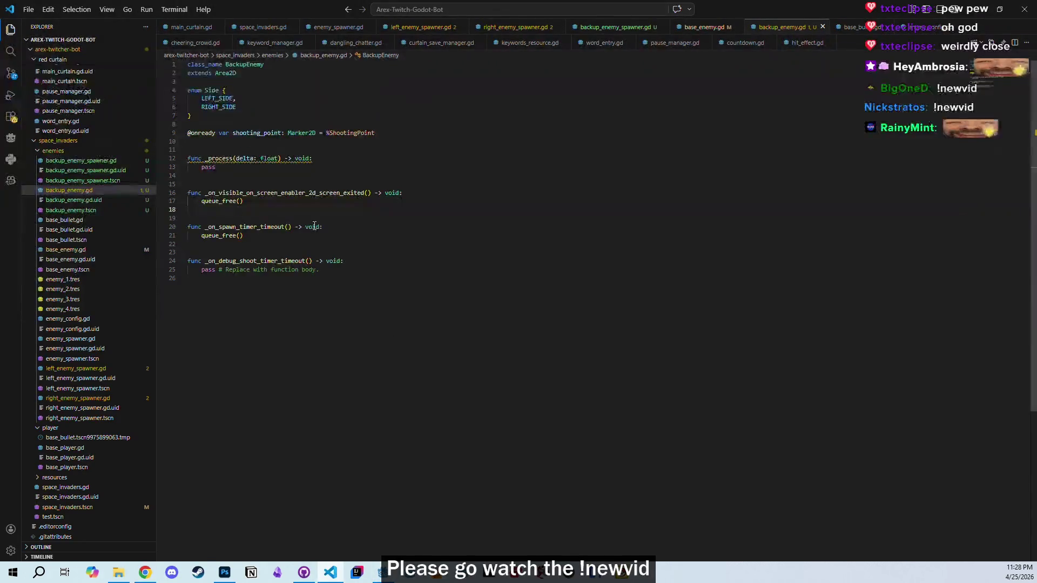
Insert a line reading '# TODO: Shoot for testing' right below the _on_debug_shoot_timer_timeout header
{"action": "left_click_drag", "start_coordinate": [341, 270], "coordinate": [201, 270]}
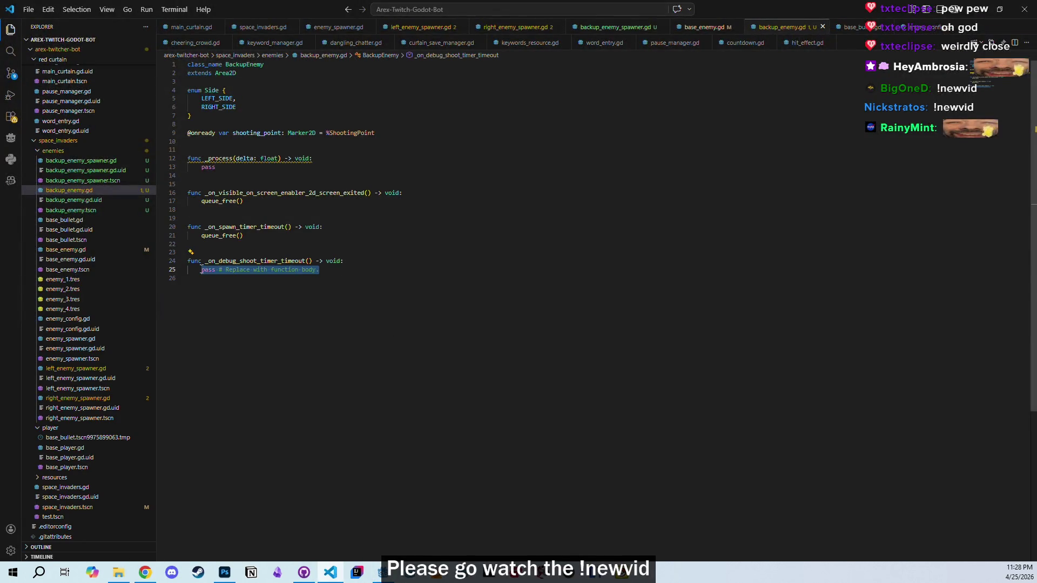
{"action": "key", "text": "Escape"}
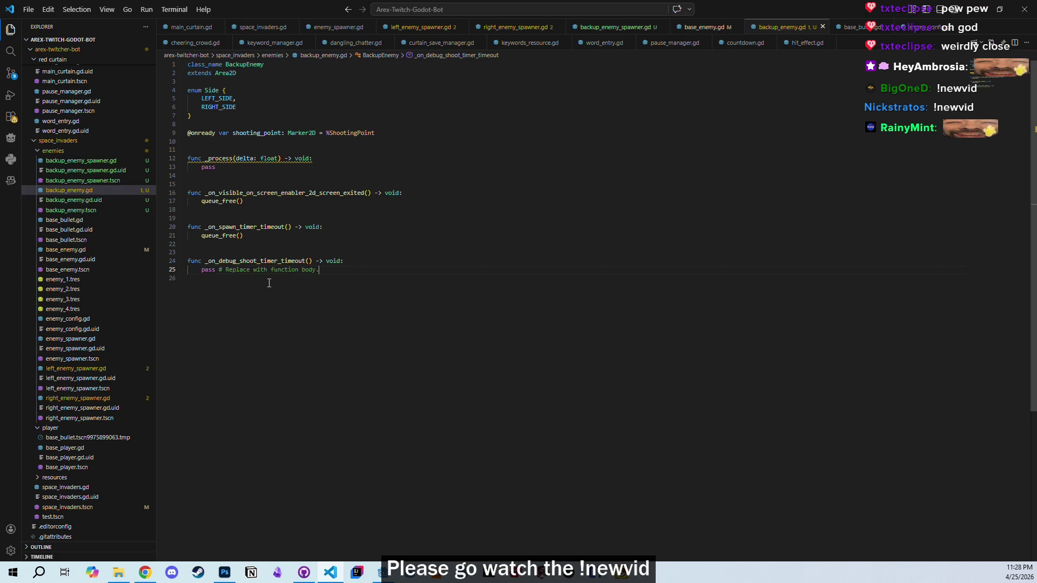
{"action": "left_click", "coordinate": [364, 259]}
{"action": "key", "text": "Return"}
{"action": "type", "text": "# TODO"}
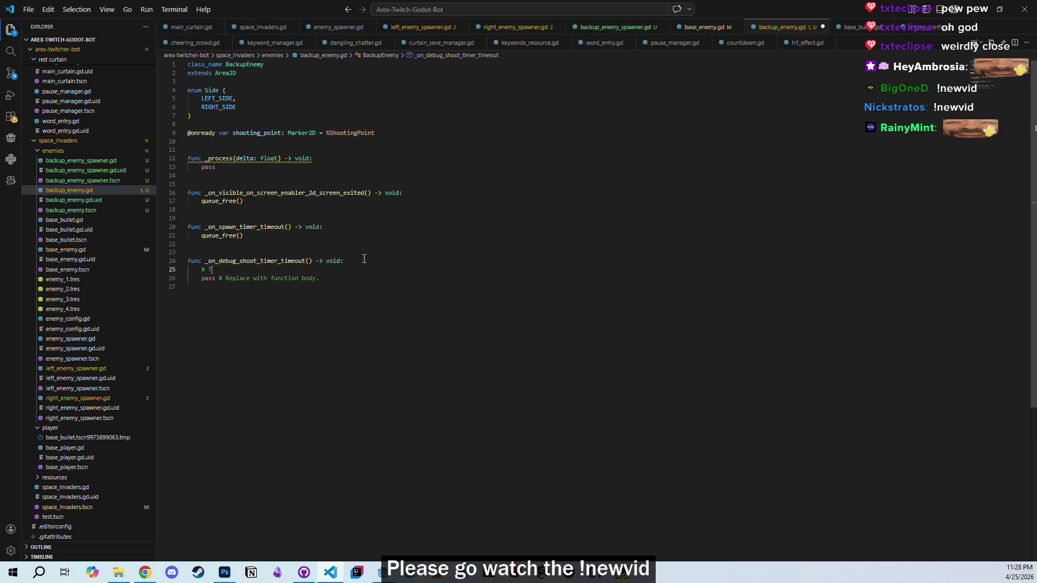
{"action": "type", "text": ": Shoot "}
{"action": "type", "text": "for testing"}
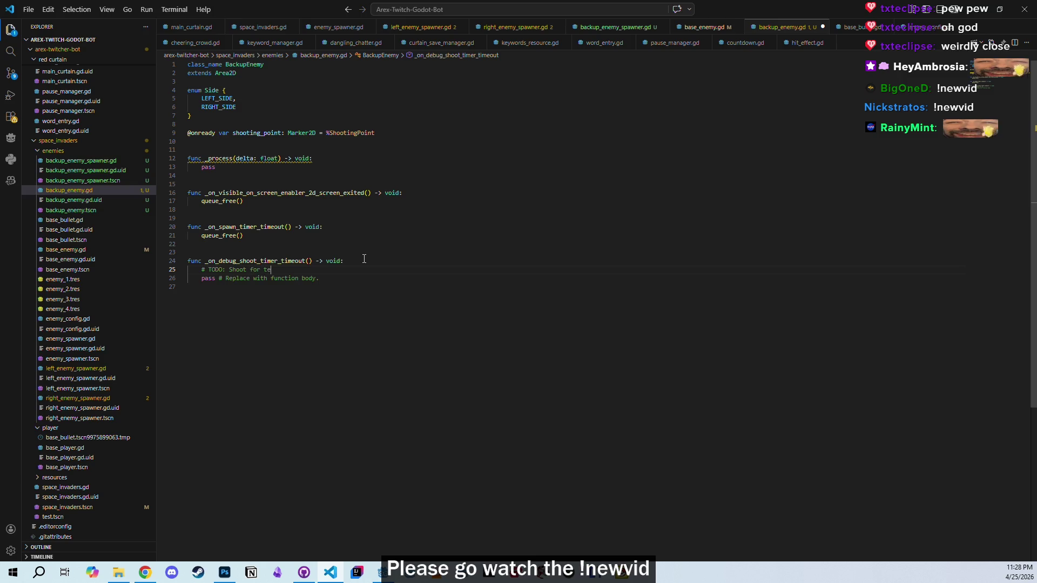
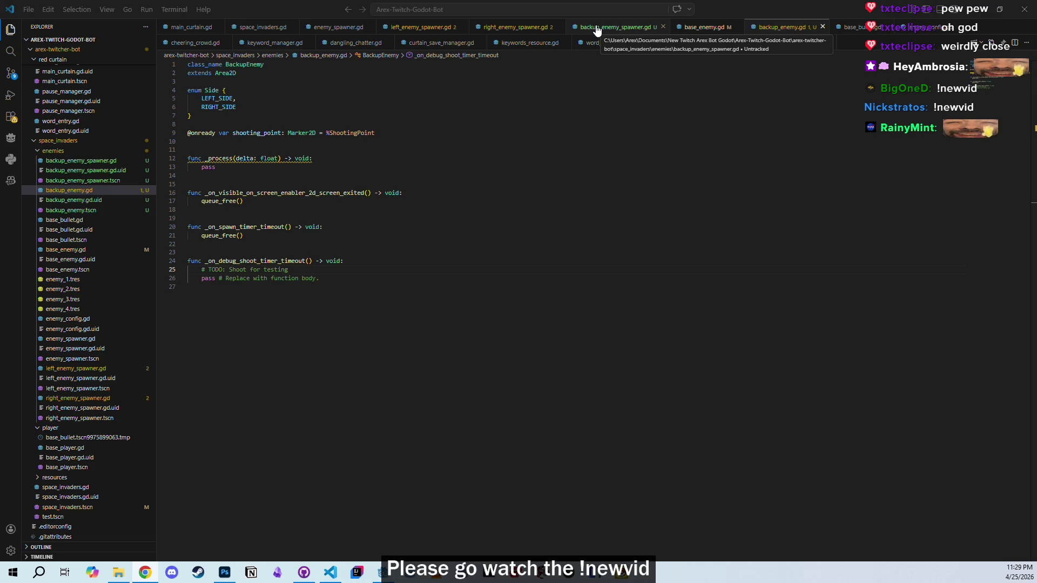
Look through the spawner scripts and copy the BULLET preload line from left_enemy_spawner.gd
{"action": "left_click", "coordinate": [508, 29]}
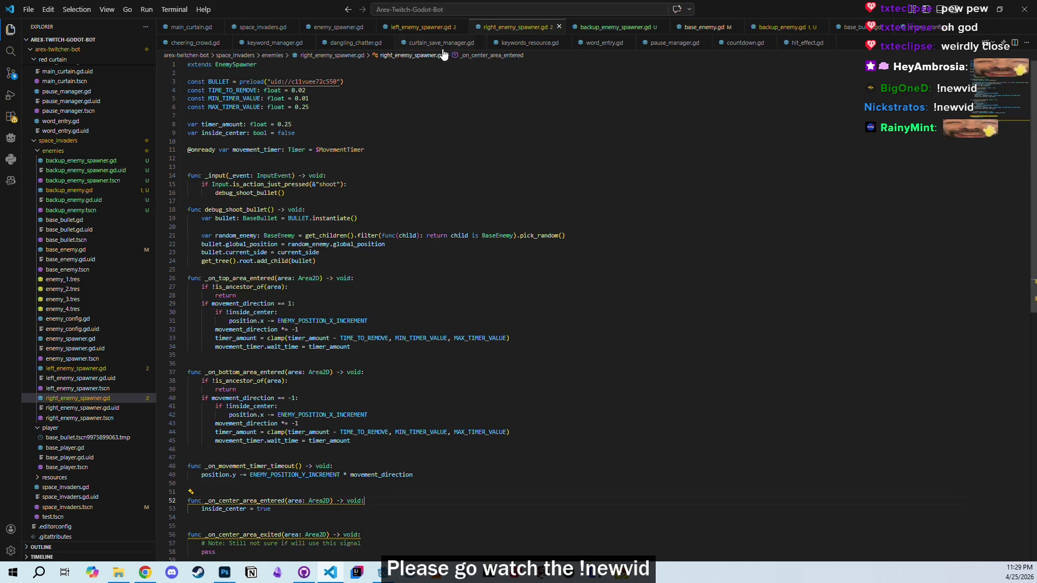
{"action": "left_click", "coordinate": [330, 27]}
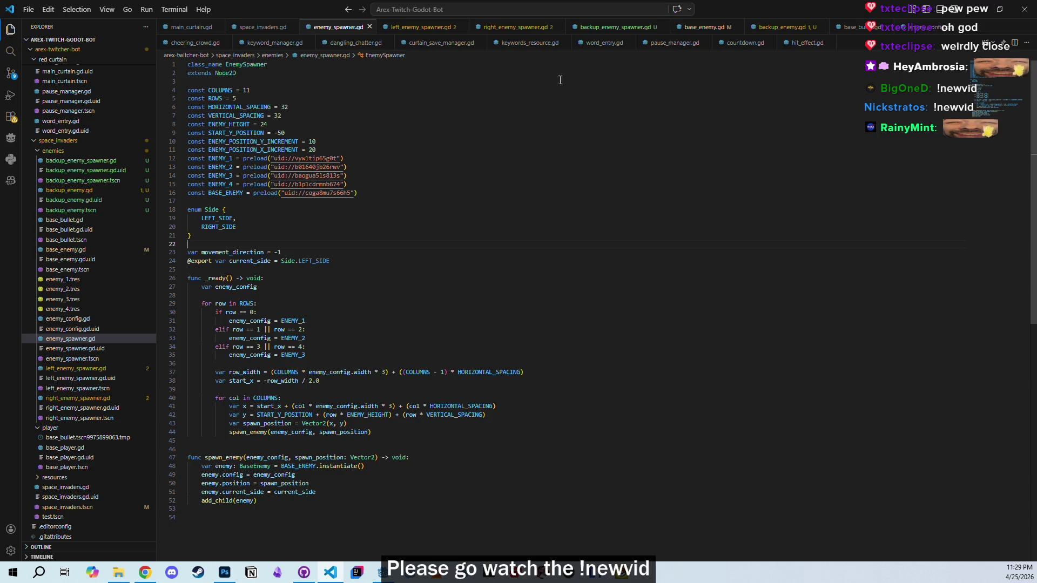
{"action": "left_click", "coordinate": [427, 27]}
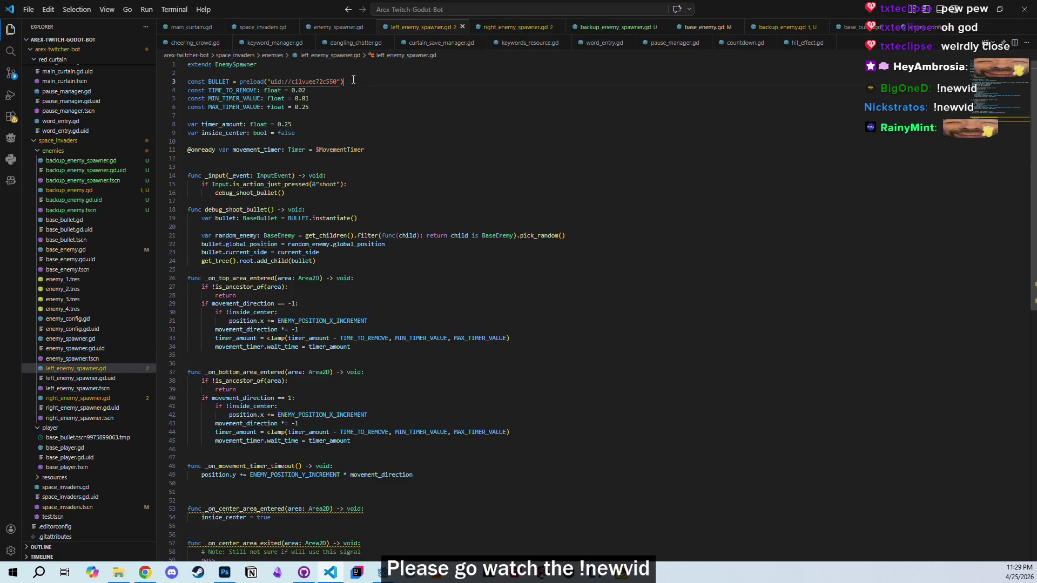
{"action": "left_click_drag", "start_coordinate": [345, 81], "coordinate": [188, 81]}
{"action": "key", "text": "ctrl+c"}
Paste the BULLET preload constant below the Side enum in backup_enemy.gd
{"action": "left_click", "coordinate": [771, 28]}
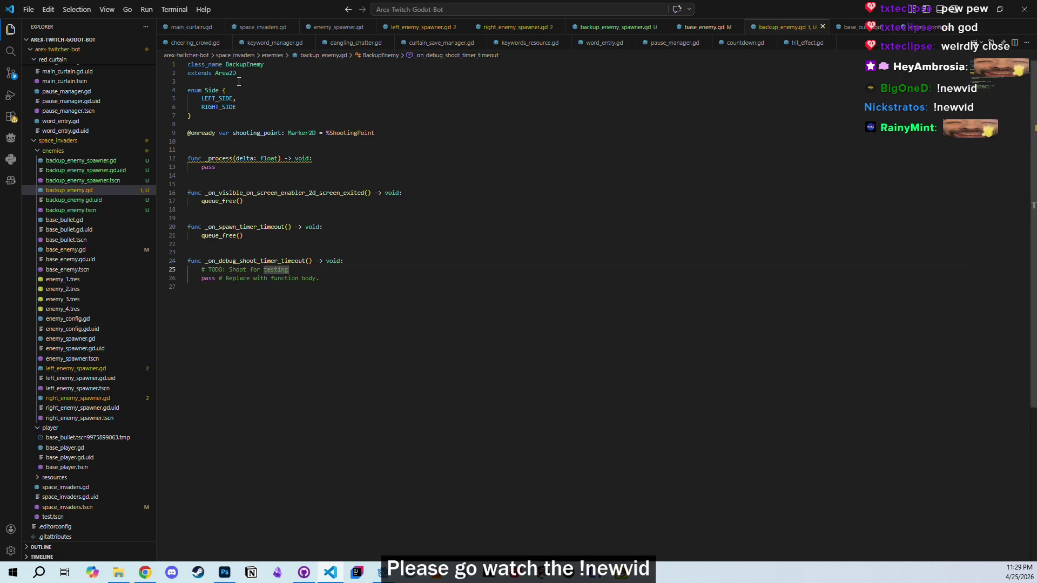
{"action": "left_click", "coordinate": [221, 117]}
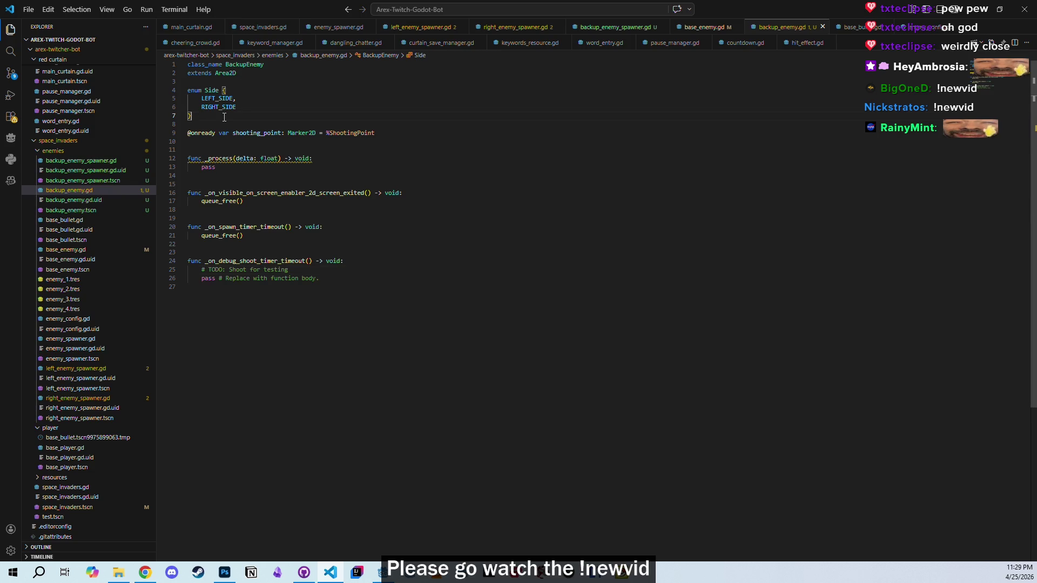
{"action": "key", "text": "ctrl+v"}
{"action": "double_click", "coordinate": [218, 133]}
{"action": "left_click", "coordinate": [236, 187]}
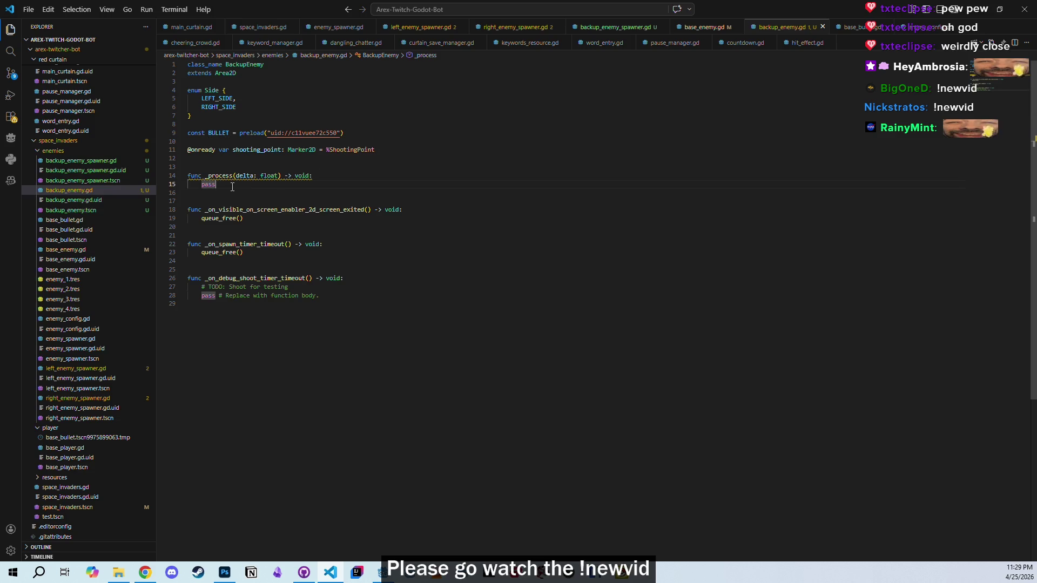
{"action": "double_click", "coordinate": [203, 187]}
{"action": "left_click", "coordinate": [236, 186]}
Switch to left_enemy_spawner.gd to review its top and bottom area handlers
{"action": "mouse_move", "coordinate": [291, 178]}
{"action": "left_click", "coordinate": [420, 27]}
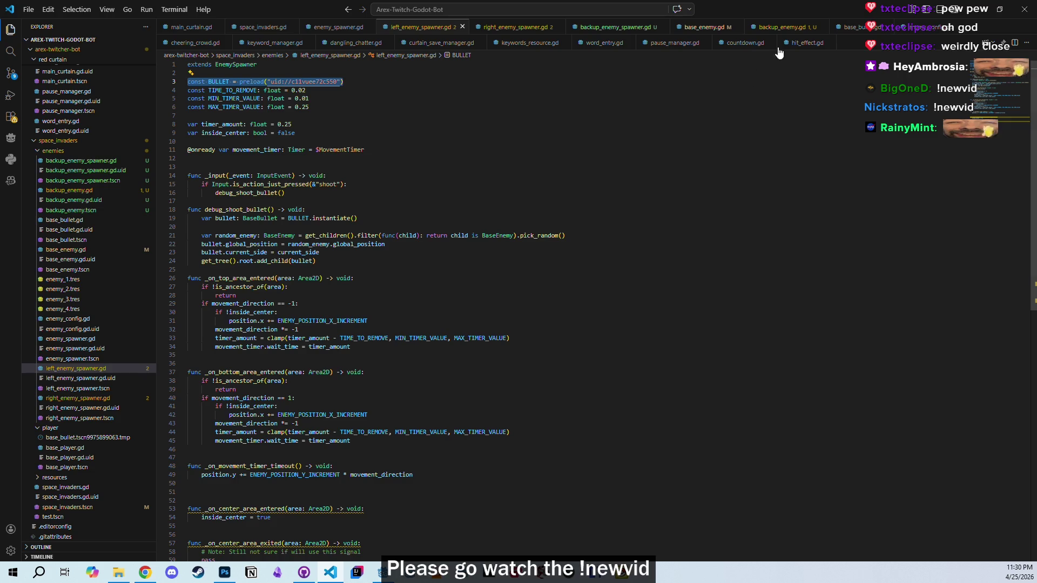
{"action": "left_click", "coordinate": [781, 27]}
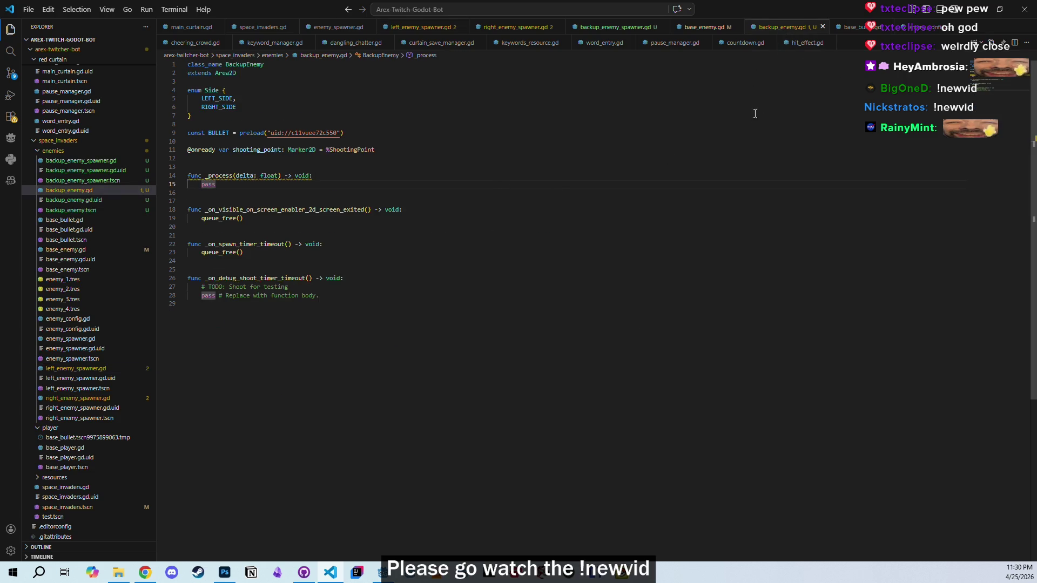
{"action": "left_click", "coordinate": [708, 27]}
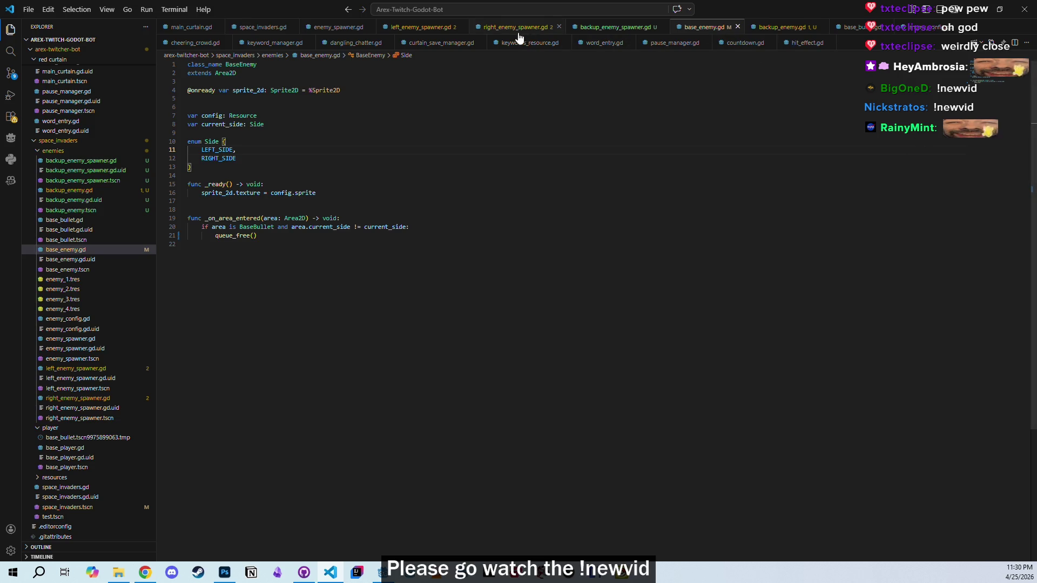
{"action": "left_click", "coordinate": [427, 27]}
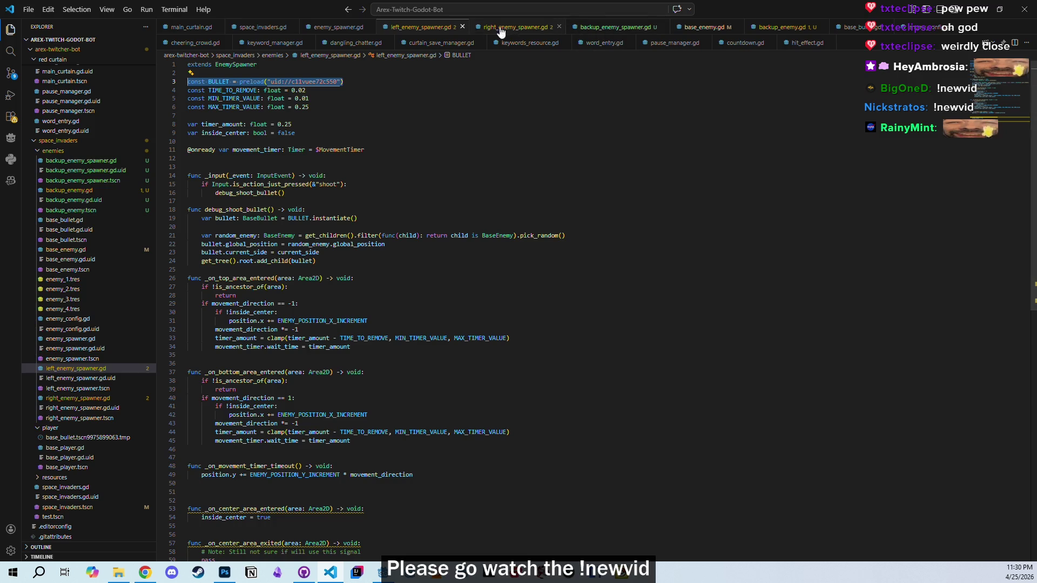
{"action": "left_click", "coordinate": [338, 29]}
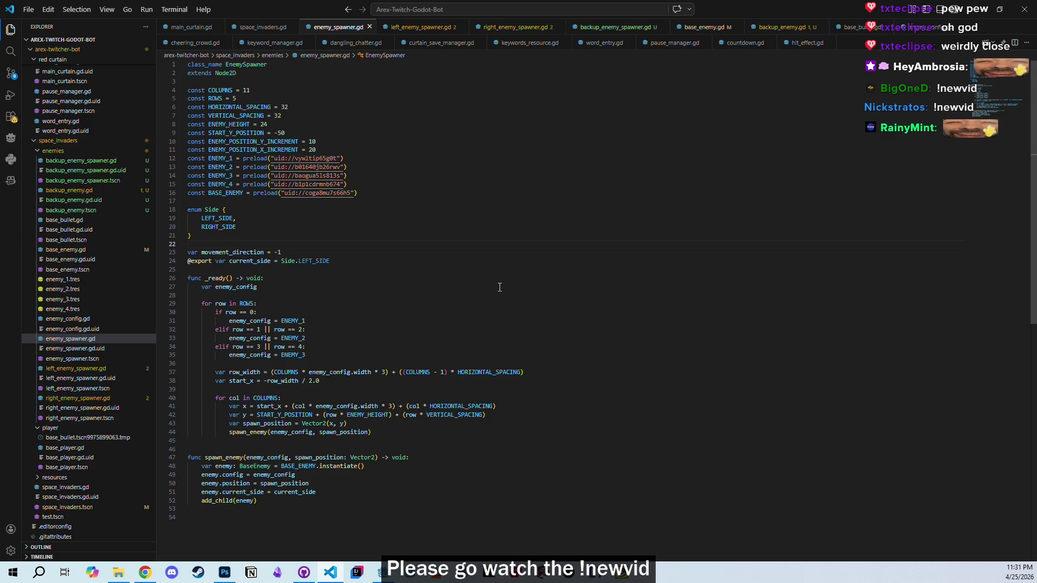
{"action": "left_click", "coordinate": [787, 28]}
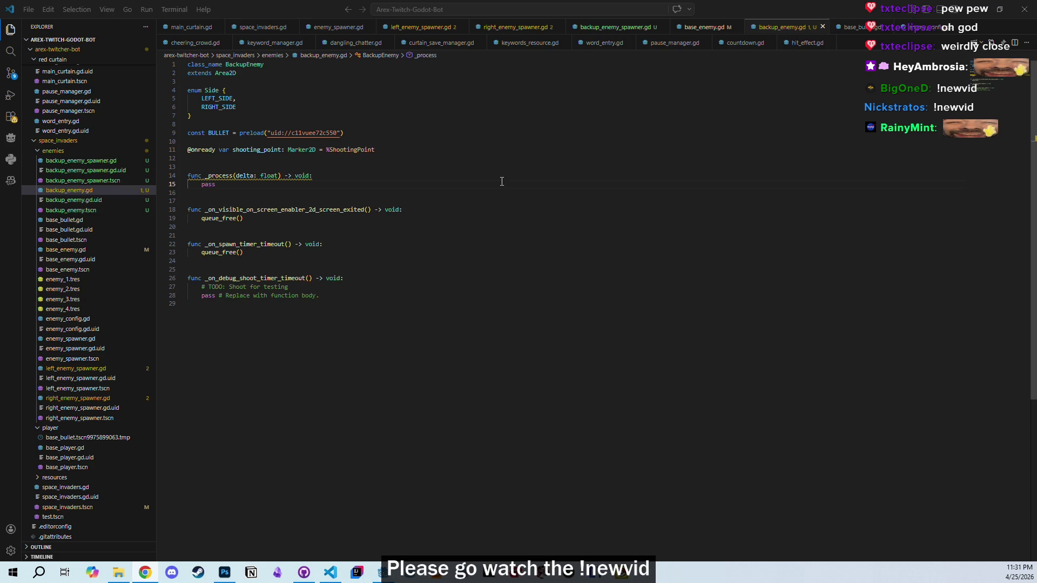
{"action": "left_click", "coordinate": [456, 202]}
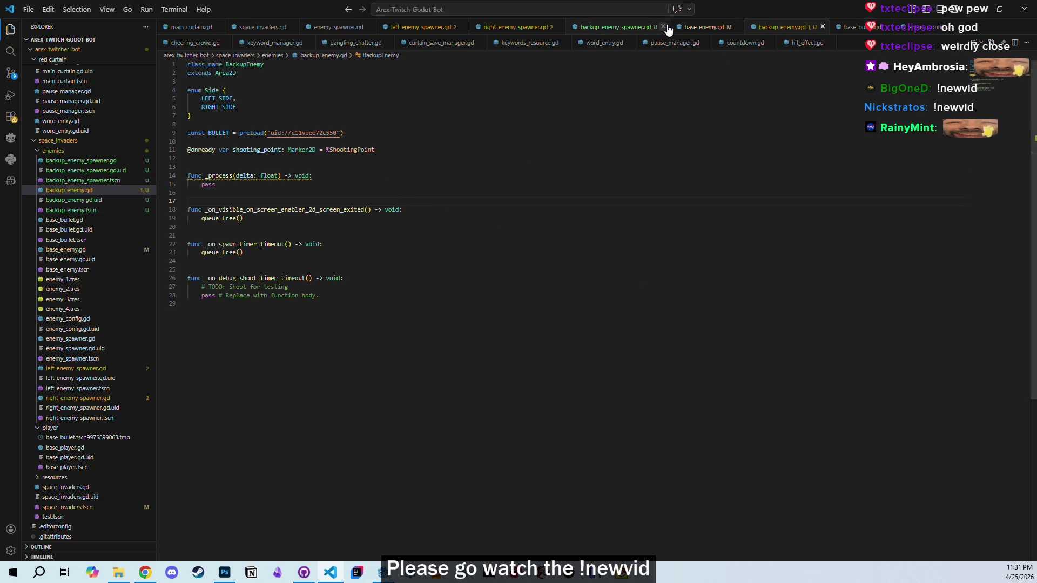
{"action": "left_click", "coordinate": [243, 184]}
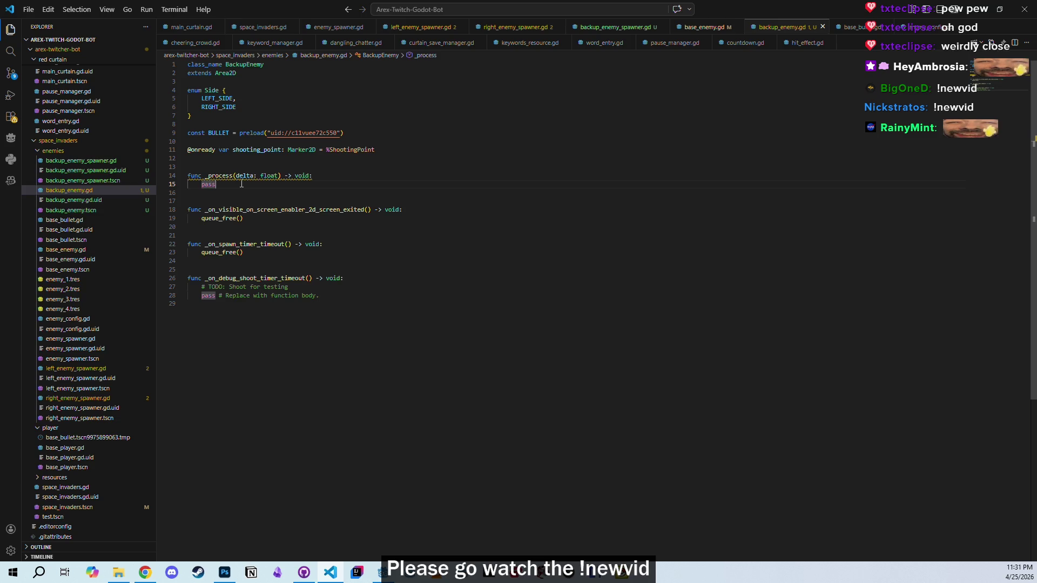
{"action": "left_click", "coordinate": [425, 28]}
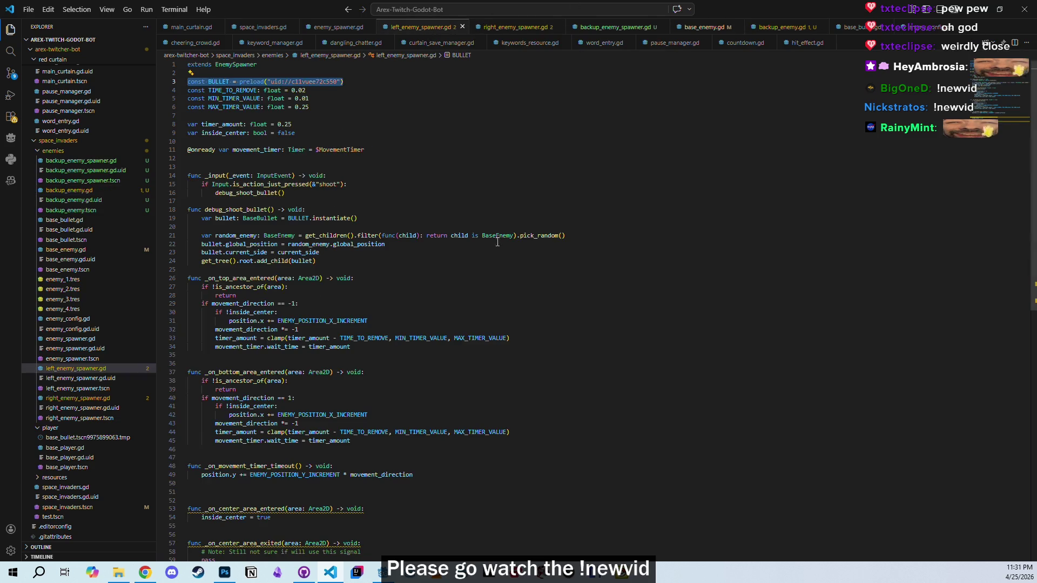
{"action": "scroll", "coordinate": [505, 253], "scroll_direction": "down", "scroll_amount": 5}
{"action": "scroll", "coordinate": [505, 253], "scroll_direction": "up", "scroll_amount": 3}
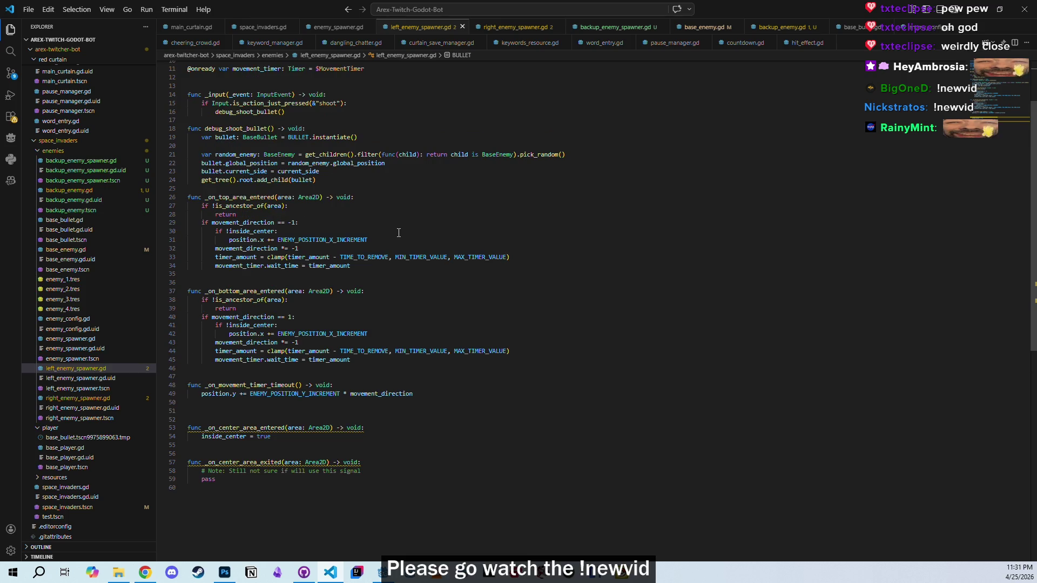
{"action": "scroll", "coordinate": [399, 232], "scroll_direction": "up", "scroll_amount": 2}
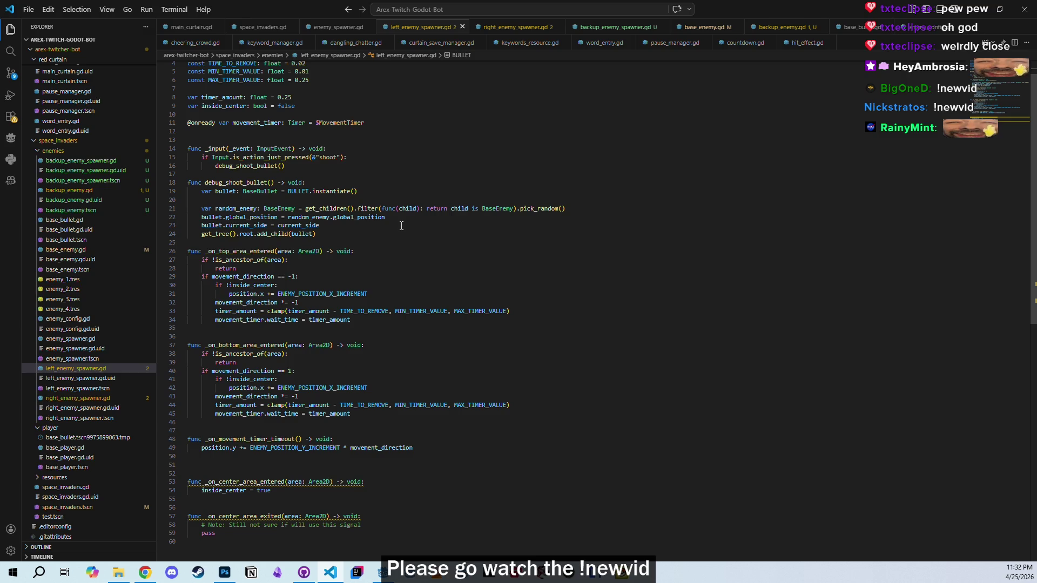
Replace pass in backup_enemy.gd's _process with position.y -= delta
{"action": "left_click", "coordinate": [766, 33]}
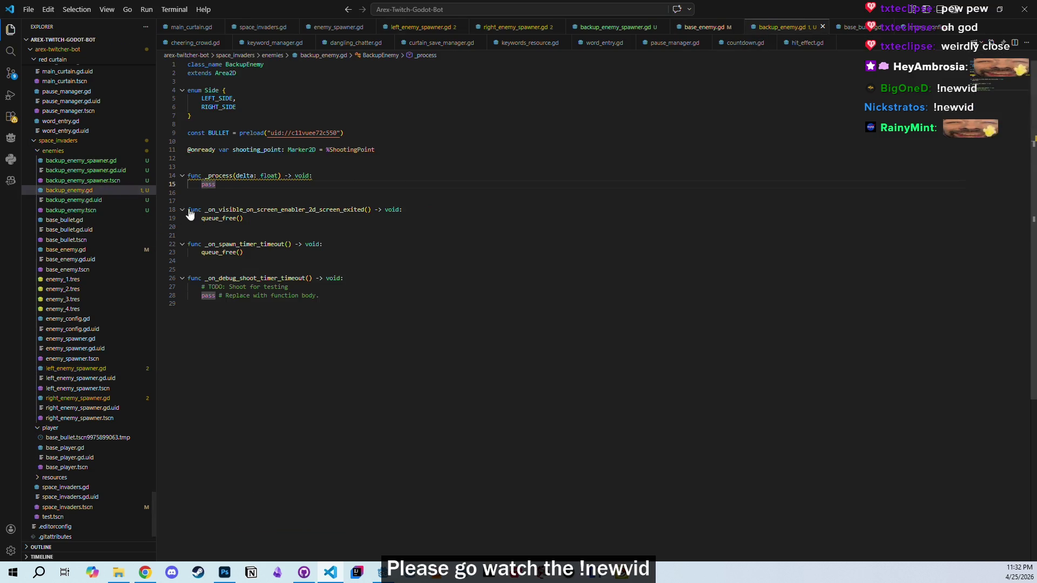
{"action": "left_click", "coordinate": [199, 185]}
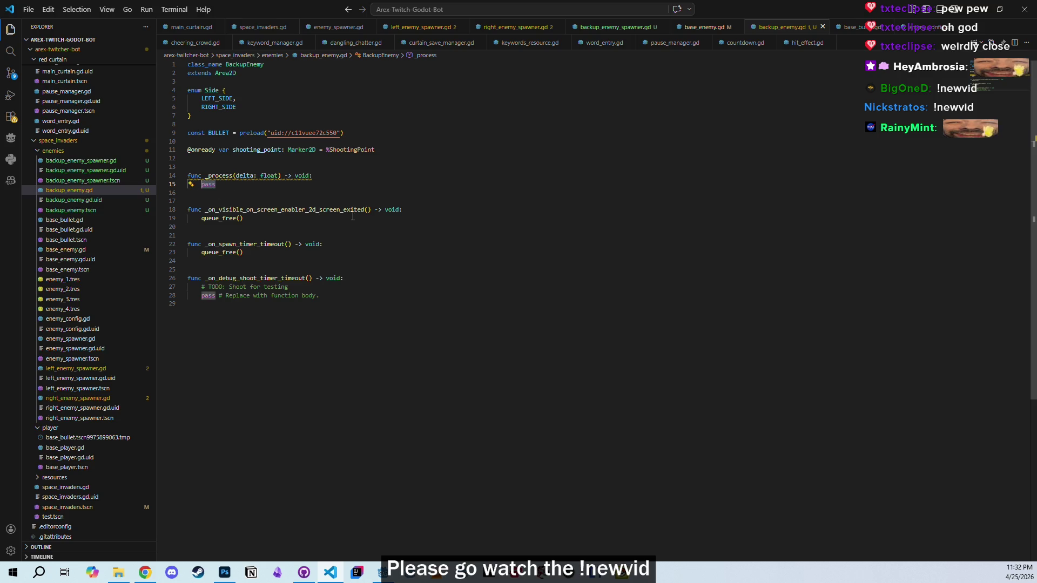
{"action": "type", "text": "position."}
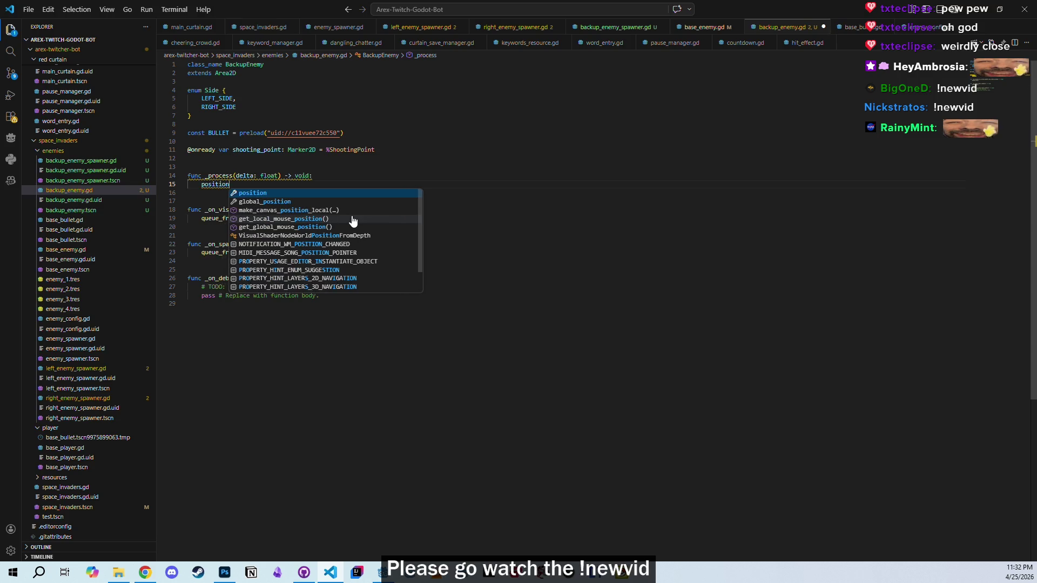
{"action": "type", "text": "x"}
{"action": "key", "text": "BackSpace"}
{"action": "type", "text": "y -= "}
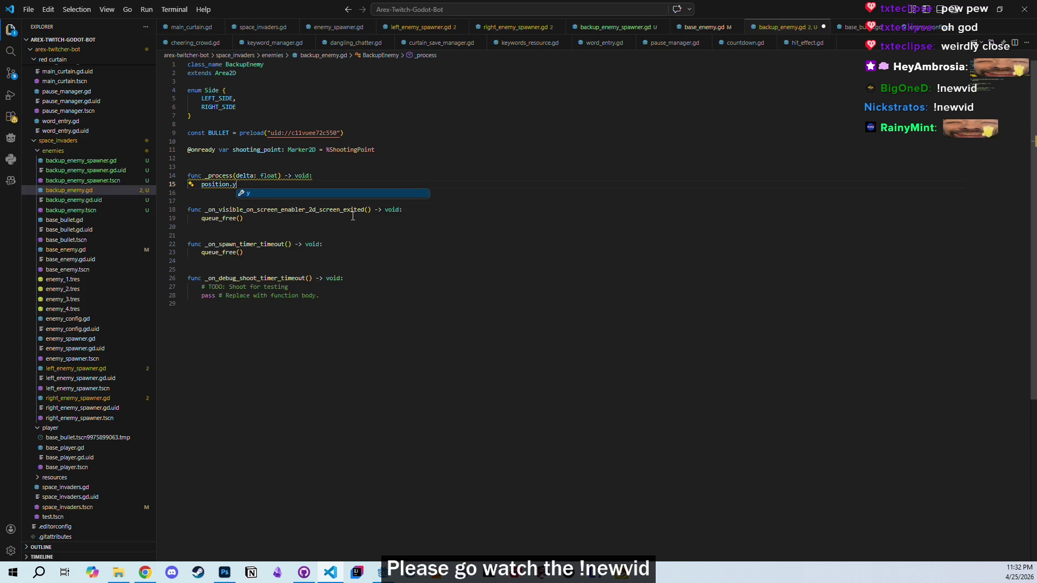
{"action": "type", "text": "delta *"}
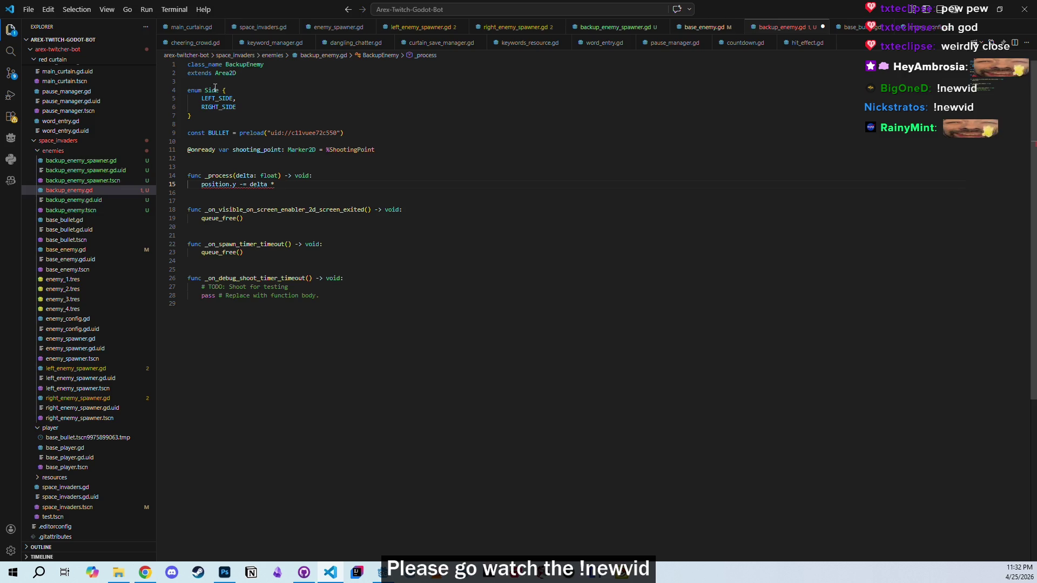
Add const SPEED = 200 below BULLET and multiply the position update by SPEED
{"action": "left_click", "coordinate": [365, 134]}
{"action": "key", "text": "Return"}
{"action": "type", "text": "const"}
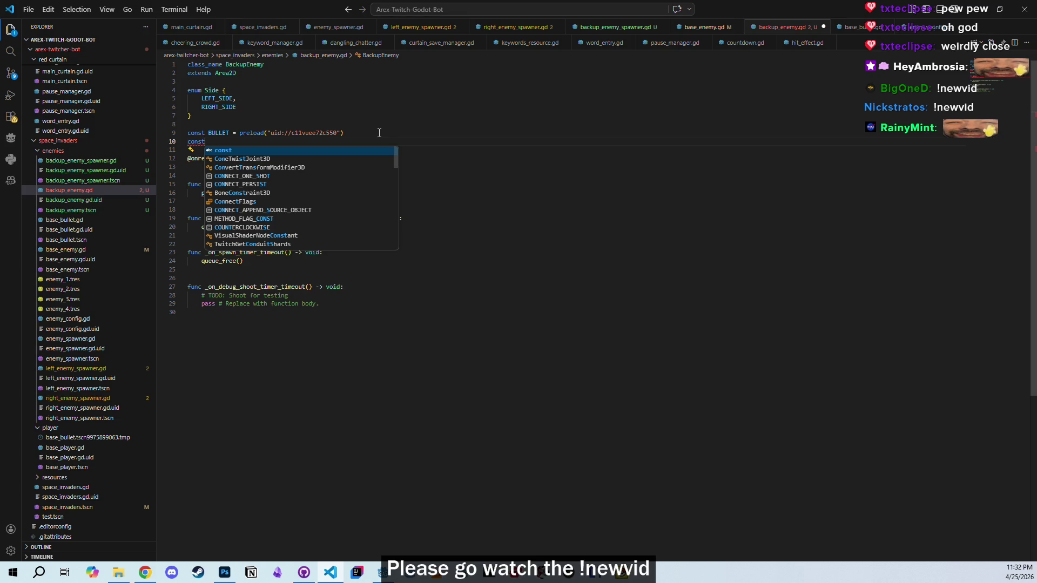
{"action": "type", "text": " SPEED = 200"}
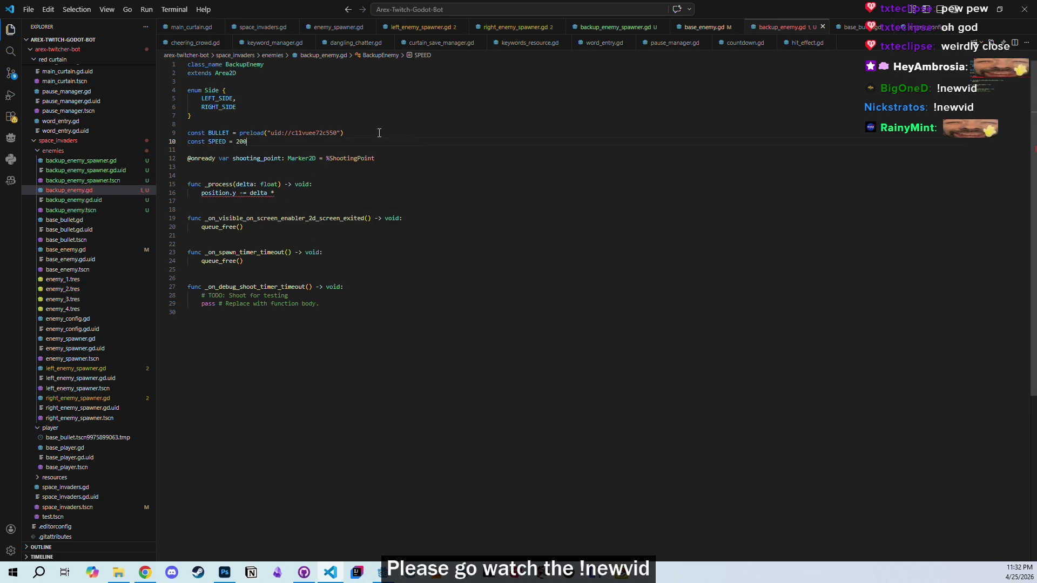
{"action": "left_click", "coordinate": [287, 192]}
{"action": "type", "text": "SPEED"}
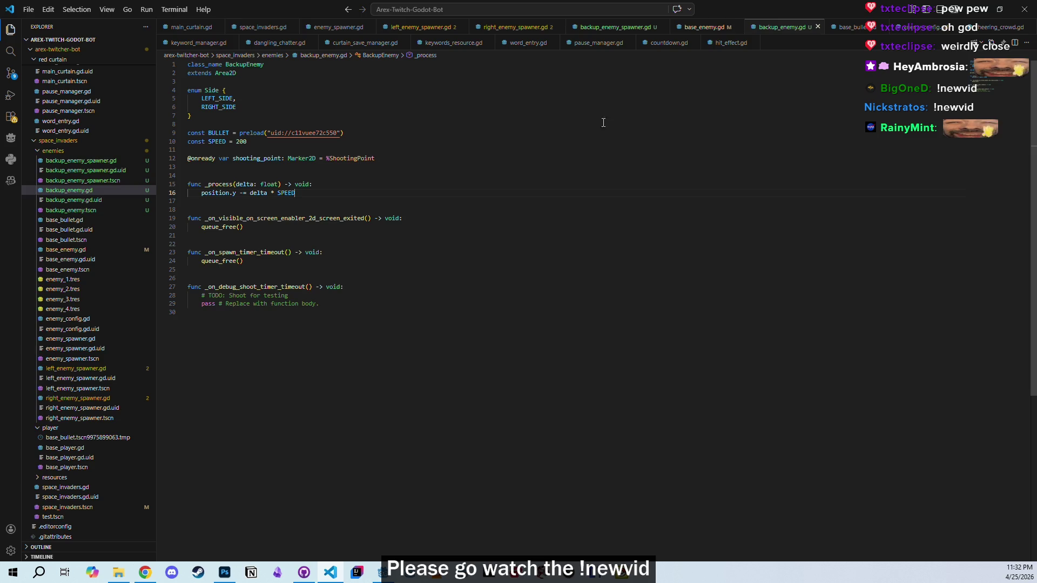
{"action": "left_click", "coordinate": [380, 573]}
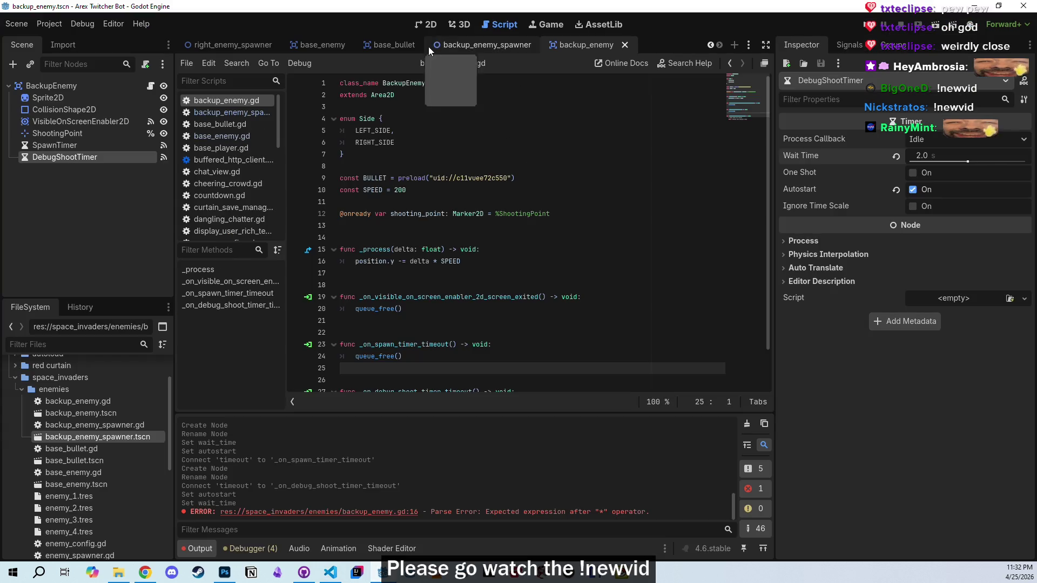
Open and save the space_invaders scene, then select the BackupEnemySpawner node
{"action": "left_click", "coordinate": [426, 26]}
{"action": "left_click", "coordinate": [223, 45]}
{"action": "scroll", "coordinate": [319, 47], "scroll_direction": "up", "scroll_amount": 4}
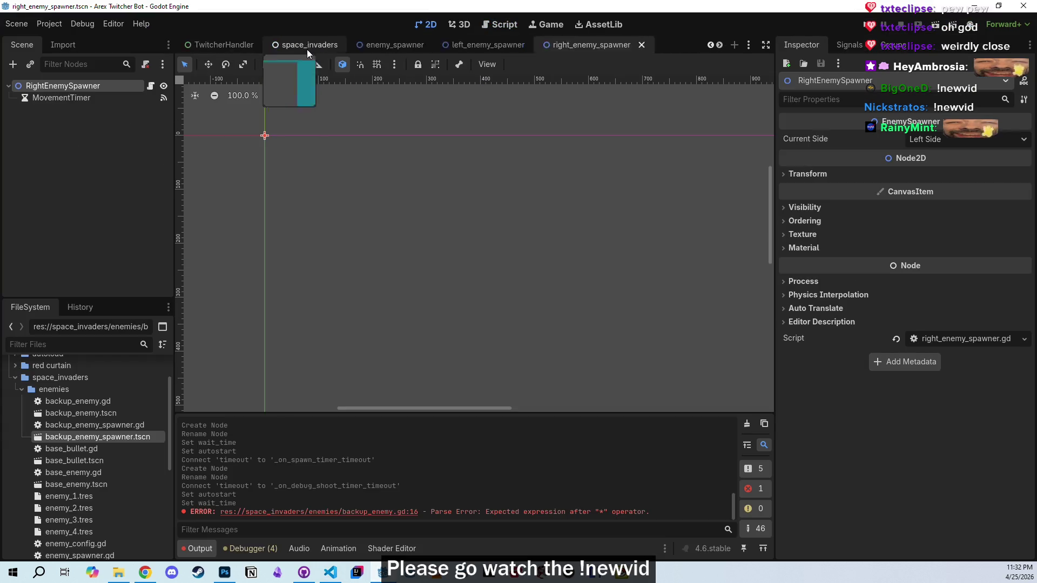
{"action": "left_click", "coordinate": [367, 43]}
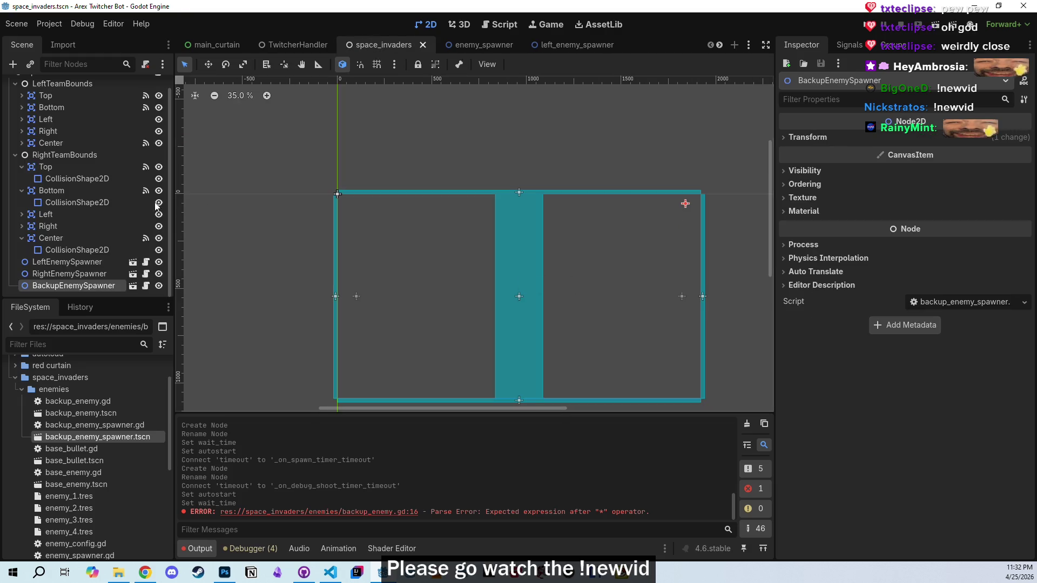
{"action": "key", "text": "ctrl+s"}
{"action": "left_click", "coordinate": [85, 274]}
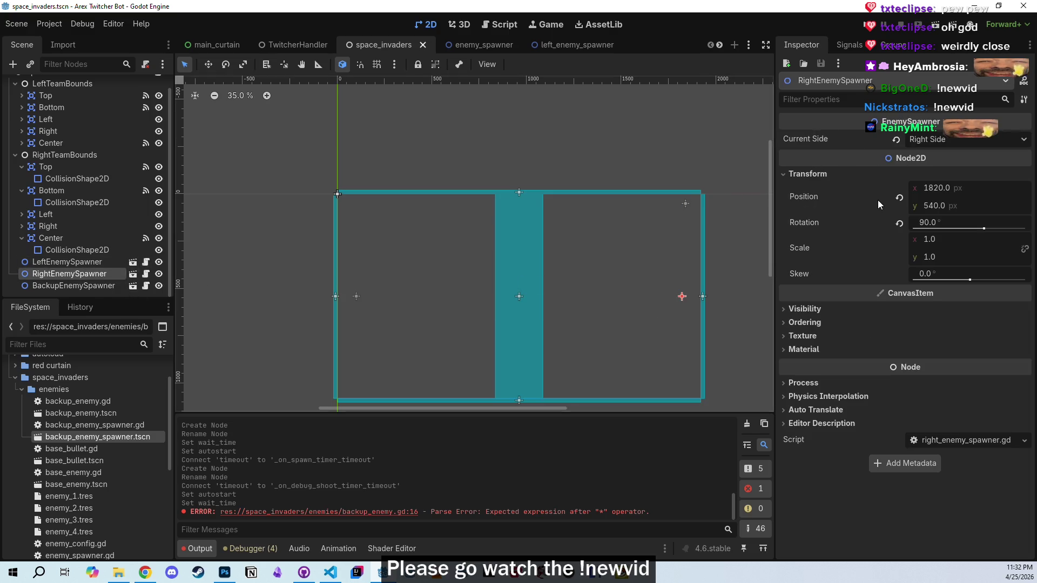
{"action": "left_click", "coordinate": [66, 263]}
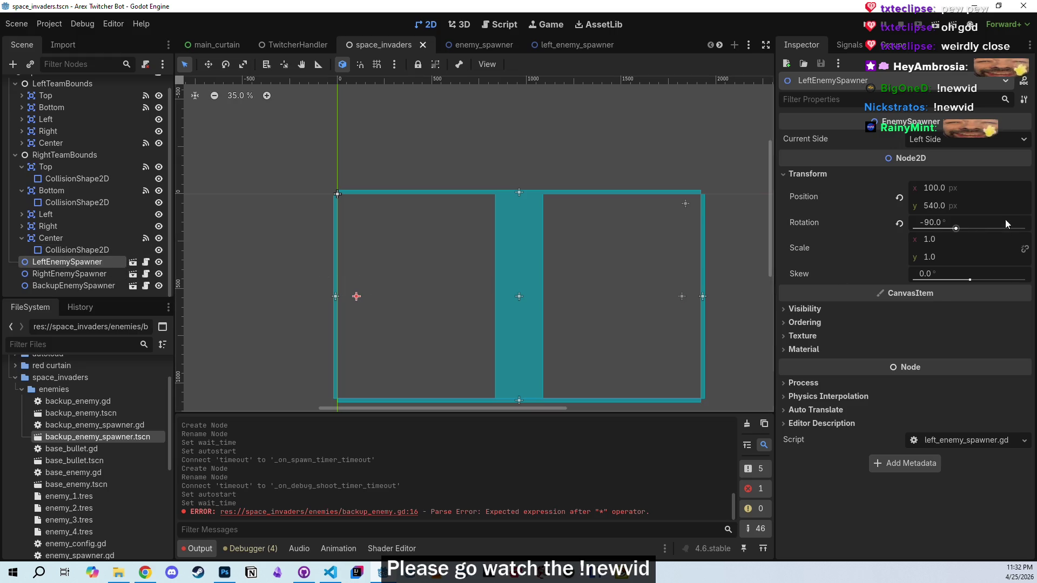
{"action": "left_click", "coordinate": [76, 287]}
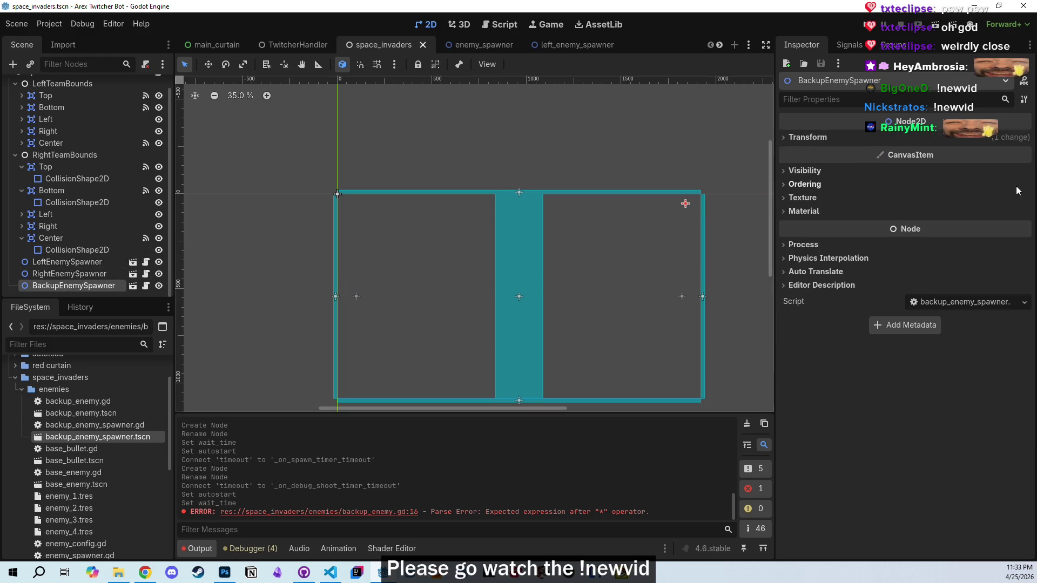
Rotate BackupEnemySpawner to -90°, move it to (100, 415), and save the scene
{"action": "left_click", "coordinate": [954, 186]}
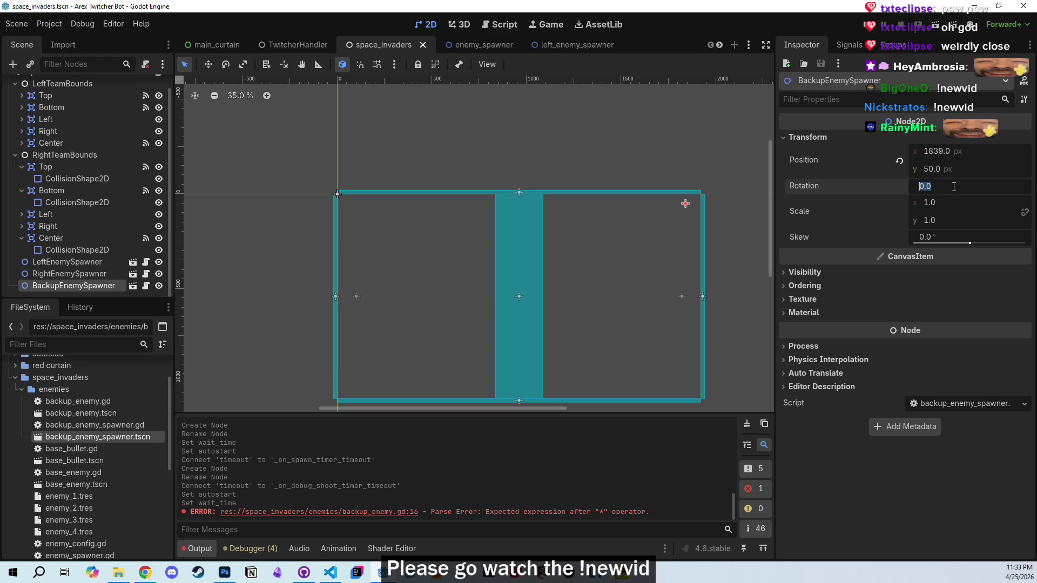
{"action": "type", "text": "-90"}
{"action": "key", "text": "Return"}
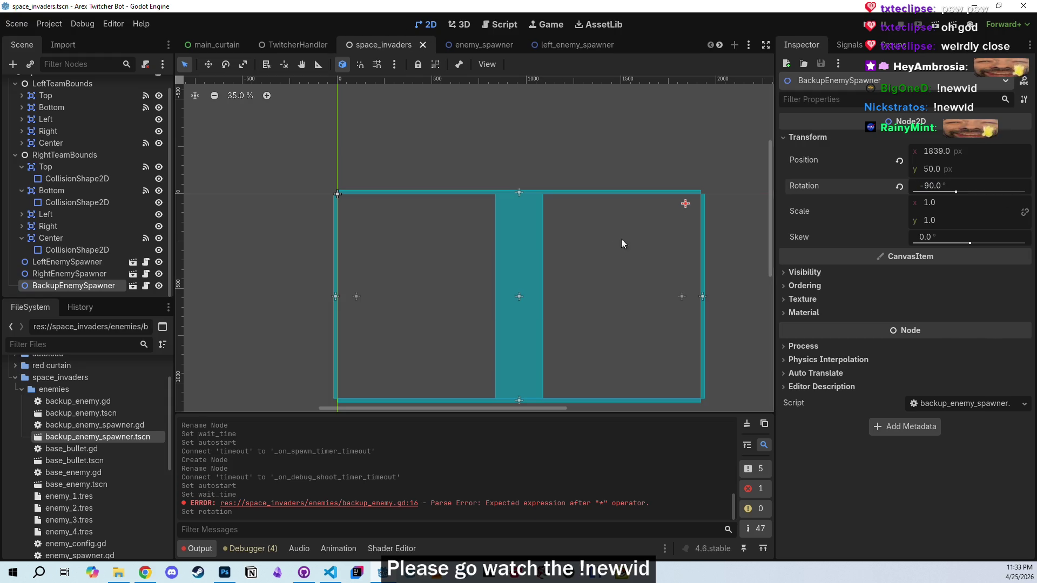
{"action": "mouse_move", "coordinate": [652, 258]}
{"action": "left_mouse_down"}
{"action": "mouse_move", "coordinate": [313, 234]}
{"action": "mouse_move", "coordinate": [321, 235]}
{"action": "left_mouse_up"}
{"action": "left_click", "coordinate": [949, 151]}
{"action": "type", "text": "100"}
{"action": "key", "text": "Return"}
{"action": "key", "text": "ctrl+s"}
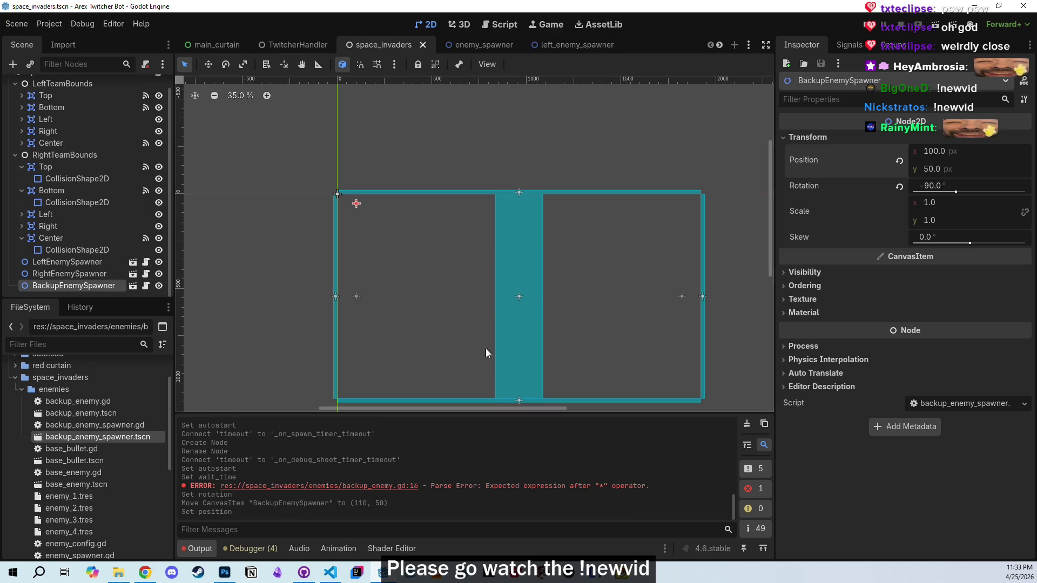
{"action": "mouse_move", "coordinate": [436, 297]}
{"action": "left_mouse_down"}
{"action": "mouse_move", "coordinate": [431, 377]}
{"action": "mouse_move", "coordinate": [455, 379]}
{"action": "left_mouse_up"}
{"action": "key", "text": "ctrl+s"}
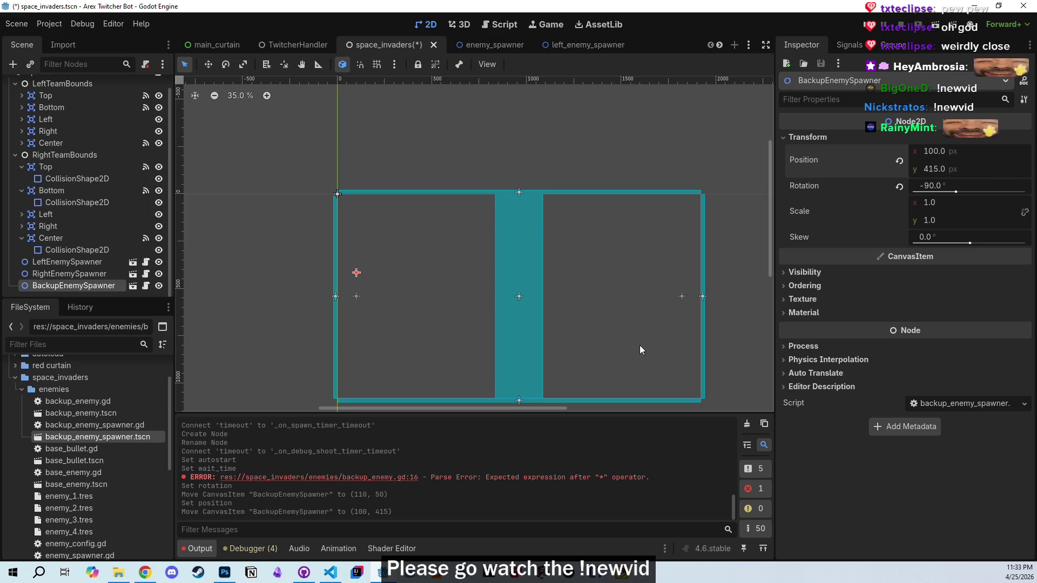
{"action": "left_click", "coordinate": [330, 572]}
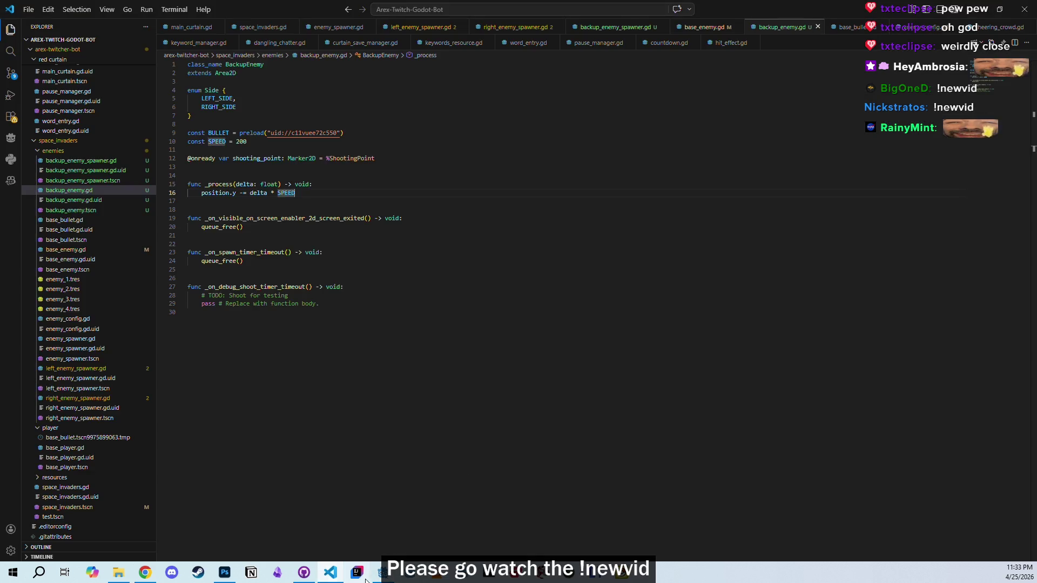
Replace the debug-shoot TODO and pass with var bullet = BULLET.instantiate()
{"action": "left_click", "coordinate": [381, 304]}
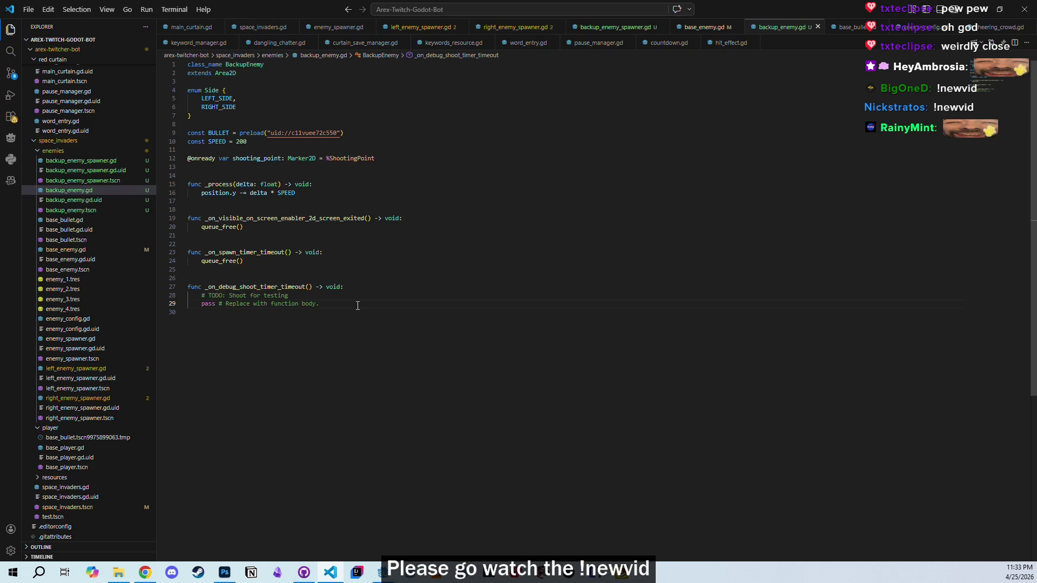
{"action": "mouse_move", "coordinate": [289, 196]}
{"action": "left_click", "coordinate": [324, 296]}
{"action": "left_click_drag", "start_coordinate": [360, 310], "coordinate": [199, 295]}
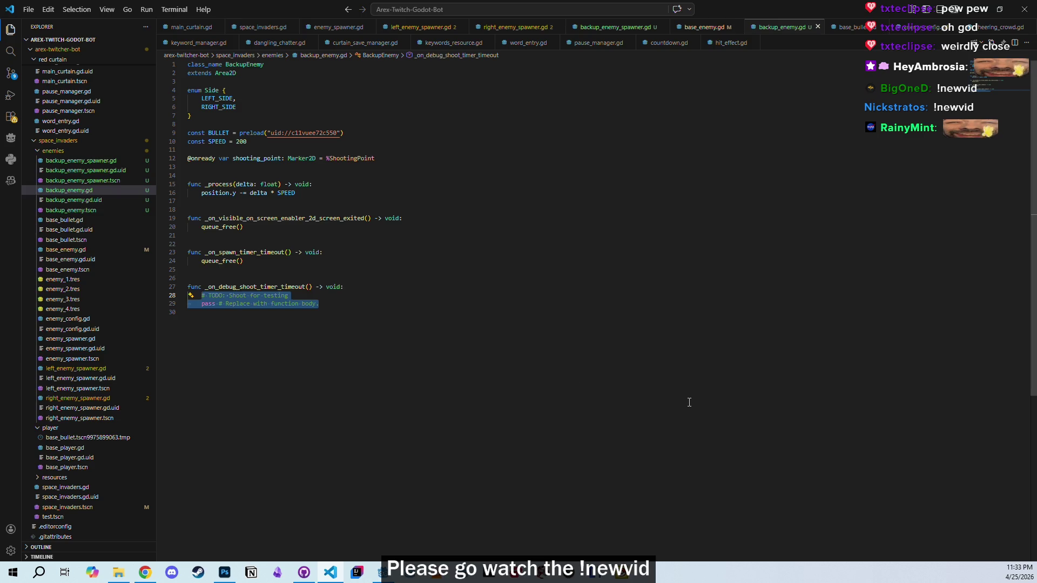
{"action": "type", "text": "var vul"}
{"action": "key", "text": "BackSpace"}
{"action": "key", "text": "BackSpace"}
{"action": "key", "text": "BackSpace"}
{"action": "type", "text": "bullet"}
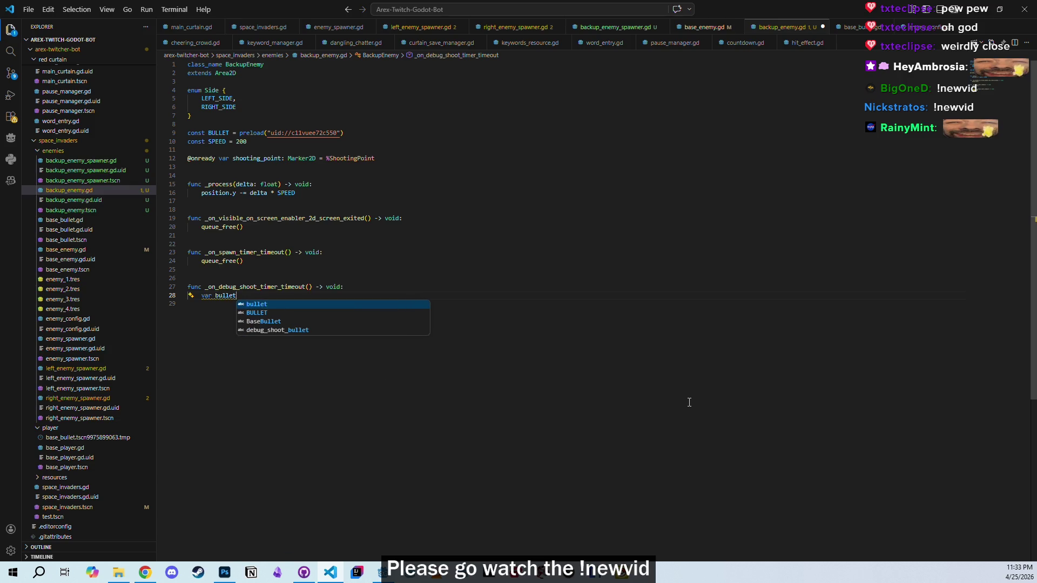
{"action": "key", "text": "ctrl+s"}
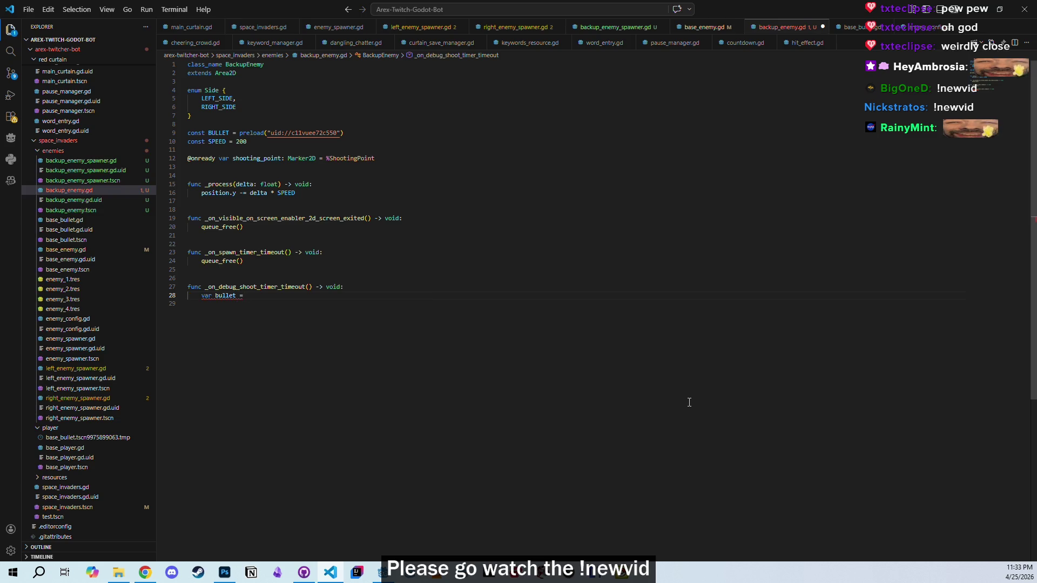
{"action": "type", "text": "bull"}
{"action": "key", "text": "Tab"}
{"action": "type", "text": ".inst"}
{"action": "key", "text": "Tab"}
Set bullet.position to shooting_point.global_position, add_child(bullet), and save
{"action": "key", "text": "End"}
{"action": "key", "text": "Return"}
{"action": "type", "text": "p"}
{"action": "key", "text": "BackSpace"}
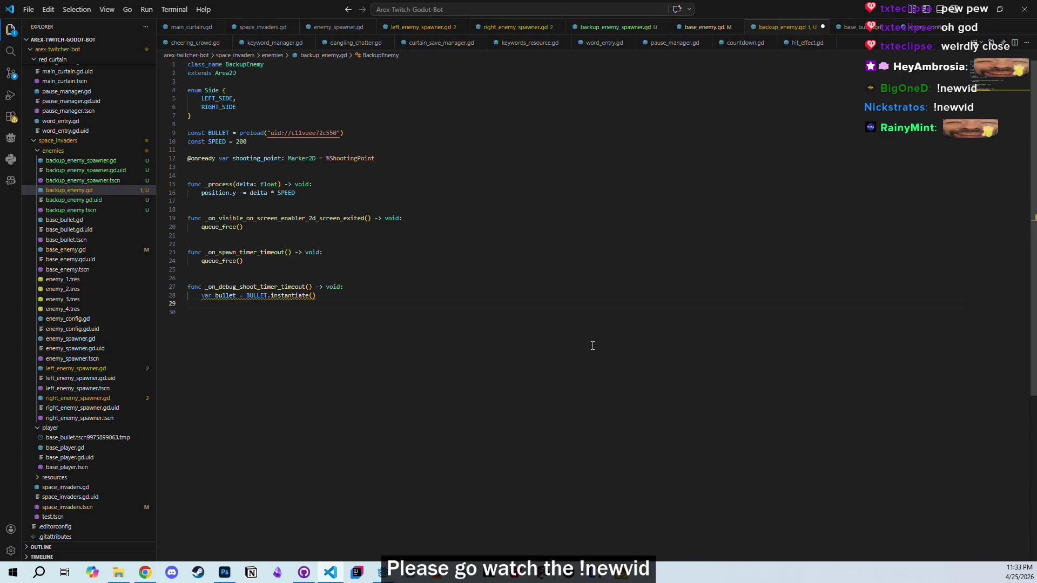
{"action": "type", "text": "bullet.pos"}
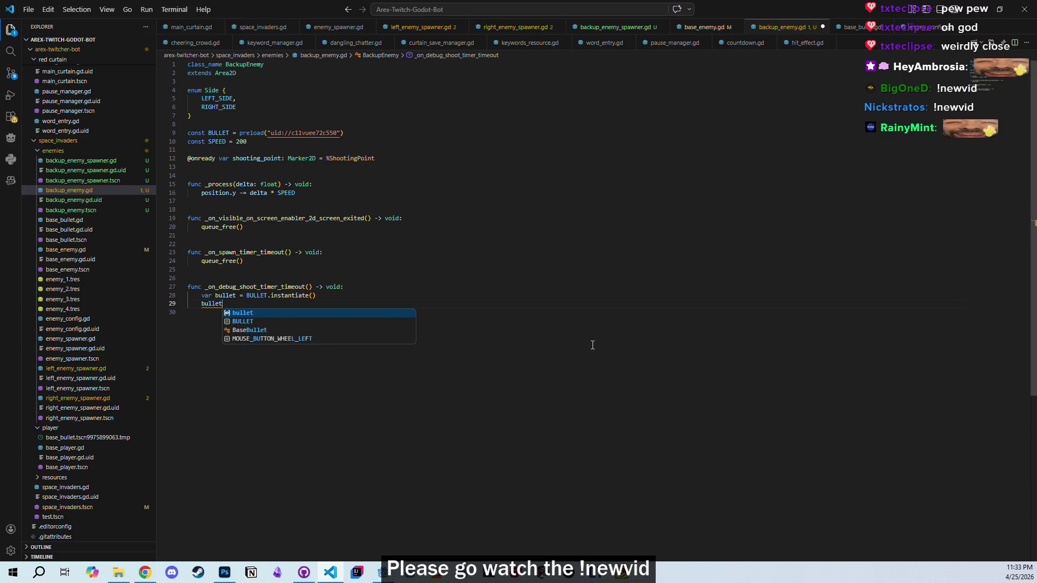
{"action": "type", "text": "i"}
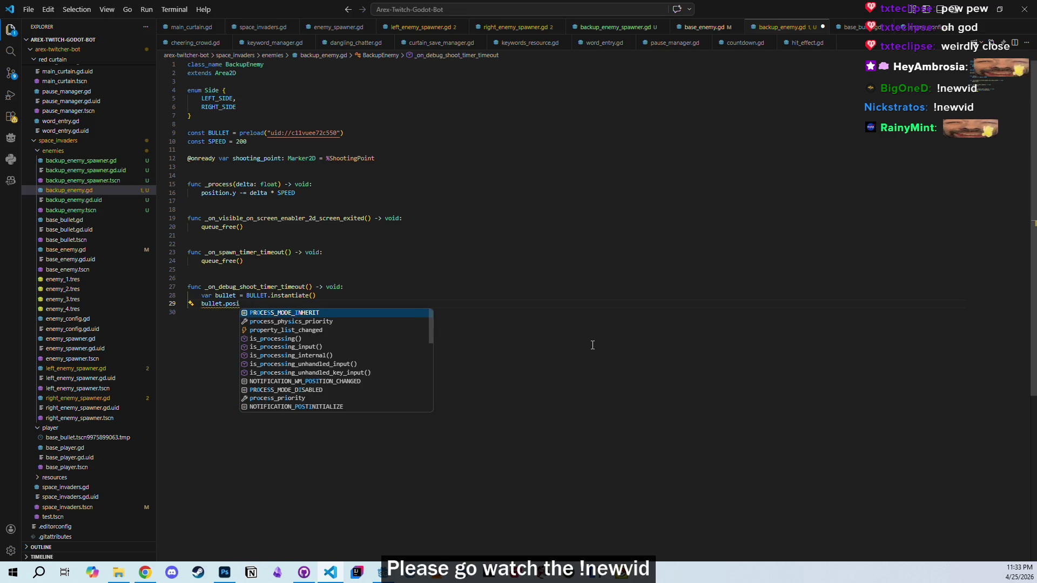
{"action": "type", "text": "tion = "}
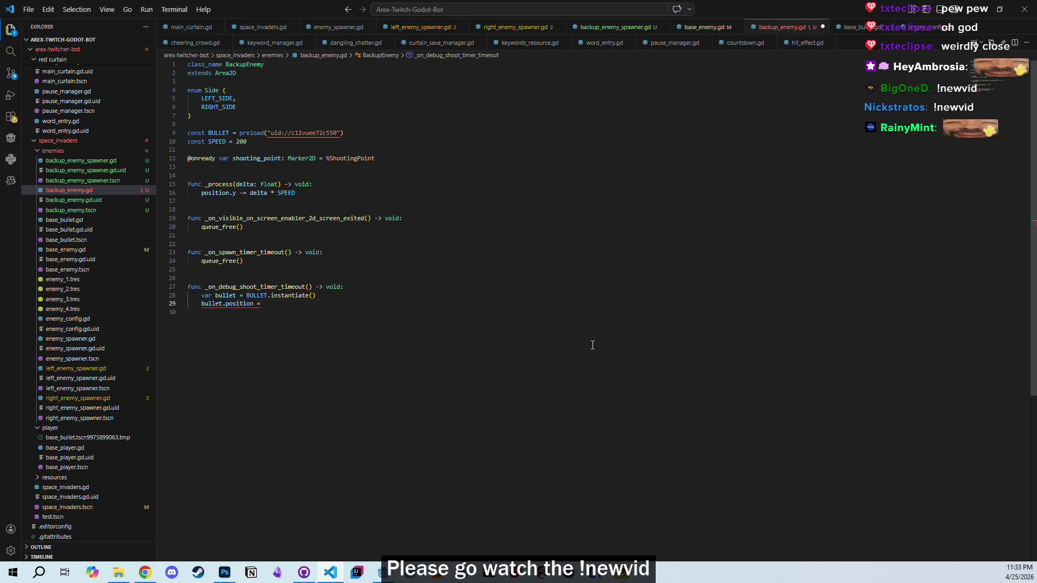
{"action": "type", "text": "shooting_point."}
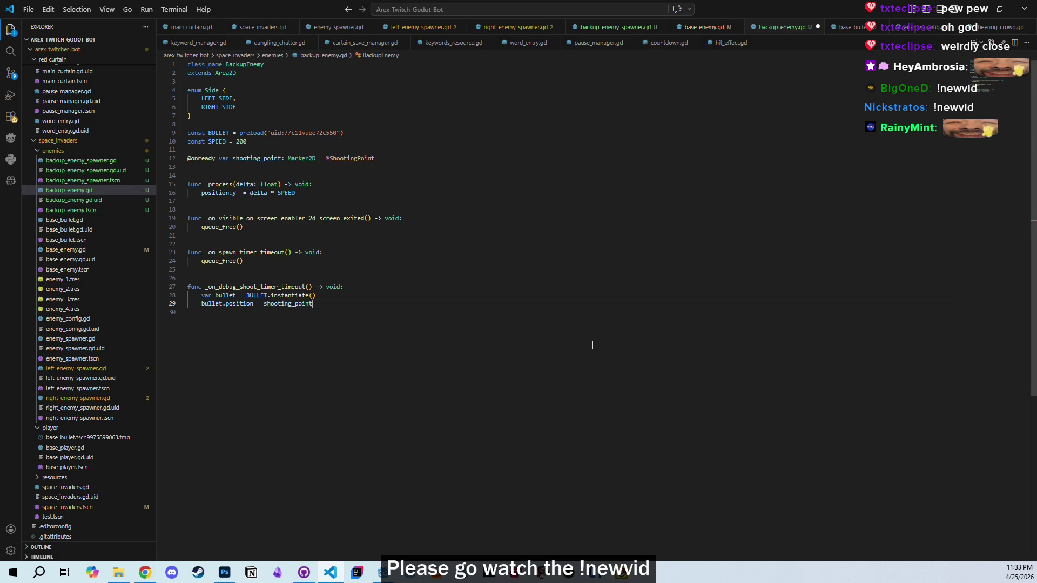
{"action": "type", "text": "global_p"}
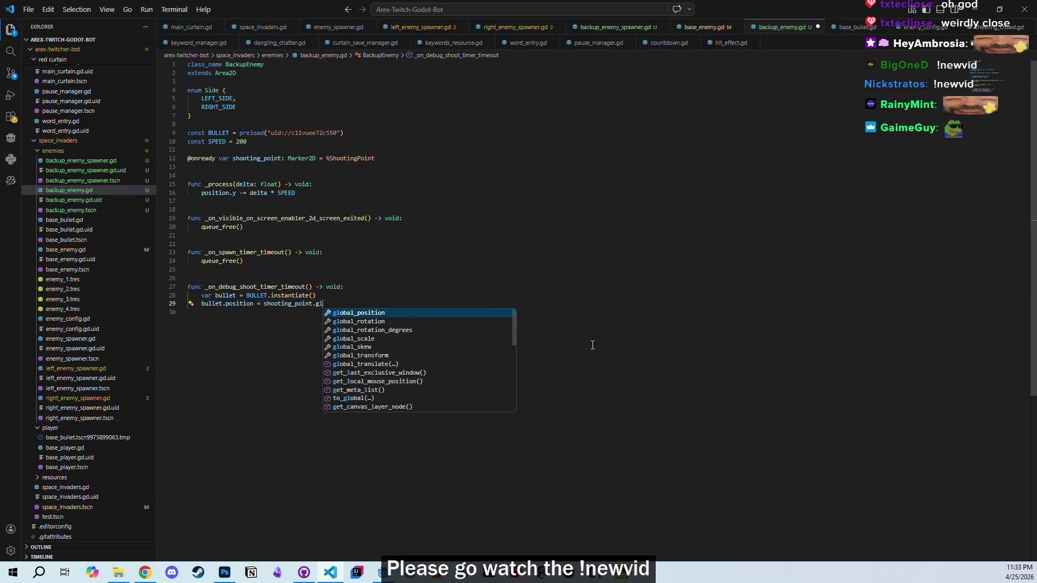
{"action": "key", "text": "Return"}
{"action": "key", "text": "ctrl+s"}
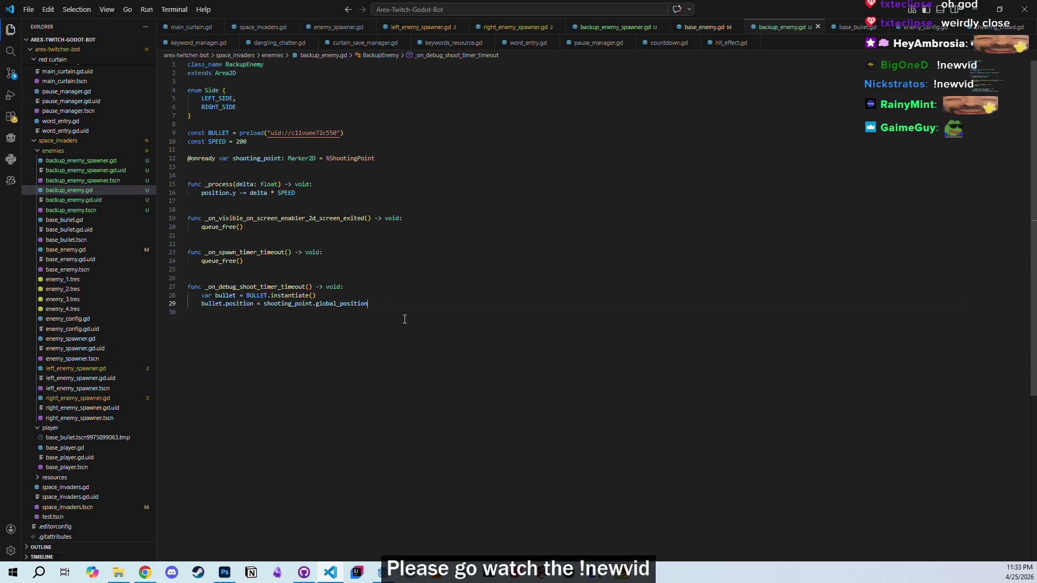
{"action": "key", "text": "Return"}
{"action": "type", "text": "add_child"}
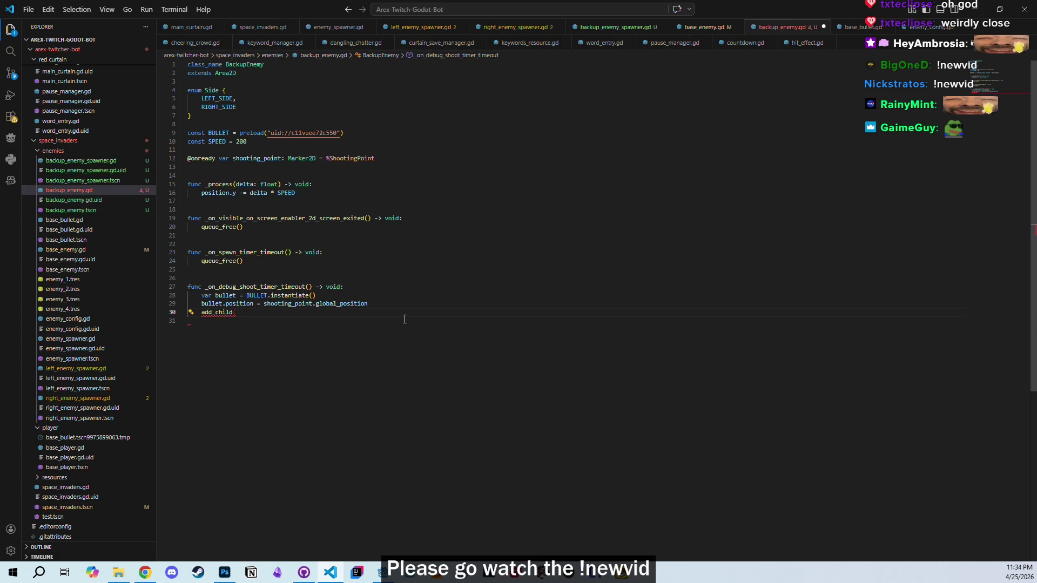
{"action": "type", "text": "(bullet)"}
{"action": "key", "text": "ctrl+s"}
{"action": "left_click", "coordinate": [403, 28]}
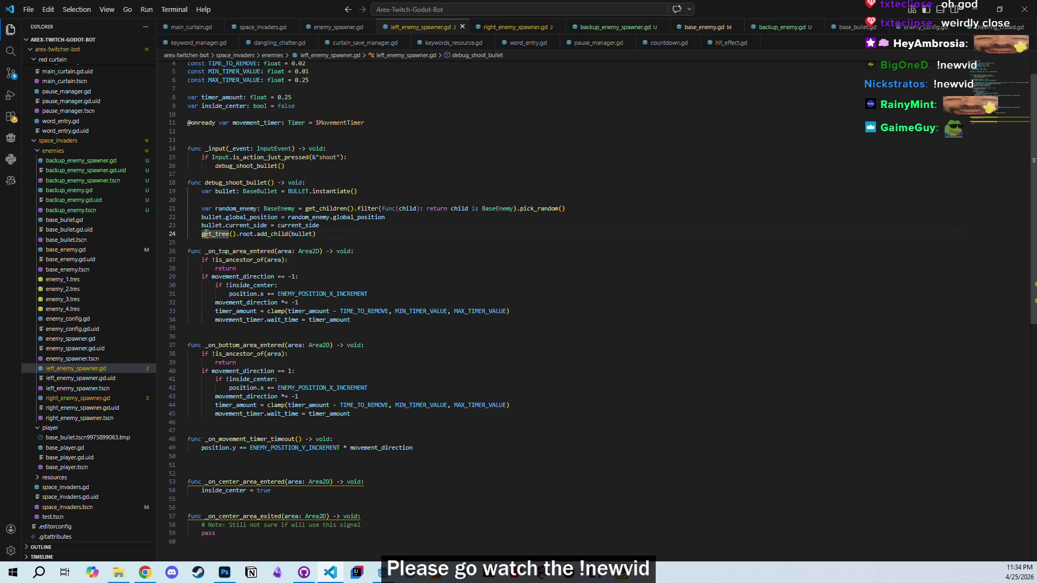
Replace add_child(bullet) with the left spawner's get_tree().root.add_child(bullet)
{"action": "left_click", "coordinate": [366, 238]}
{"action": "left_click", "coordinate": [349, 232]}
{"action": "left_click_drag", "start_coordinate": [327, 235], "coordinate": [201, 234]}
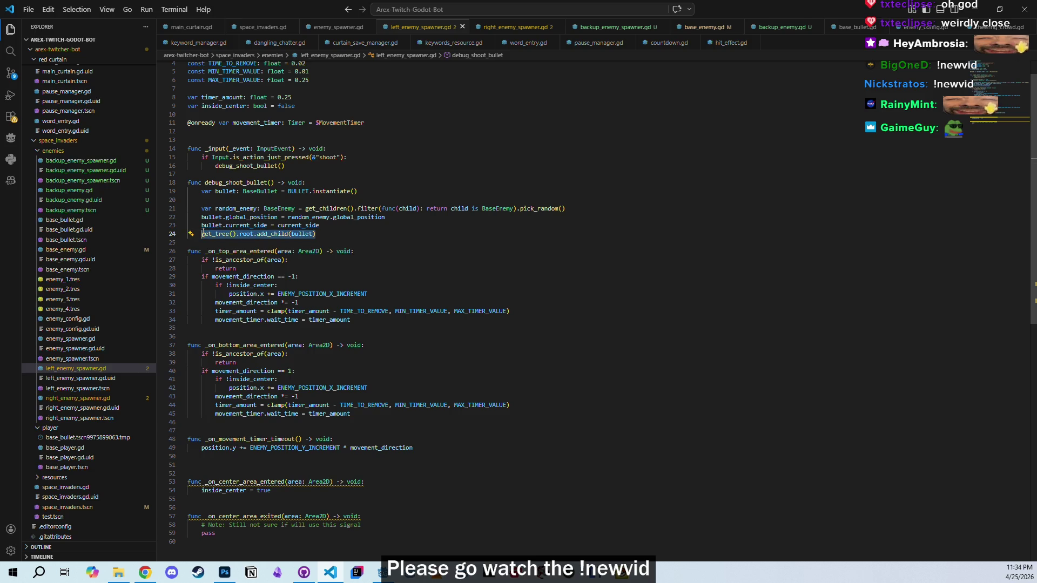
{"action": "left_click", "coordinate": [705, 27]}
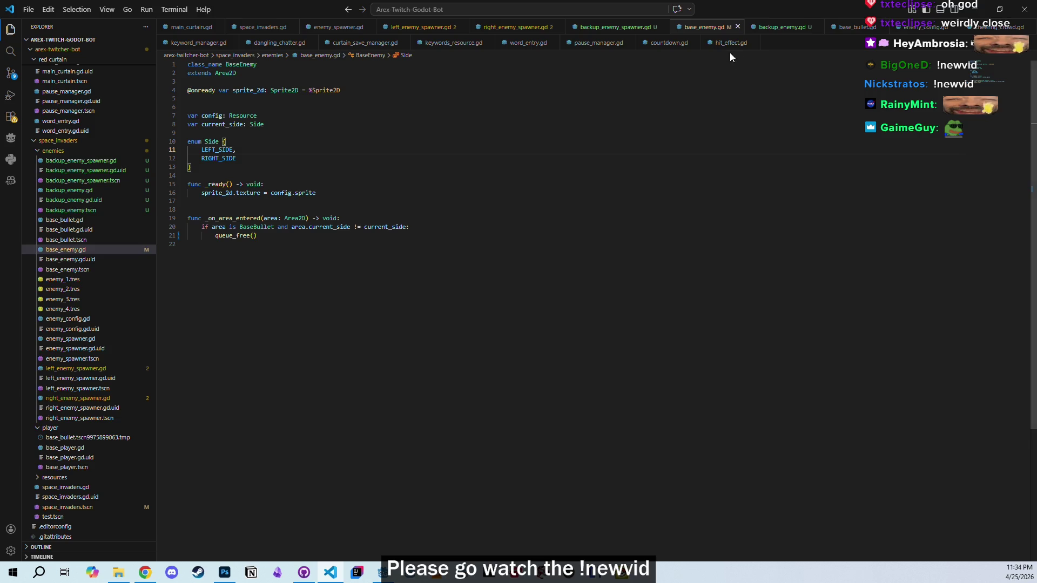
{"action": "left_click", "coordinate": [782, 27]}
{"action": "left_click_drag", "start_coordinate": [265, 313], "coordinate": [187, 319]}
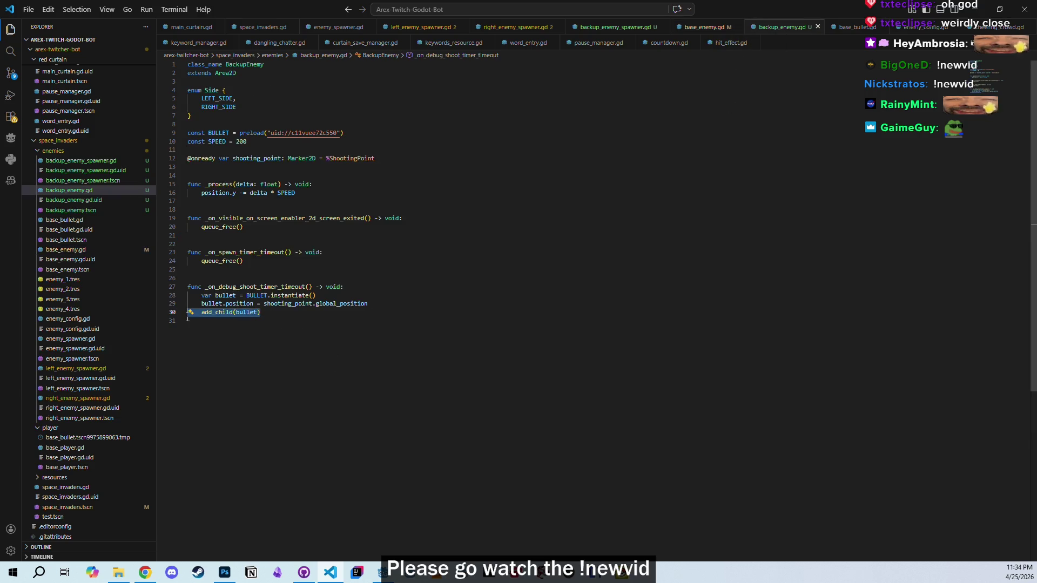
{"action": "key", "text": "ctrl+v"}
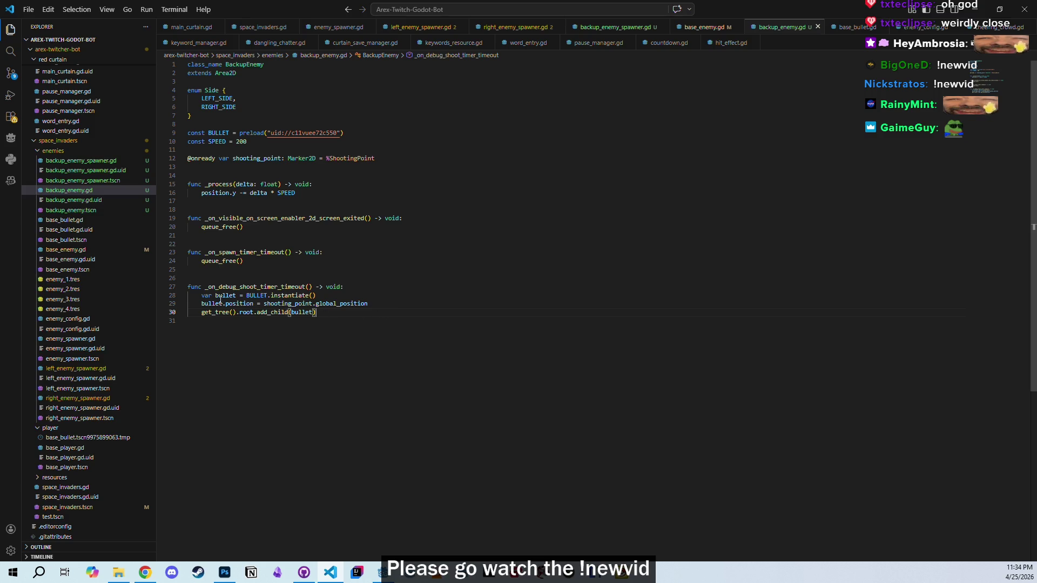
Check base_bullet.gd and the spawners, copying the bullet.current_side = current_side line
{"action": "left_click", "coordinate": [399, 305]}
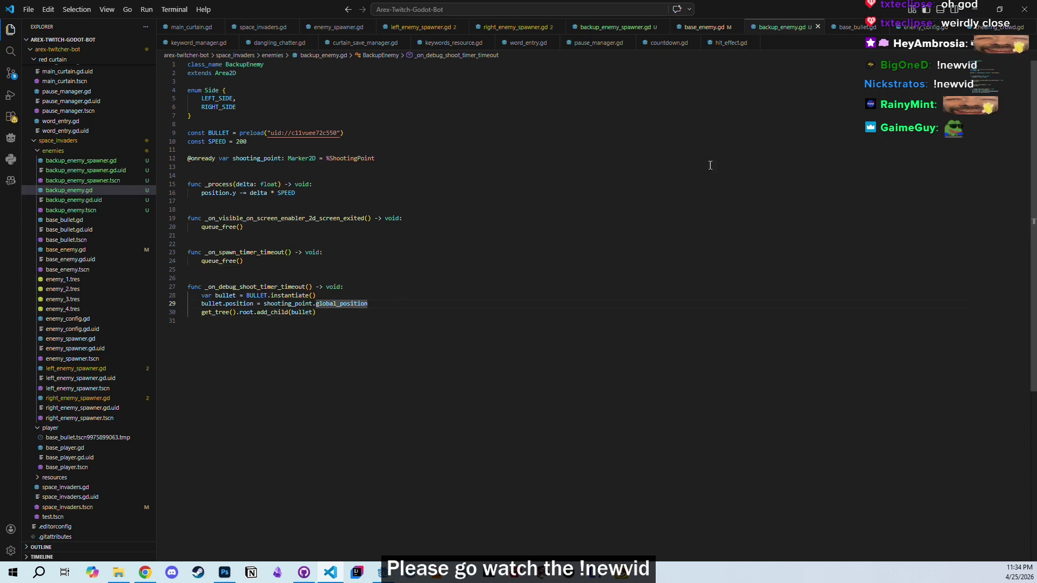
{"action": "left_click", "coordinate": [848, 28]}
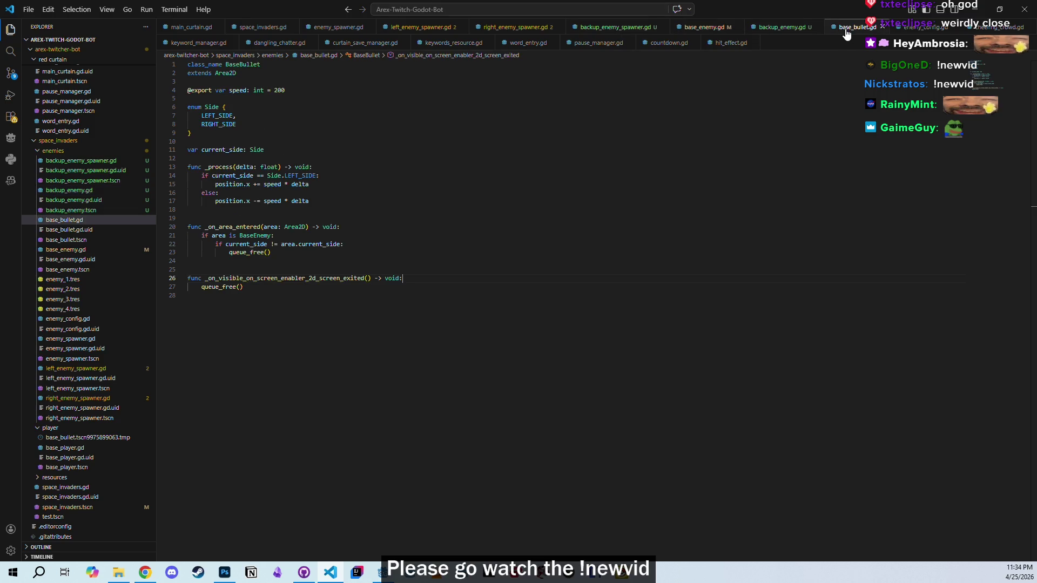
{"action": "left_click", "coordinate": [350, 28]}
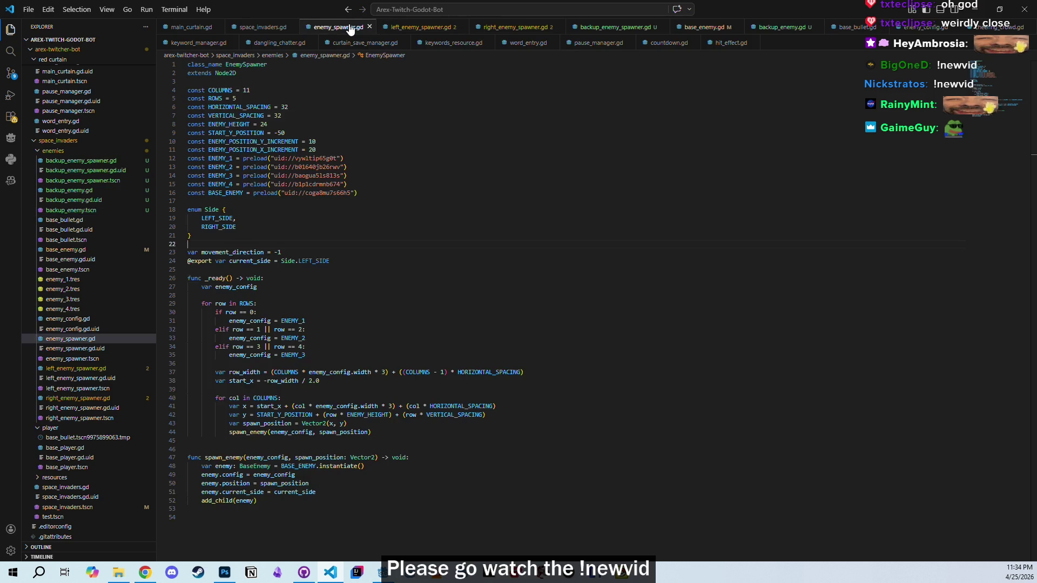
{"action": "left_click", "coordinate": [421, 28]}
{"action": "left_click_drag", "start_coordinate": [319, 225], "coordinate": [203, 225]}
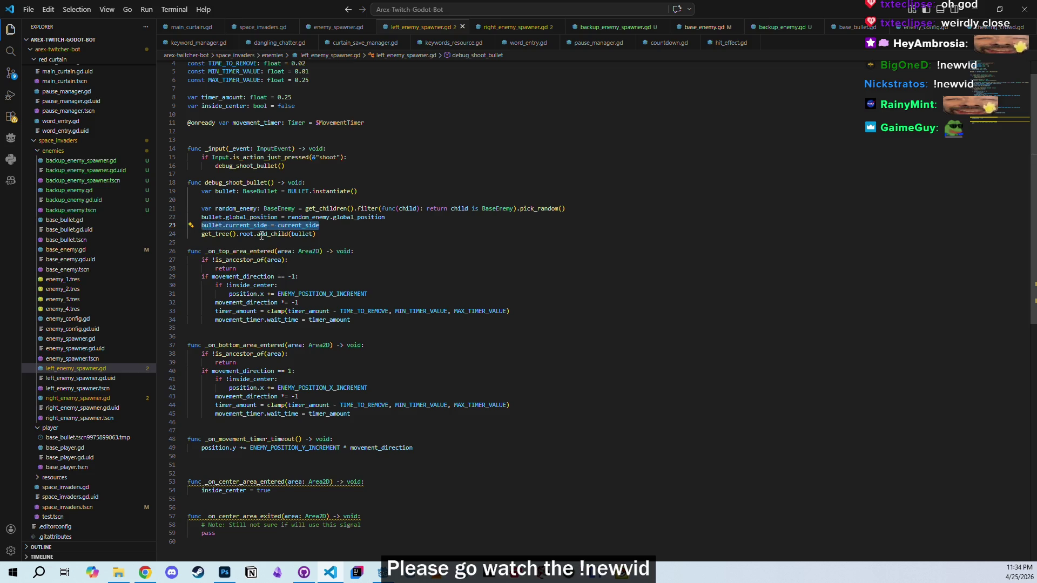
{"action": "left_click", "coordinate": [786, 27]}
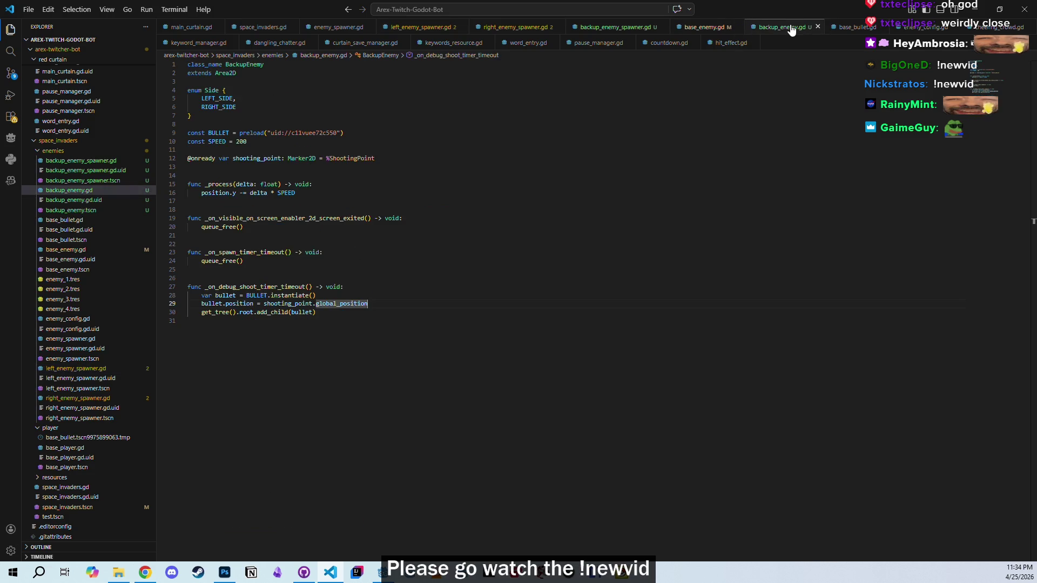
{"action": "left_click", "coordinate": [241, 295]}
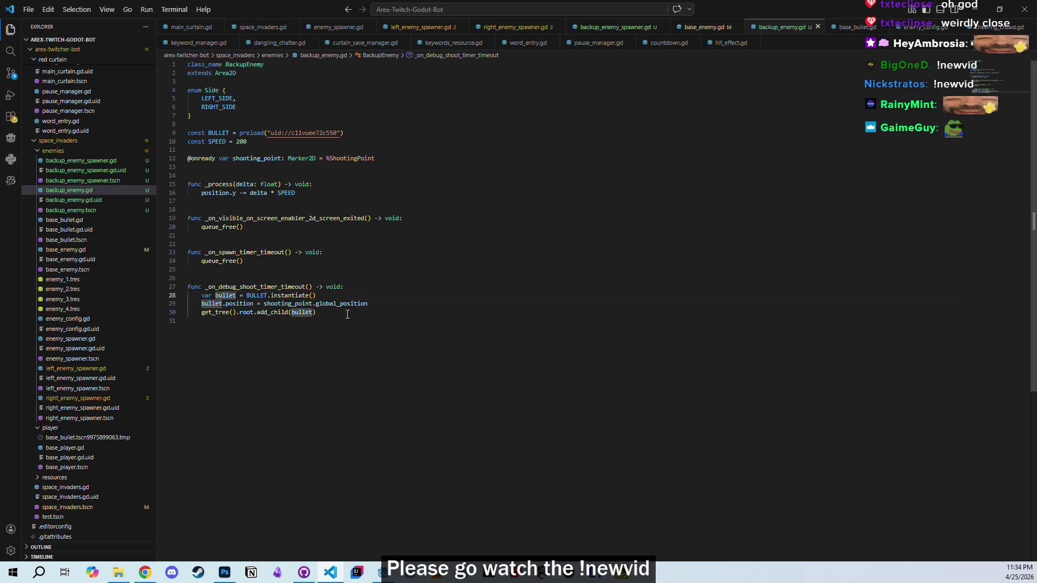
Type the bullet as BaseBullet and set bullet.current_side to Side.LEFT_SIDE
{"action": "type", "text": ": Baseb"}
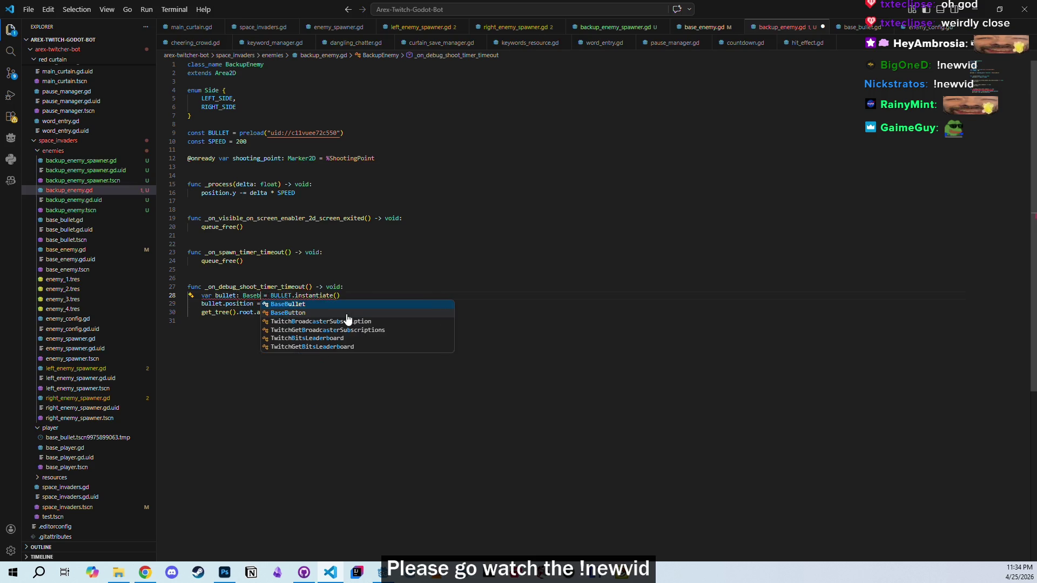
{"action": "key", "text": "Return"}
{"action": "left_click", "coordinate": [395, 303]}
{"action": "key", "text": "Return"}
{"action": "type", "text": "bullet.current_side = current_side"}
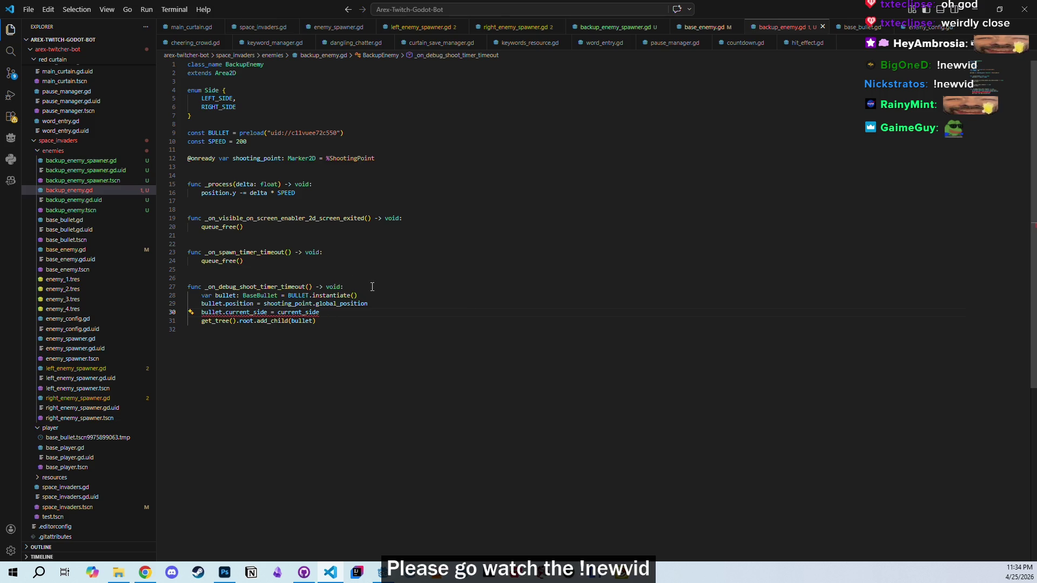
{"action": "double_click", "coordinate": [307, 314]}
{"action": "type", "text": "Side."}
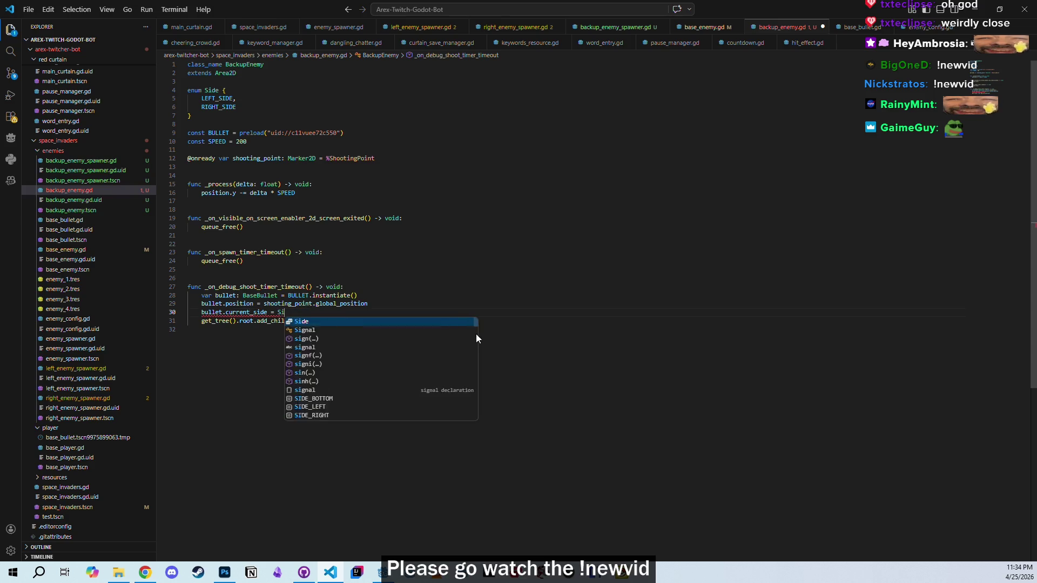
{"action": "type", "text": "L"}
{"action": "key", "text": "Tab"}
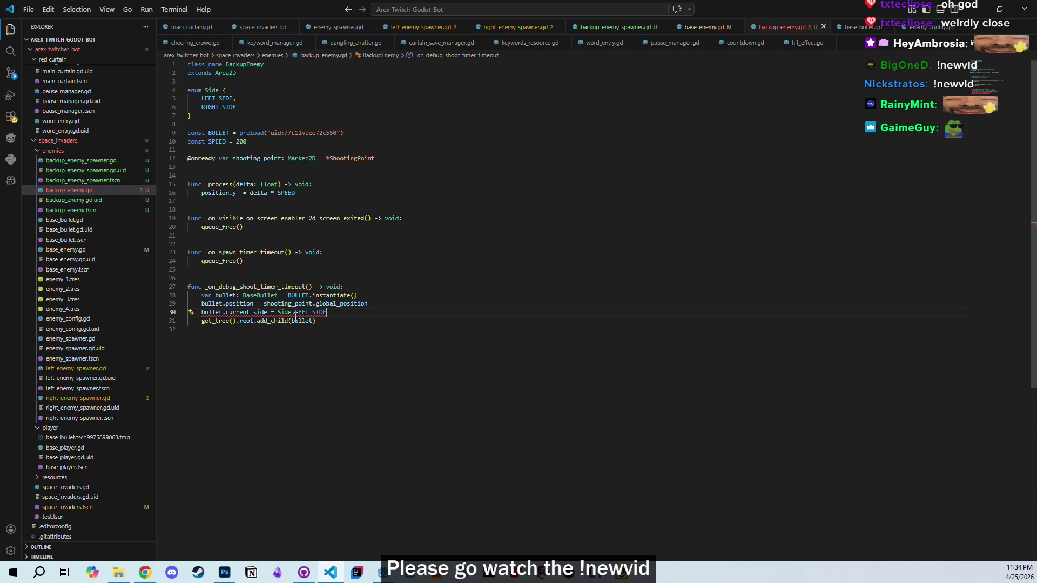
{"action": "mouse_move", "coordinate": [296, 313]}
{"action": "left_click", "coordinate": [437, 32]}
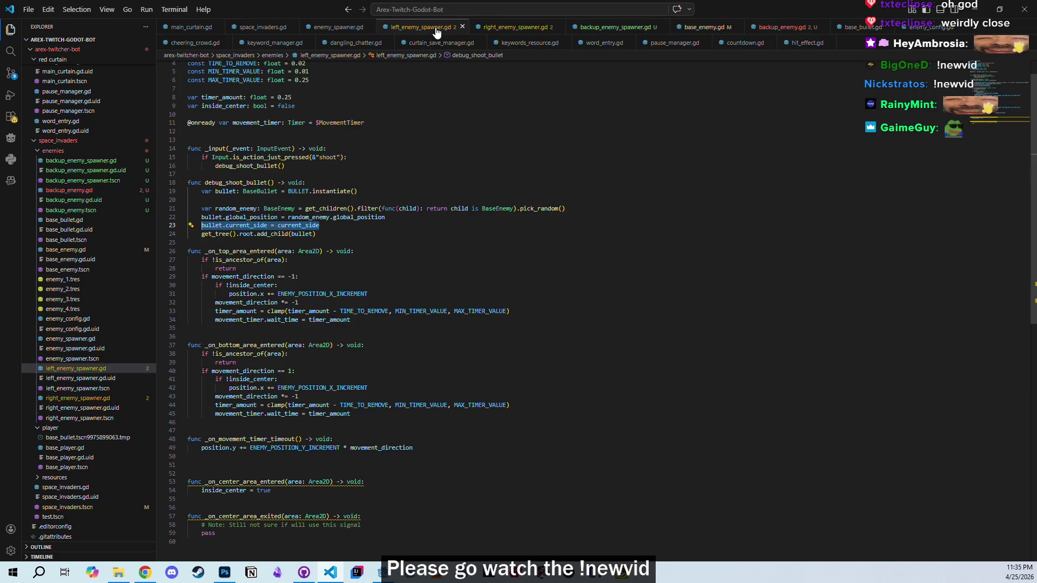
Trace current_side to its declaration in enemy_spawner.gd, then return to backup_enemy.gd
{"action": "left_click", "coordinate": [330, 232]}
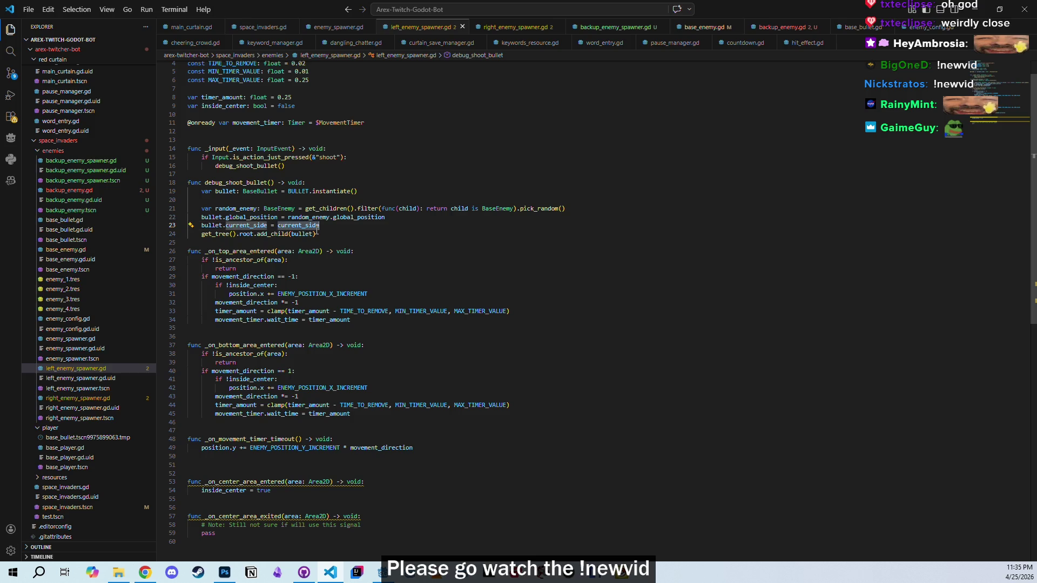
{"action": "double_click", "coordinate": [246, 225]}
{"action": "scroll", "coordinate": [419, 301], "scroll_direction": "up", "scroll_amount": 1}
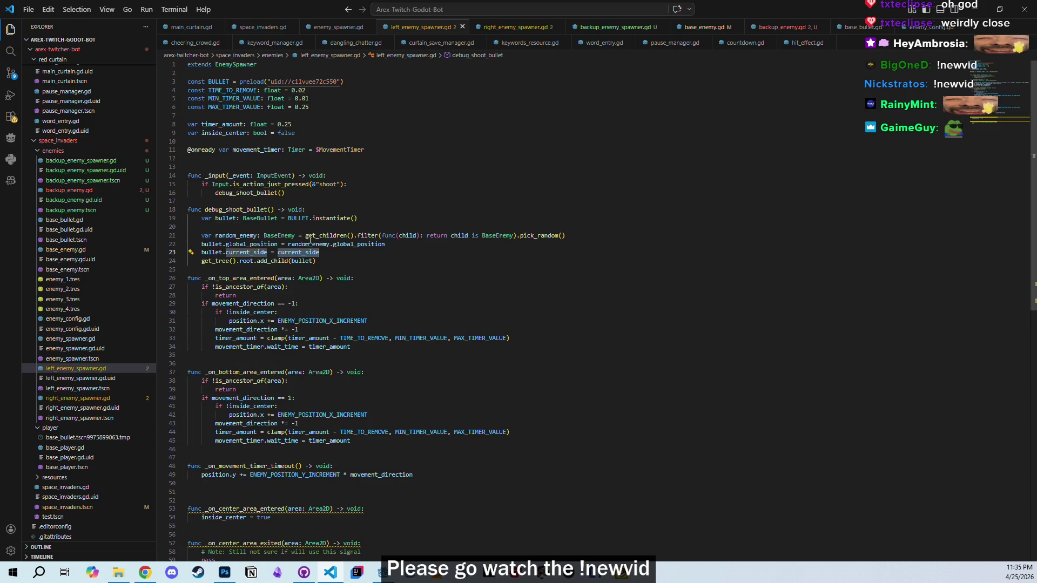
{"action": "left_click", "coordinate": [331, 28]}
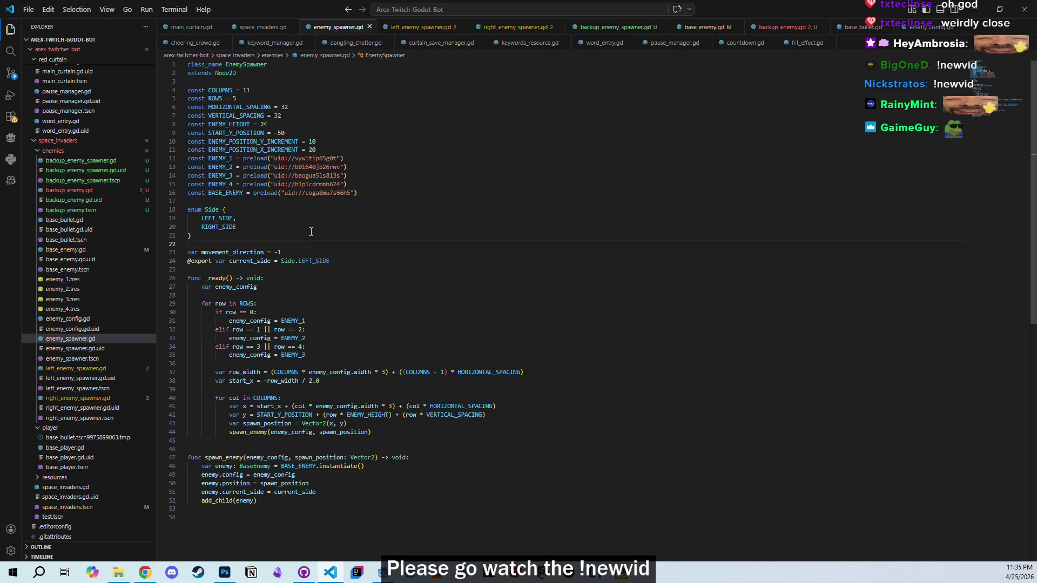
{"action": "double_click", "coordinate": [249, 261]}
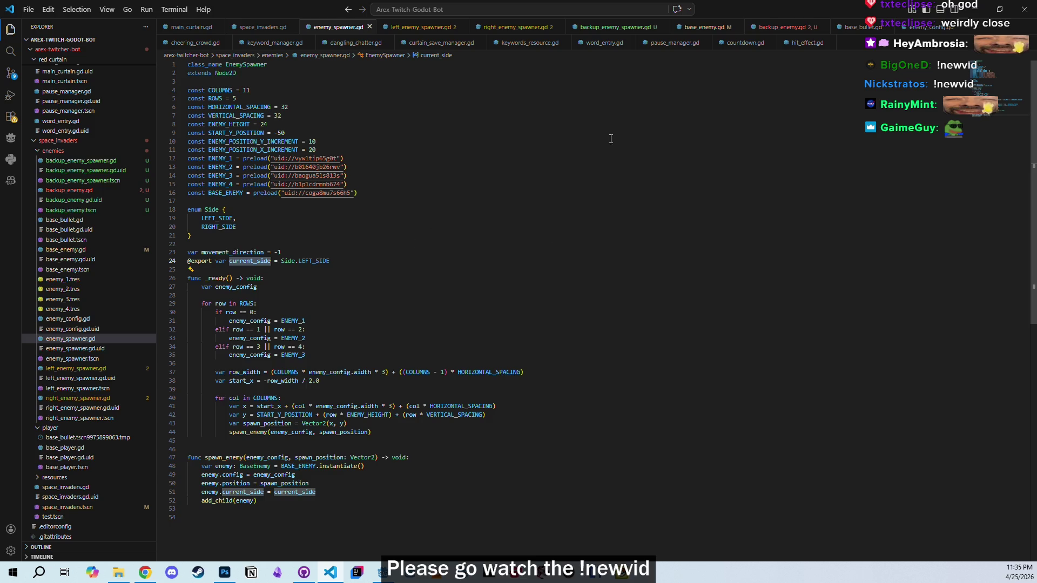
{"action": "left_click", "coordinate": [775, 27]}
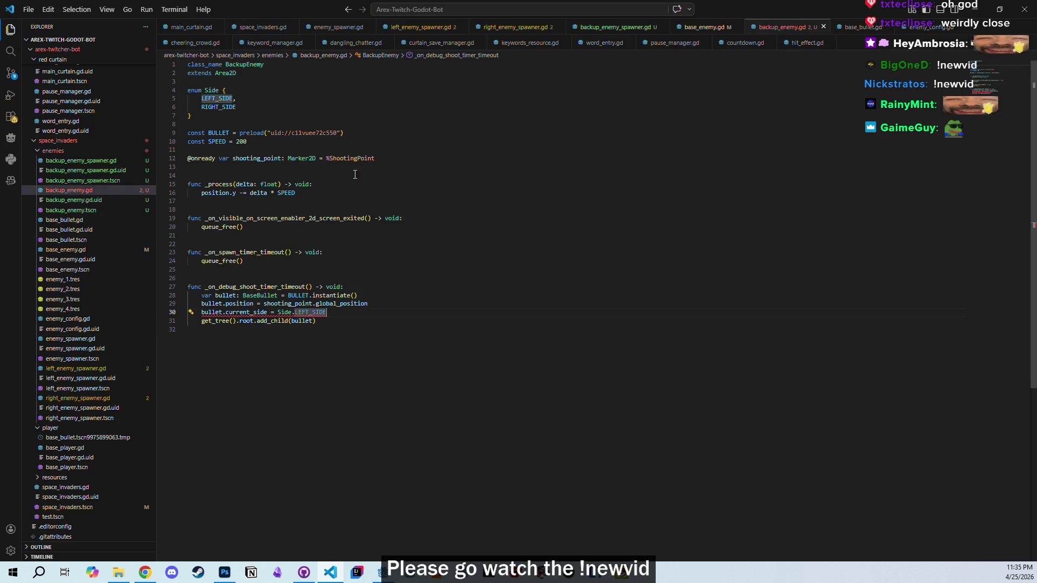
Declare var current_side = Side.LEFT_SIDE and use it for the bullet's current_side
{"action": "left_click", "coordinate": [261, 142]}
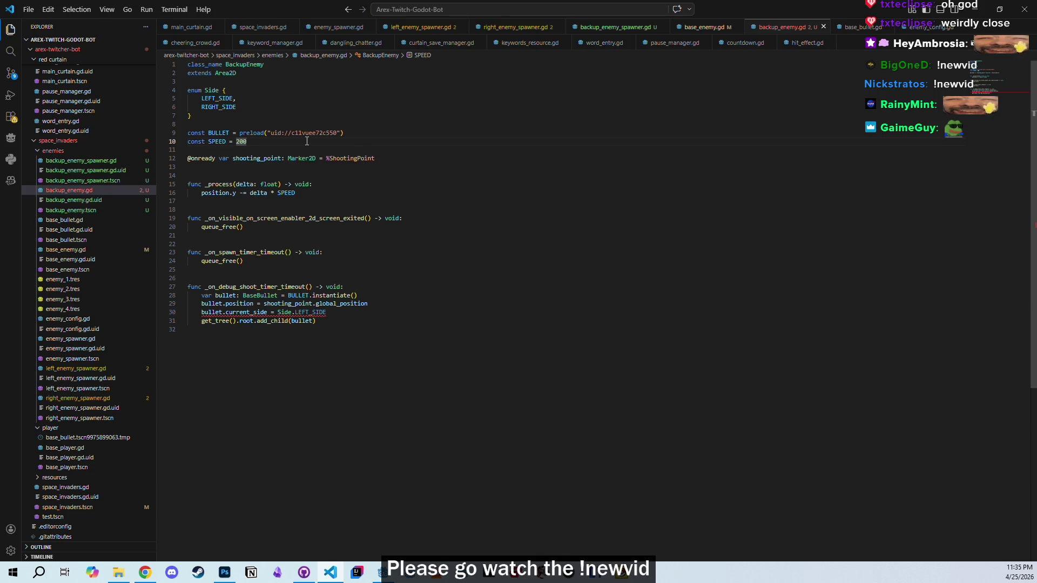
{"action": "key", "text": "Return"}
{"action": "key", "text": "Return"}
{"action": "type", "text": "var current"}
{"action": "key", "text": "Down"}
{"action": "key", "text": "Return"}
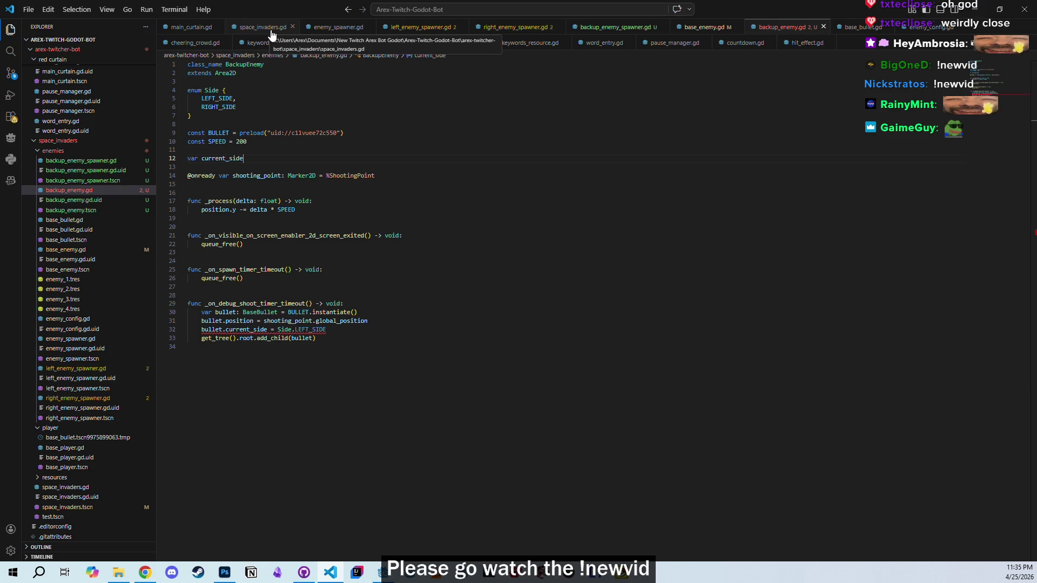
{"action": "type", "text": "= Side.LEF"}
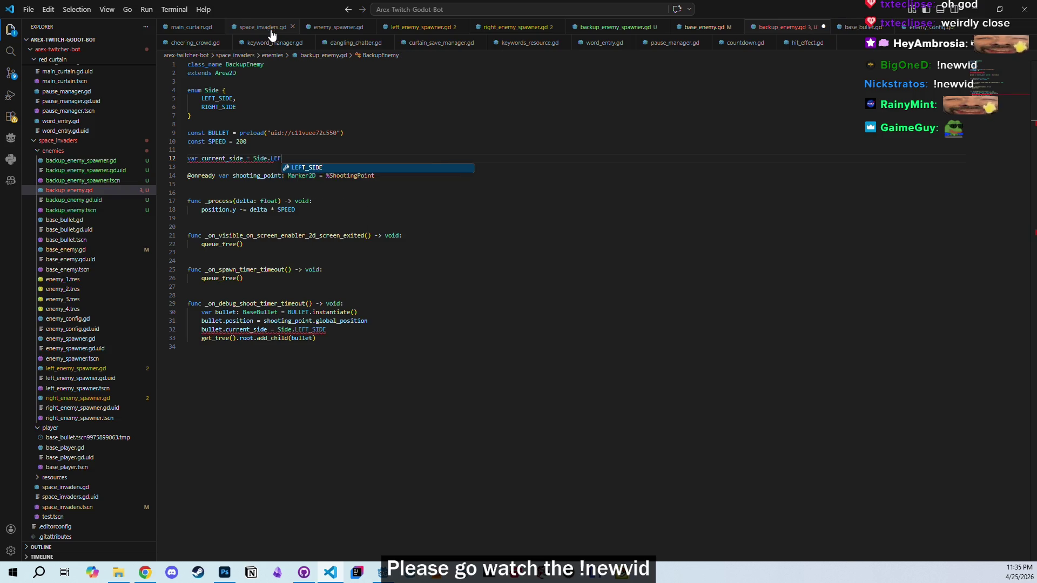
{"action": "key", "text": "Return"}
{"action": "double_click", "coordinate": [213, 157]}
{"action": "key", "text": "ctrl+c"}
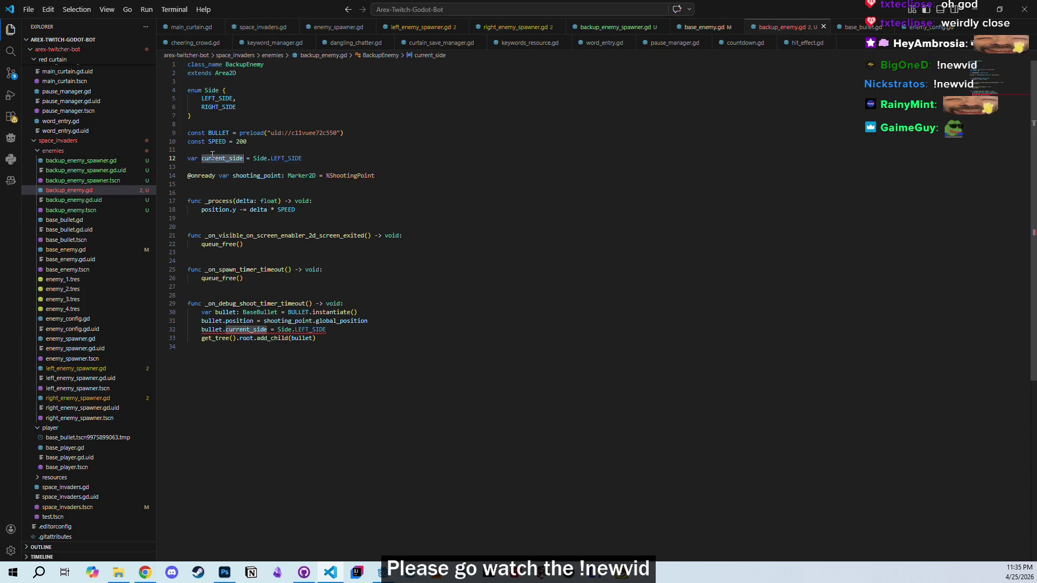
{"action": "left_click_drag", "start_coordinate": [277, 329], "coordinate": [326, 330]}
{"action": "key", "text": "ctrl+v"}
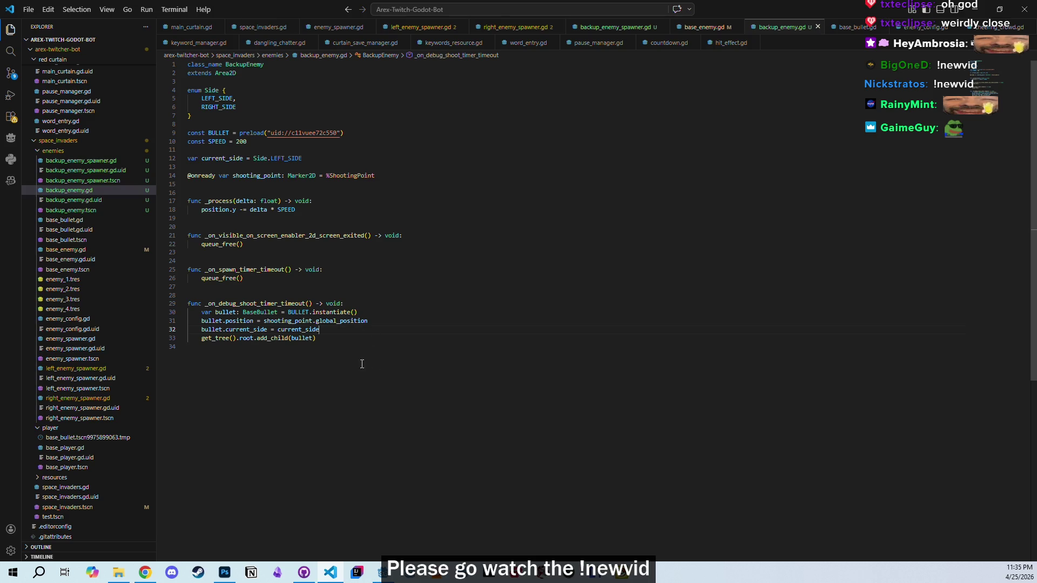
{"action": "left_click", "coordinate": [329, 339]}
Add a '# Note: temp' comment above the declaration, remove the trailing blank line, and save
{"action": "left_click", "coordinate": [192, 155]}
{"action": "key", "text": "Return"}
{"action": "type", "text": "# "}
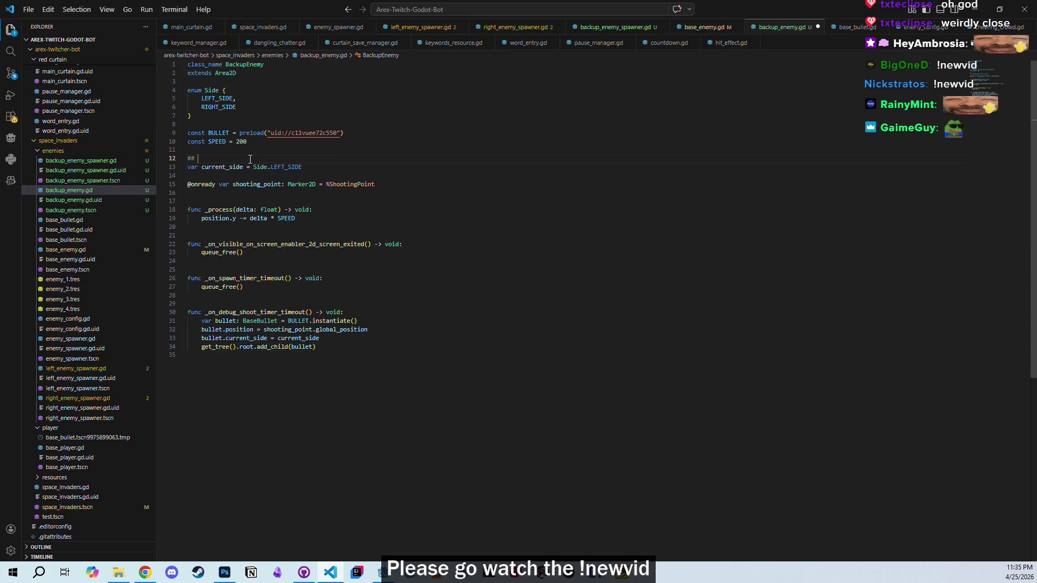
{"action": "type", "text": "Note: temp"}
{"action": "key", "text": "ctrl+s"}
{"action": "left_click", "coordinate": [399, 361]}
{"action": "key", "text": "BackSpace"}
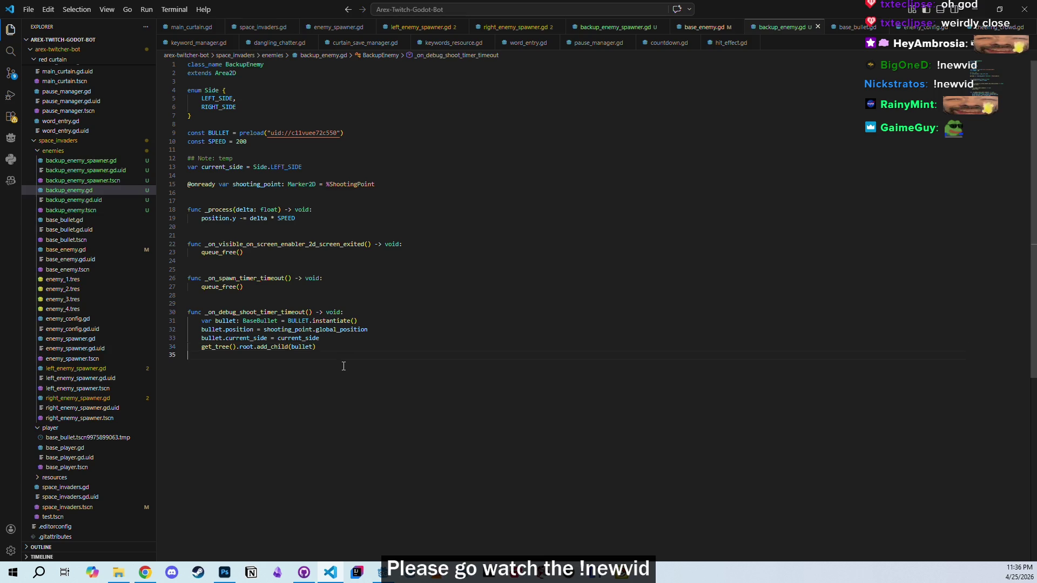
{"action": "key", "text": "ctrl+s"}
{"action": "key", "text": "ctrl+Tab"}
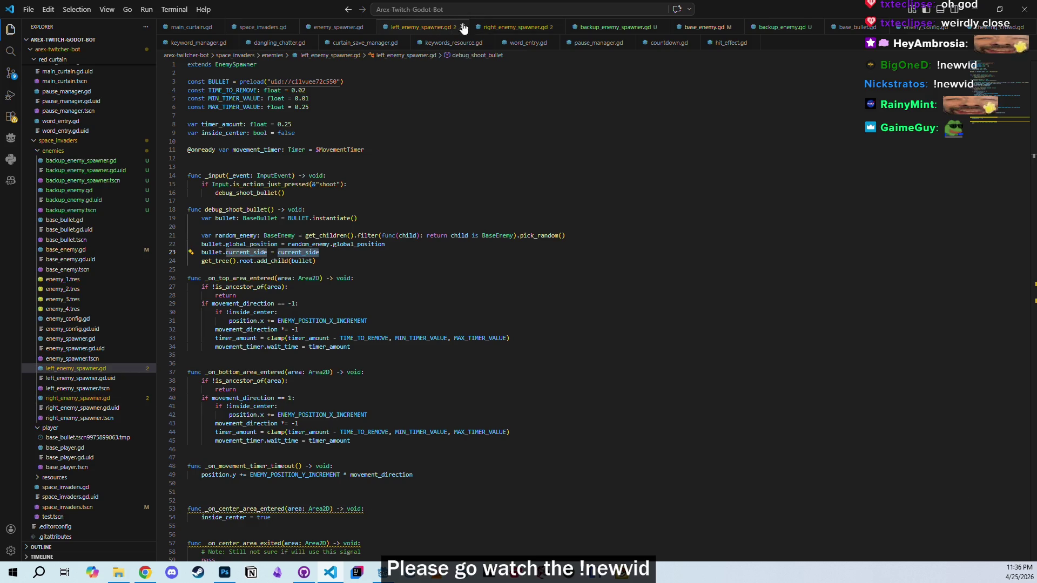
{"action": "left_click", "coordinate": [783, 30]}
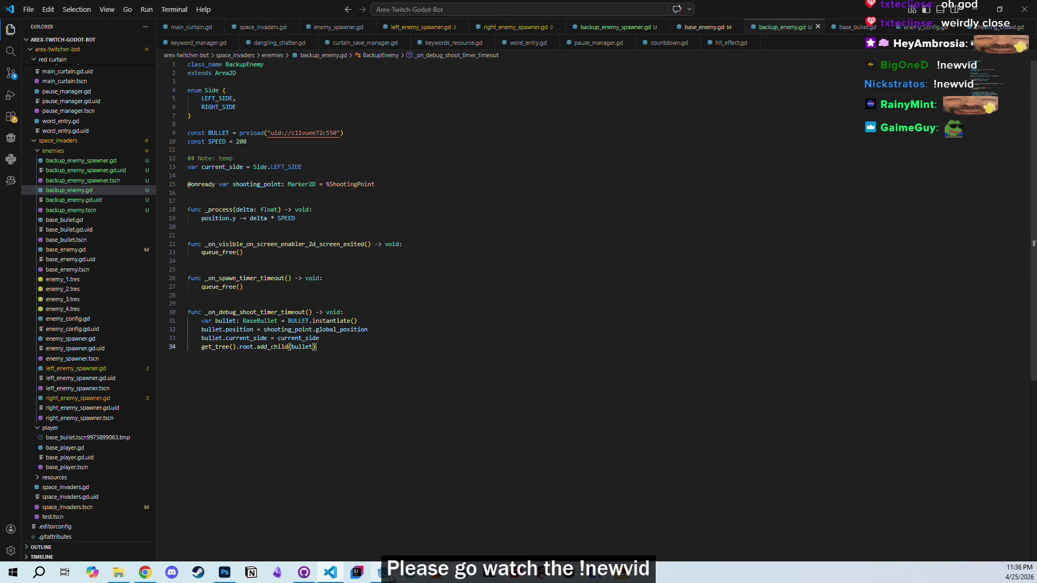
{"action": "key", "text": "alt+Tab"}
{"action": "left_click", "coordinate": [538, 39]}
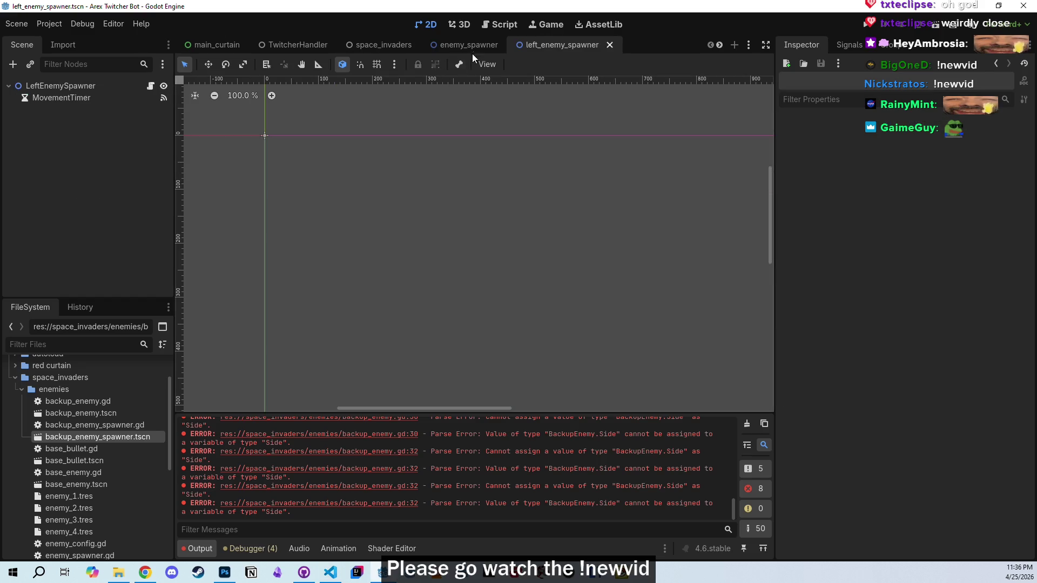
Open the backup_enemy_spawner scene, inspect the BackupEnemySpawner node, then return to left_enemy_spawner.gd
{"action": "left_click", "coordinate": [358, 41]}
{"action": "left_click", "coordinate": [582, 41]}
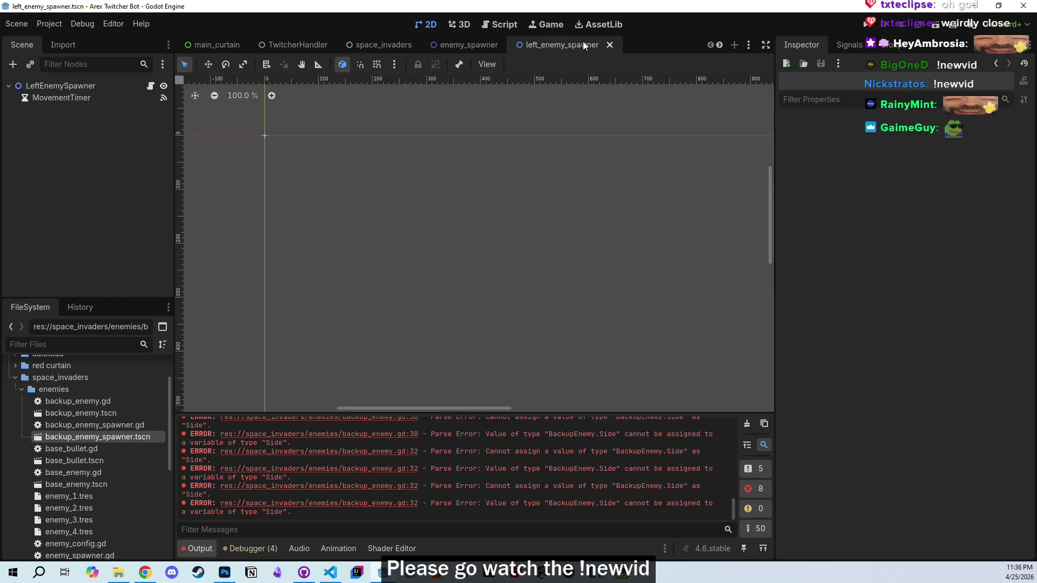
{"action": "scroll", "coordinate": [455, 49], "scroll_direction": "down", "scroll_amount": 4}
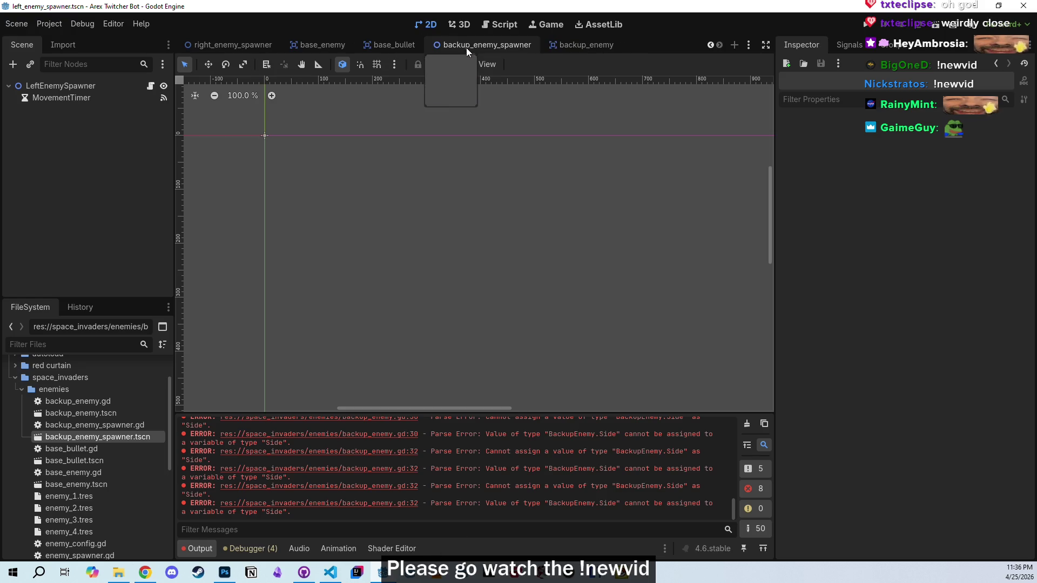
{"action": "left_click", "coordinate": [464, 45]}
{"action": "right_click", "coordinate": [66, 88]}
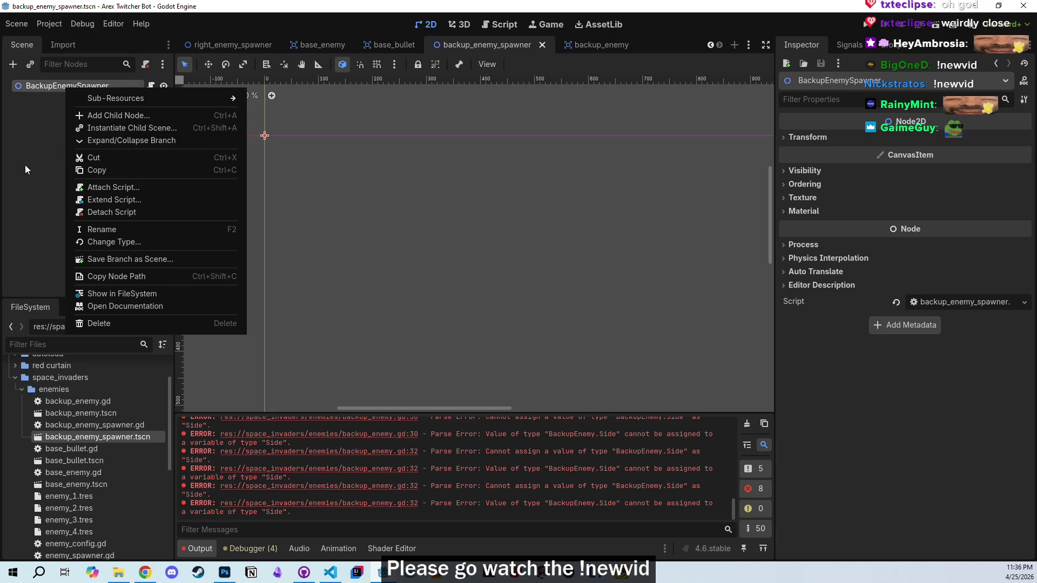
{"action": "left_click", "coordinate": [41, 146]}
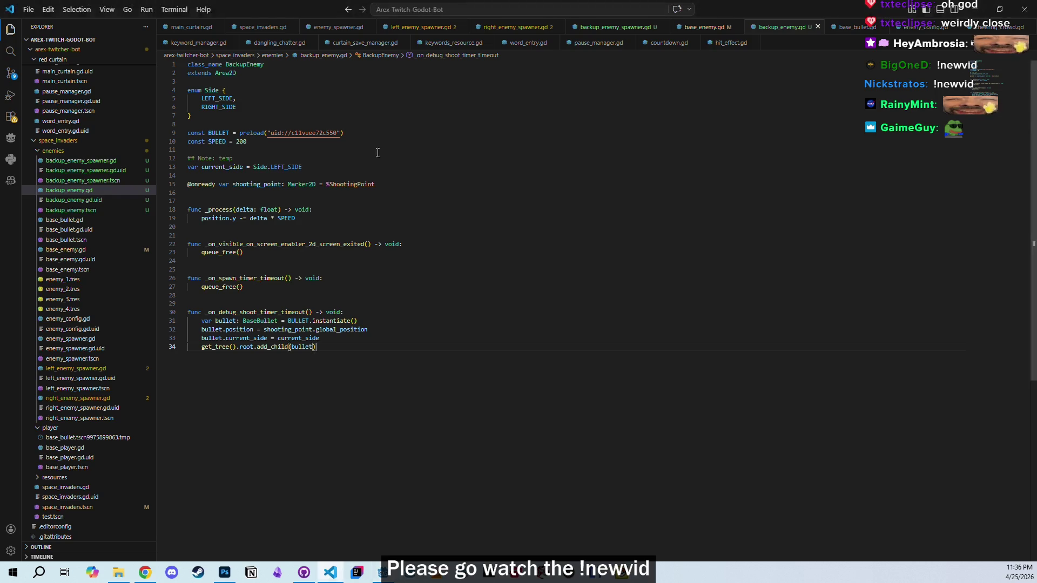
{"action": "left_click", "coordinate": [330, 573]}
{"action": "left_click", "coordinate": [422, 25]}
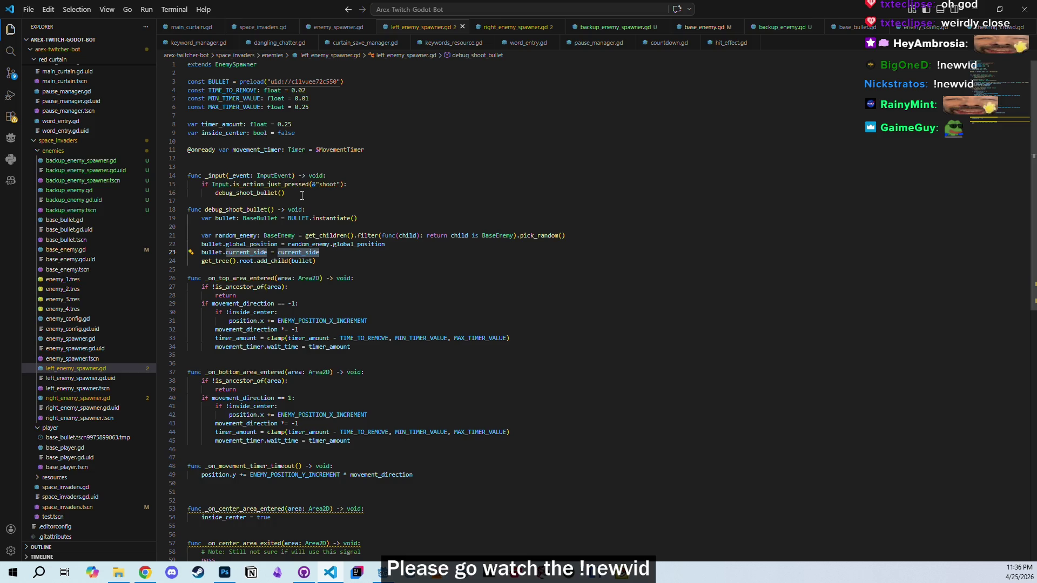
Copy the _input shoot handler (lines 14–16) from left_enemy_spawner.gd
{"action": "left_click_drag", "start_coordinate": [302, 196], "coordinate": [188, 167]}
{"action": "left_click", "coordinate": [355, 195]}
{"action": "key", "text": "shift+Up"}
{"action": "key", "text": "shift+Up"}
{"action": "key", "text": "shift+Home"}
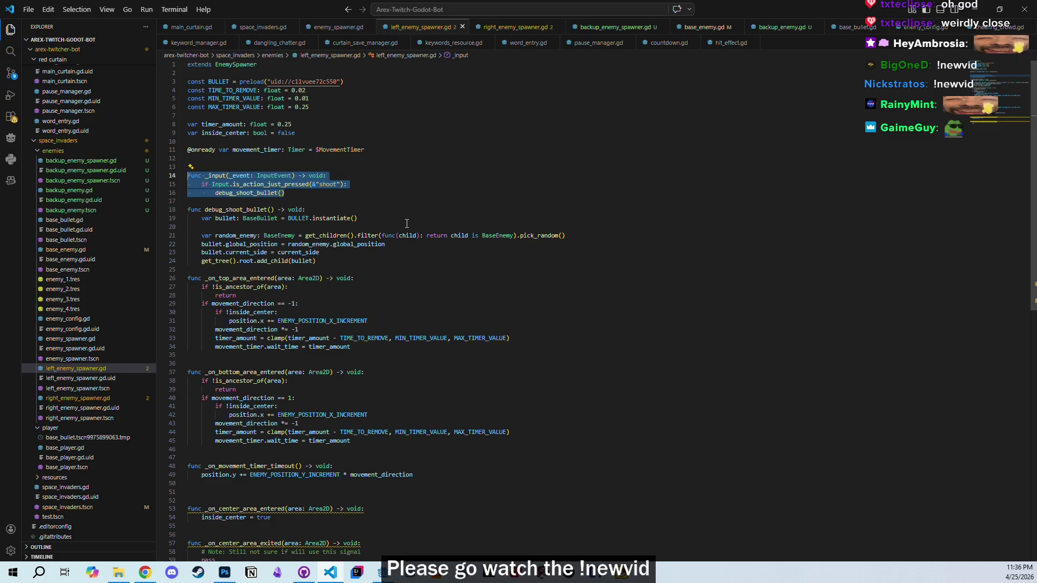
Paste the handler below shooting_point in backup_enemy.gd, then delete the pasted lines again
{"action": "left_click", "coordinate": [792, 29]}
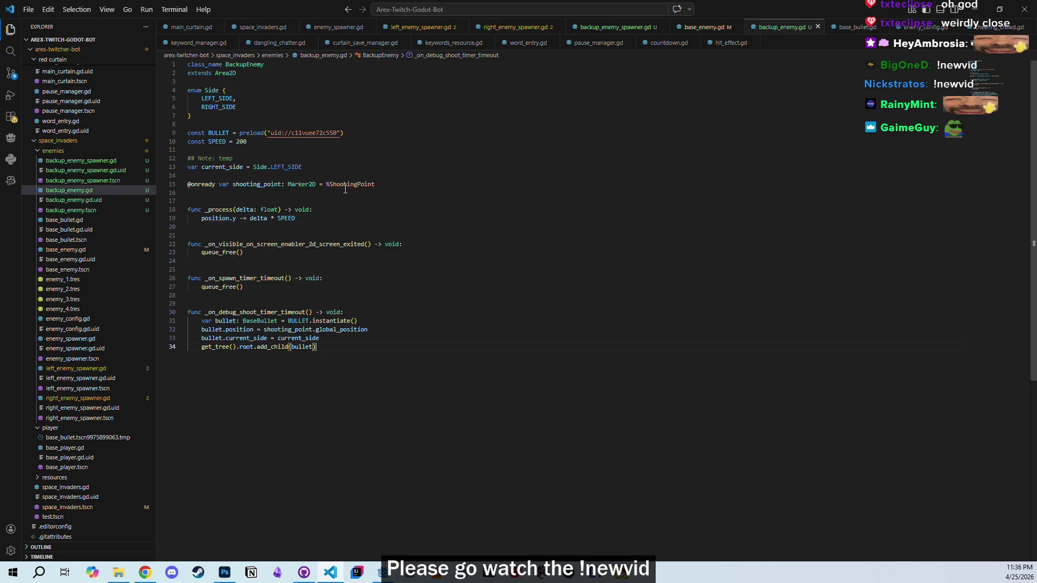
{"action": "left_click", "coordinate": [397, 184]}
{"action": "key", "text": "Return"}
{"action": "key", "text": "Return"}
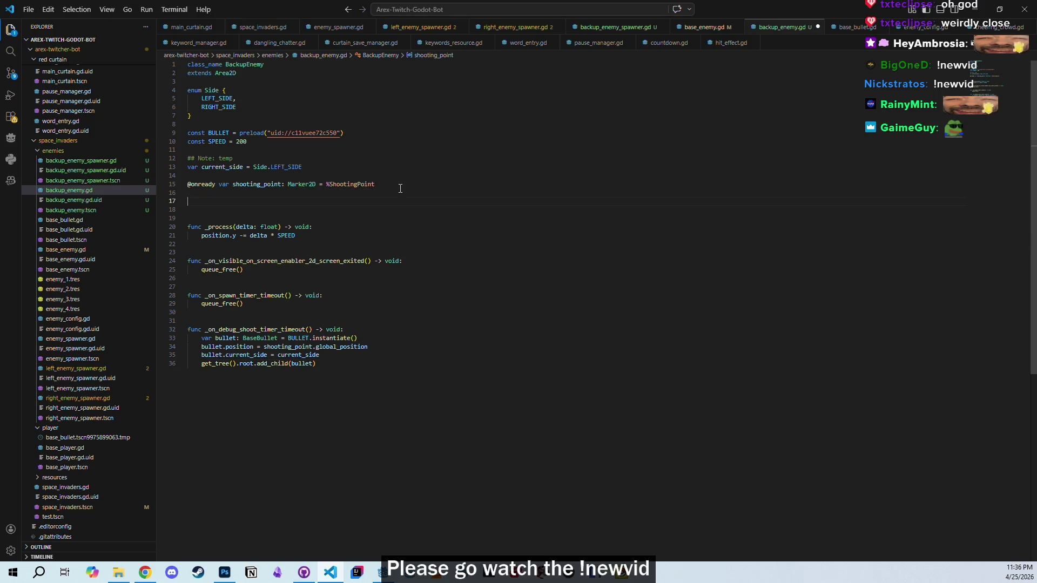
{"action": "key", "text": "Tab"}
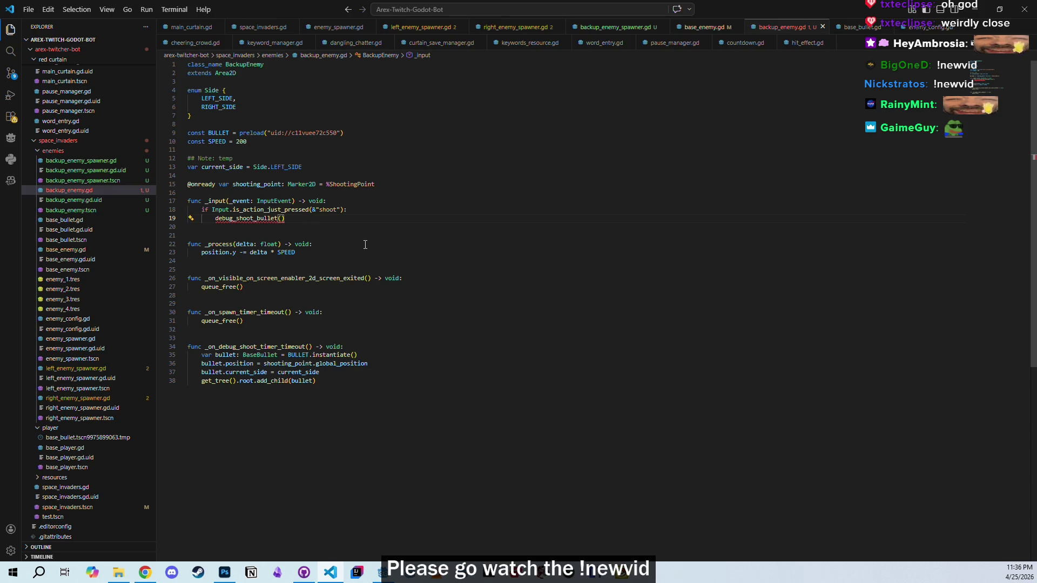
{"action": "mouse_move", "coordinate": [293, 220]}
{"action": "left_mouse_down"}
{"action": "mouse_move", "coordinate": [201, 220]}
{"action": "mouse_move", "coordinate": [214, 220]}
{"action": "left_mouse_up"}
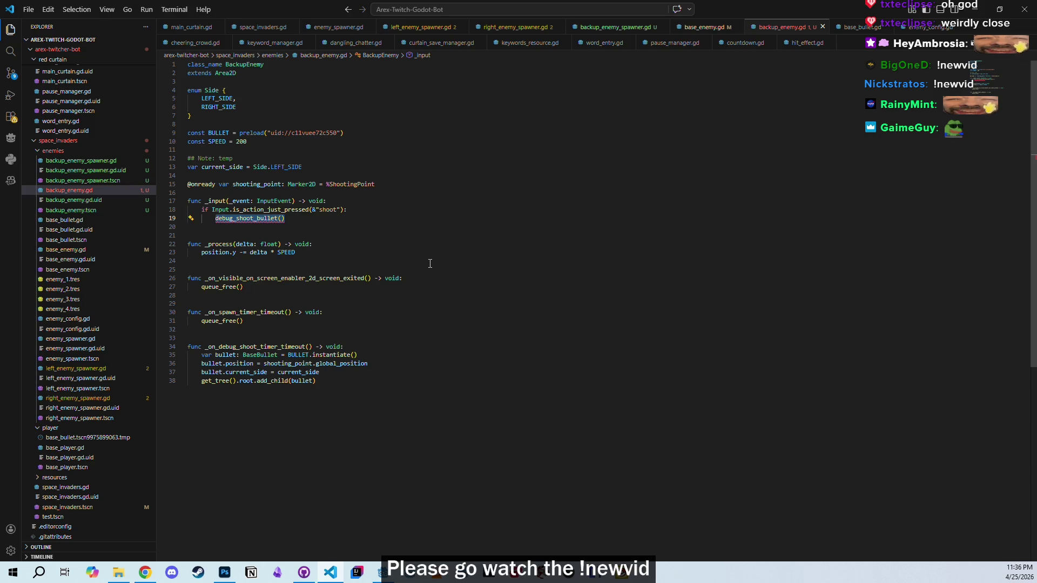
{"action": "key", "text": "ctrl+shift+k"}
{"action": "key", "text": "ctrl+shift+k"}
{"action": "key", "text": "ctrl+shift+k"}
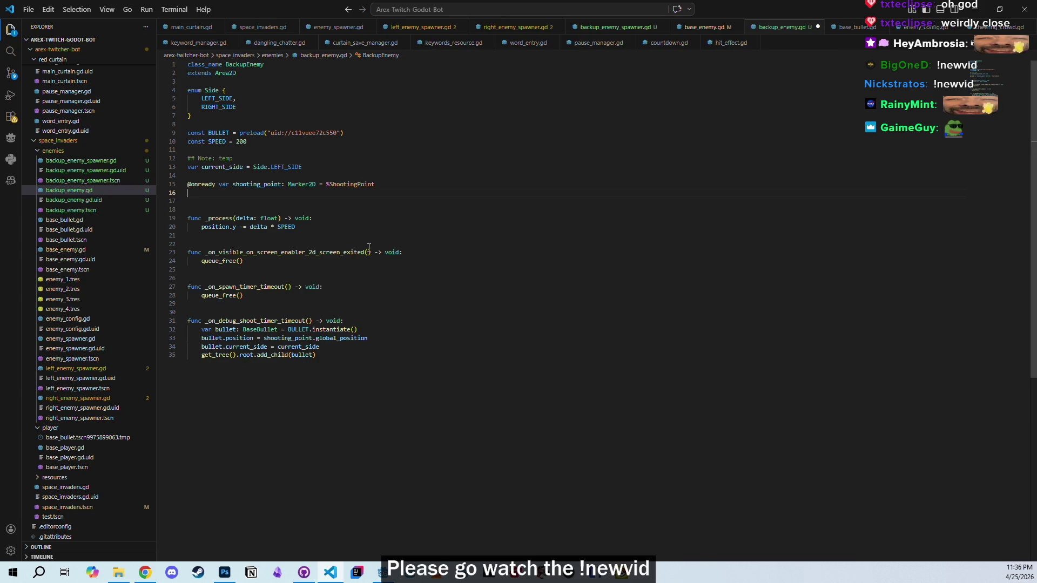
Paste the shoot handler into backup_enemy_spawner.gd and add 'func debug_spawn_backup() -> void:' with pass
{"action": "key", "text": "ctrl+Tab"}
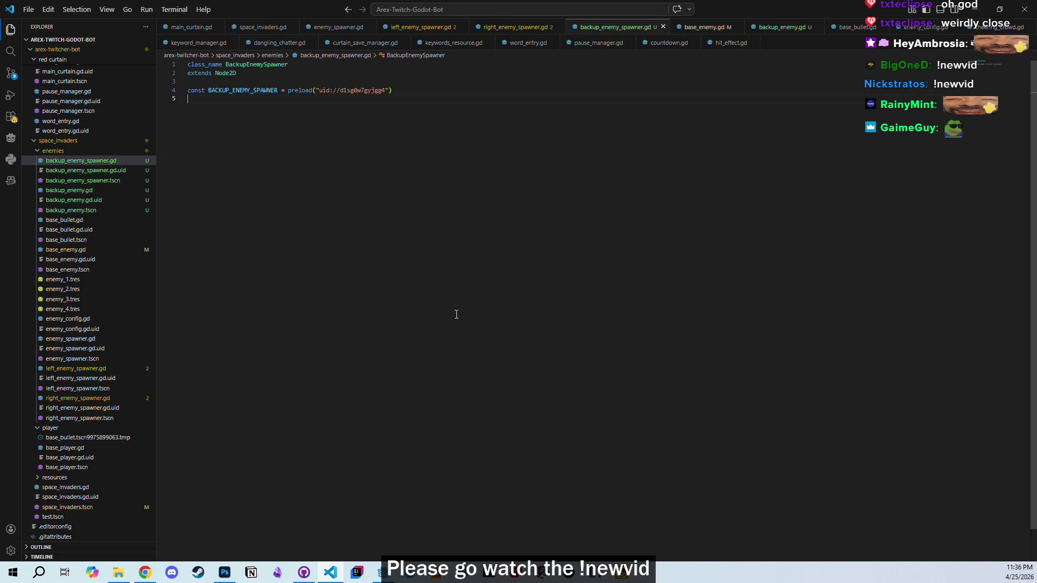
{"action": "type", "text": "func _input(_event: InputEvent) -> void: \tif Input.is_action_just_pressed(&\"shoot\"): \t\tdebug_shoot_bullet()"}
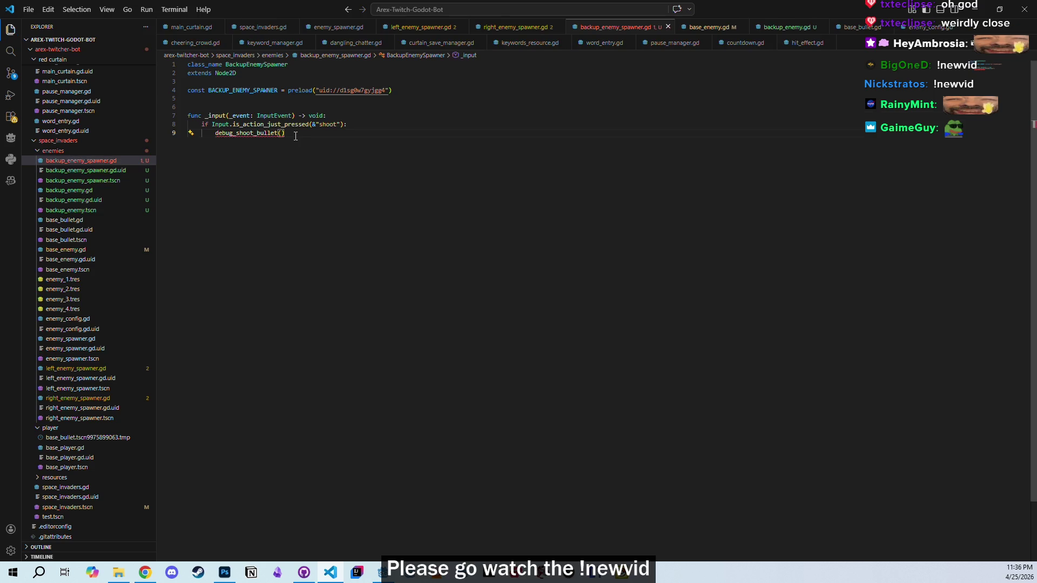
{"action": "key", "text": "Return"}
{"action": "key", "text": "Return"}
{"action": "key", "text": "Return"}
{"action": "type", "text": "func "}
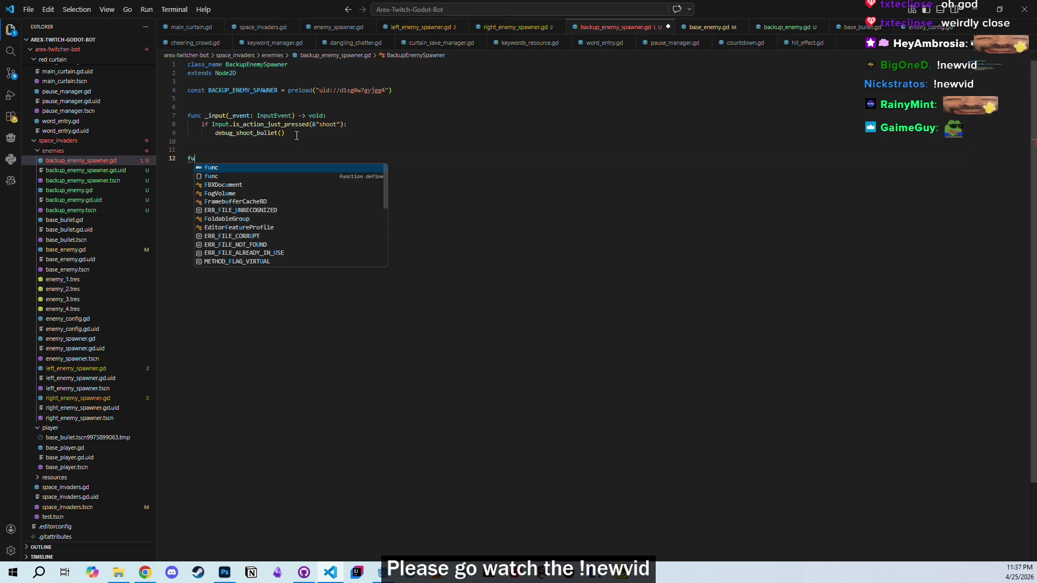
{"action": "type", "text": "debug_spawn"}
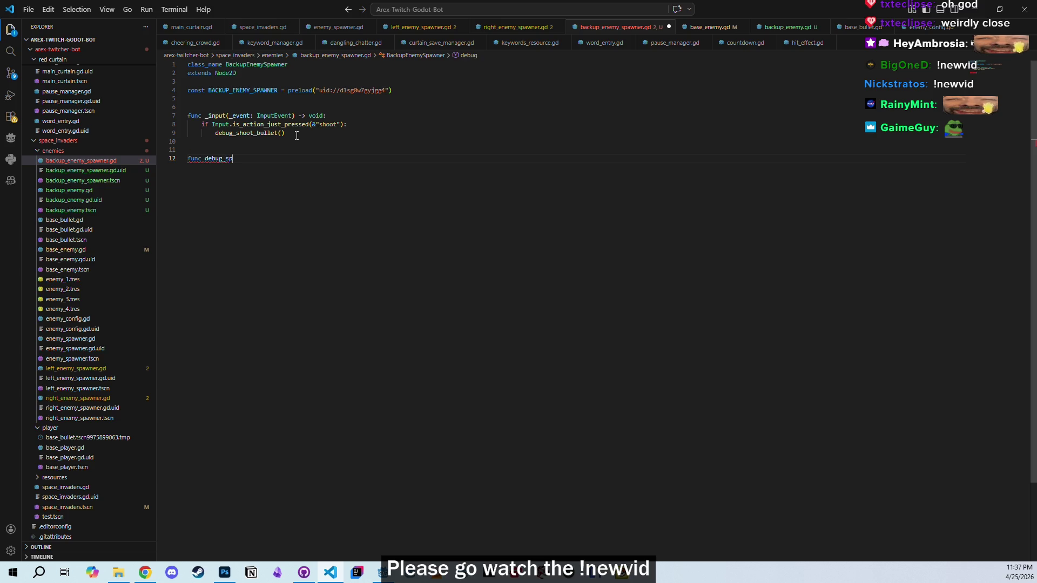
{"action": "type", "text": "_"}
{"action": "type", "text": "backup() -"}
{"action": "type", "text": "> void:"}
{"action": "key", "text": "Return"}
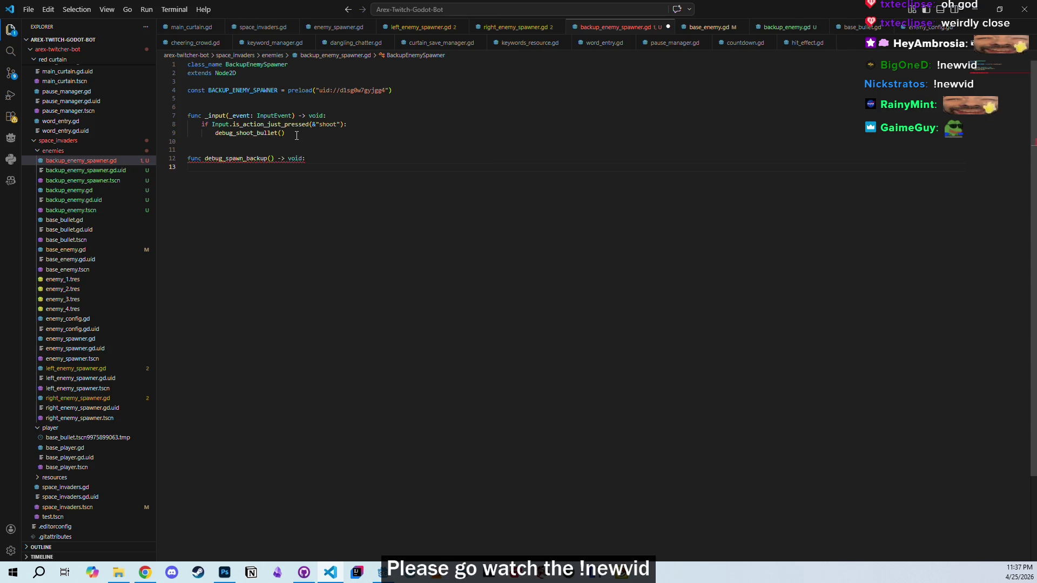
{"action": "type", "text": "pass"}
Make the shoot handler call debug_spawn_backup() instead of debug_shoot_bullet(), and save
{"action": "left_click", "coordinate": [242, 133]}
{"action": "key", "text": "ctrl+s"}
{"action": "double_click", "coordinate": [242, 133]}
{"action": "type", "text": "debug_spawn_backup"}
{"action": "key", "text": "Down"}
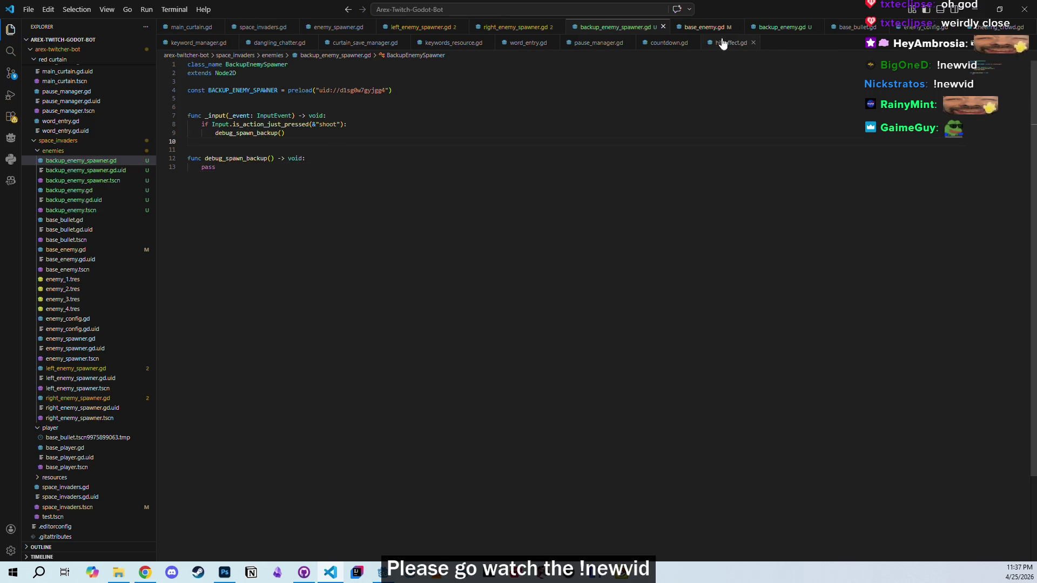
Copy spawn_enemy's enemy-creation lines from enemy_spawner.gd
{"action": "left_click", "coordinate": [335, 27]}
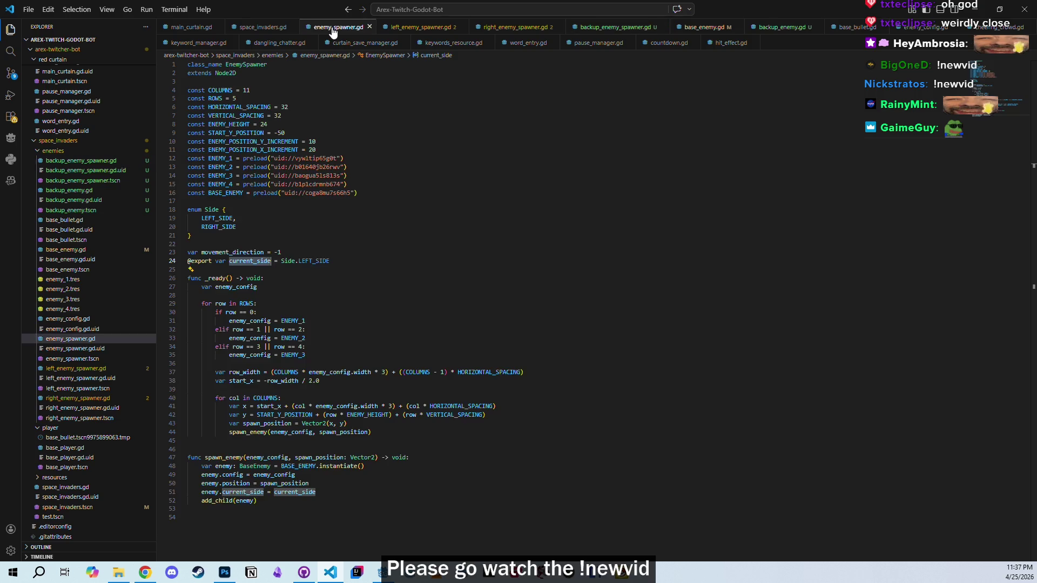
{"action": "scroll", "coordinate": [491, 356], "scroll_direction": "down", "scroll_amount": 2}
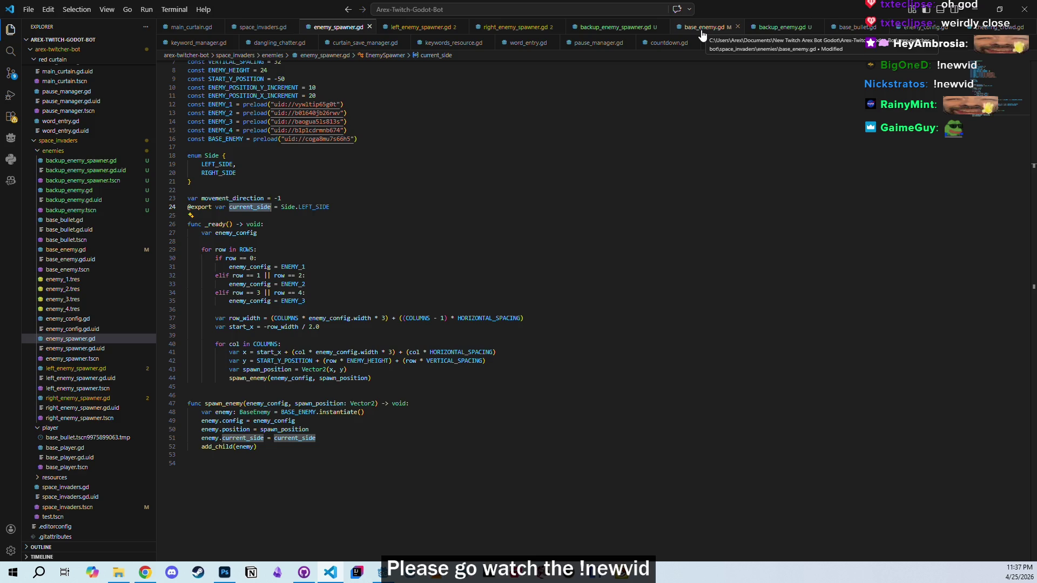
{"action": "scroll", "coordinate": [178, 429], "scroll_direction": "down", "scroll_amount": 1}
{"action": "left_click_drag", "start_coordinate": [178, 430], "coordinate": [171, 389]}
{"action": "key", "text": "ctrl+c"}
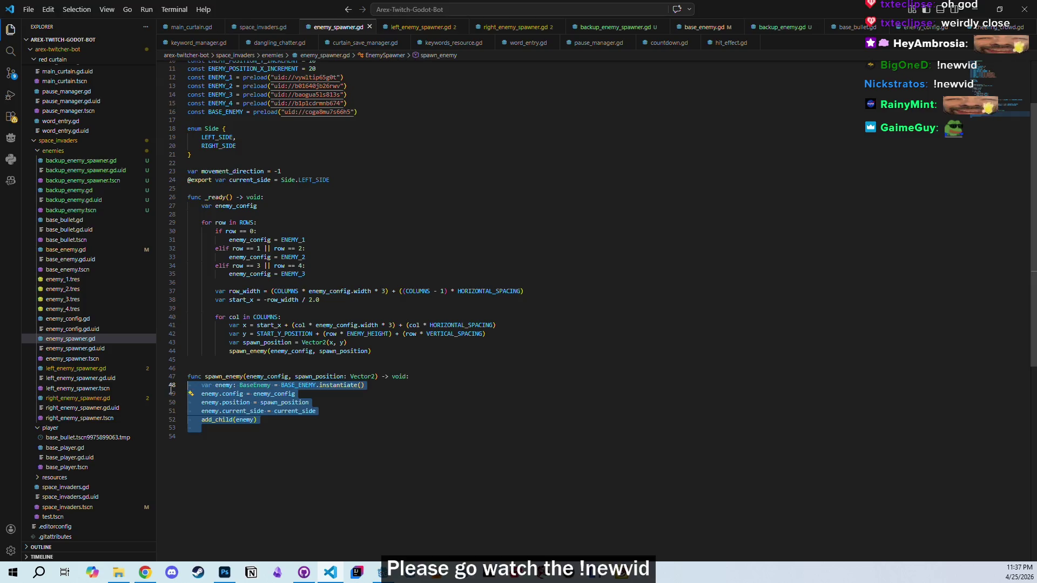
Replace pass in debug_spawn_backup with the copied spawning lines and save
{"action": "left_click", "coordinate": [779, 28]}
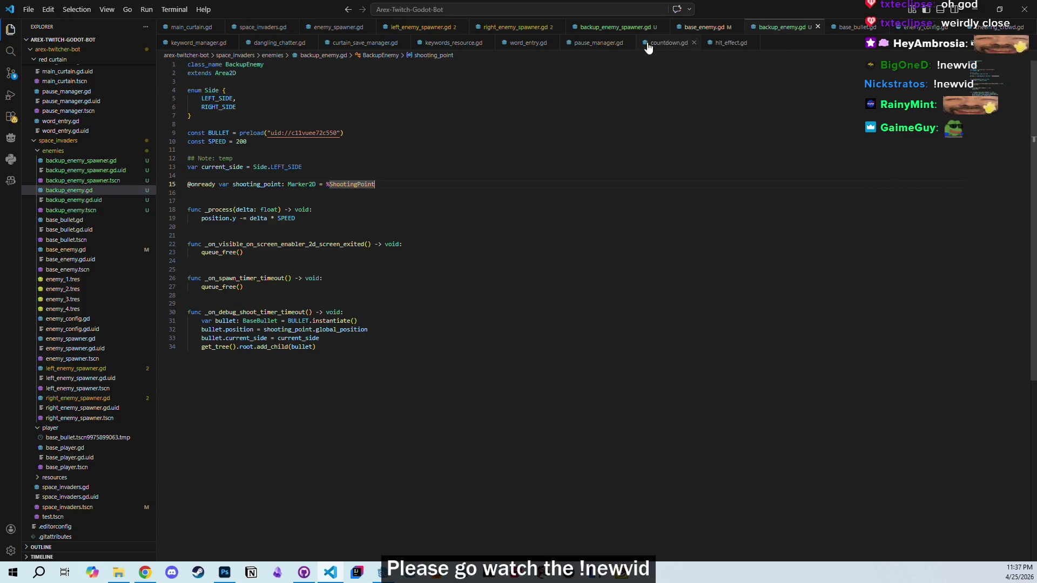
{"action": "left_click", "coordinate": [616, 27]}
{"action": "left_click_drag", "start_coordinate": [616, 27], "coordinate": [697, 27]}
{"action": "double_click", "coordinate": [208, 167]}
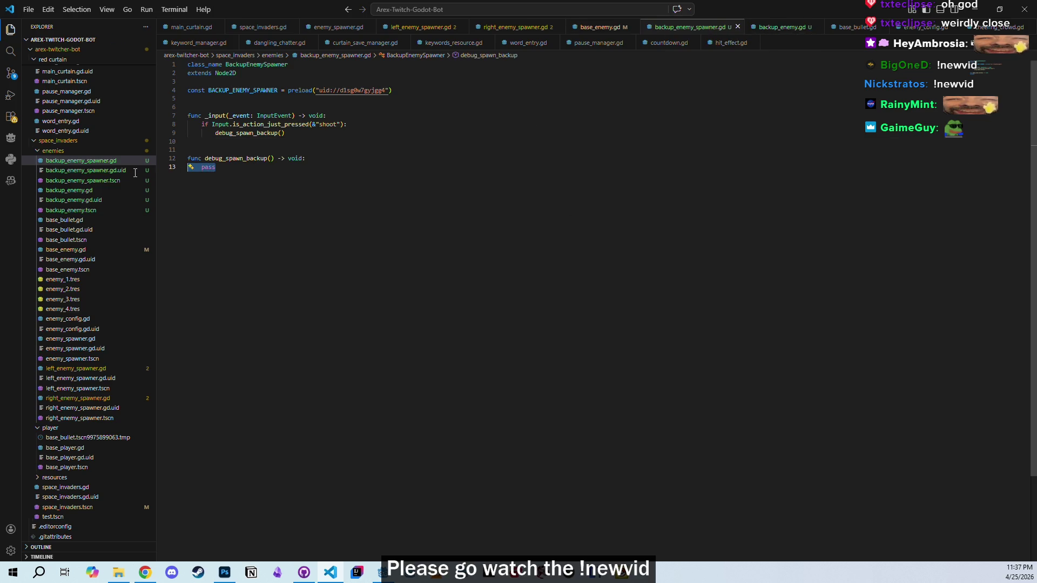
{"action": "key", "text": "ctrl+v"}
{"action": "key", "text": "ctrl+s"}
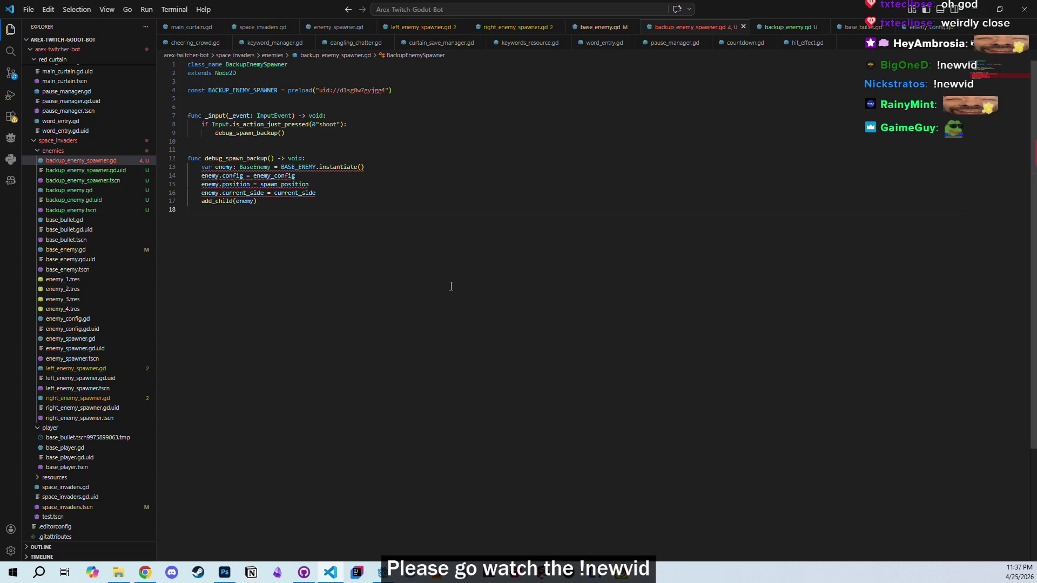
{"action": "key", "text": "alt+Tab"}
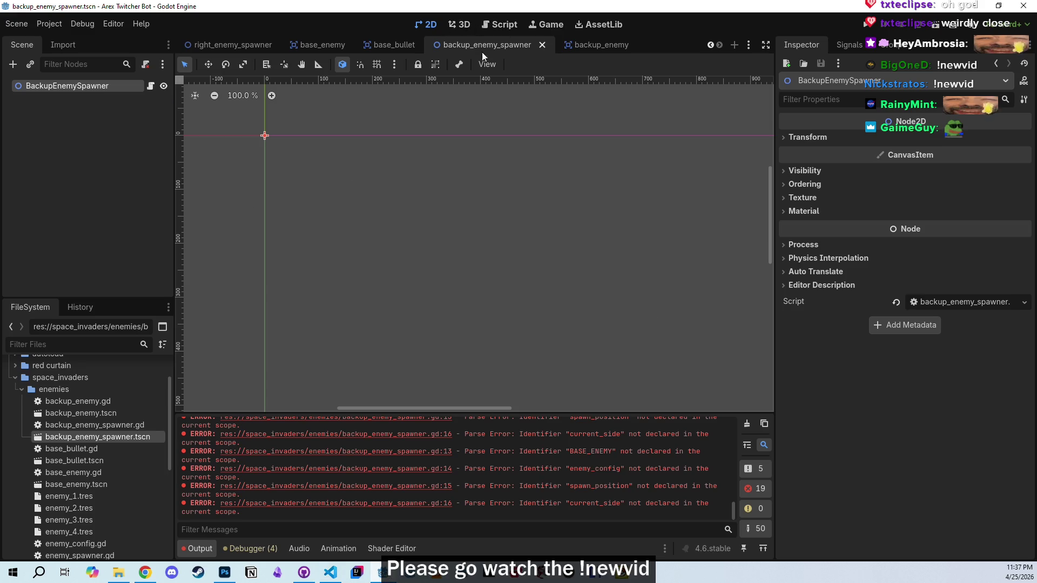
Add a BACKUP_ENEMY preload of backup_enemy.tscn to the spawner script and save
{"action": "left_click", "coordinate": [510, 25]}
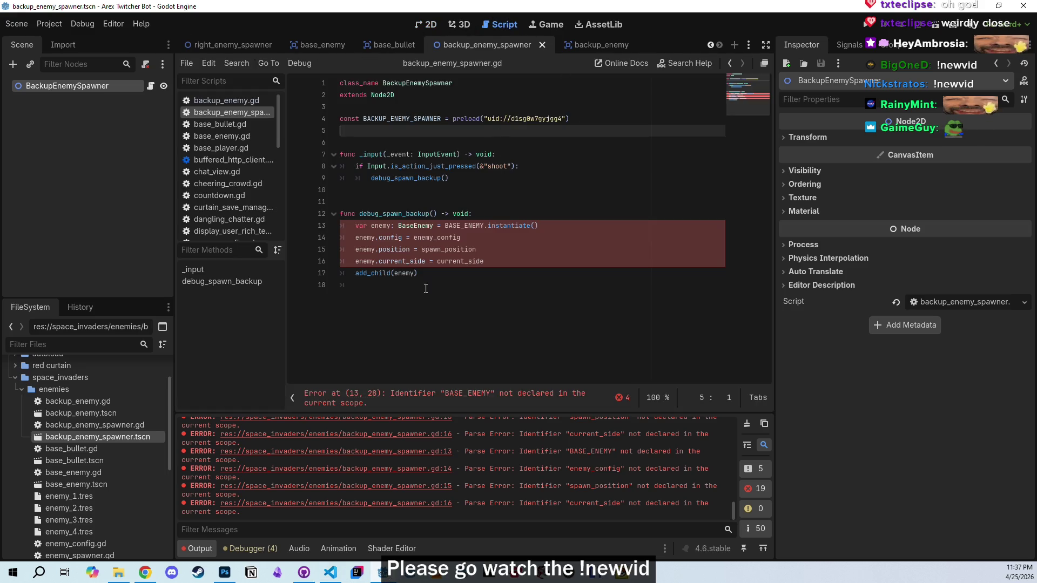
{"action": "left_click", "coordinate": [71, 412]}
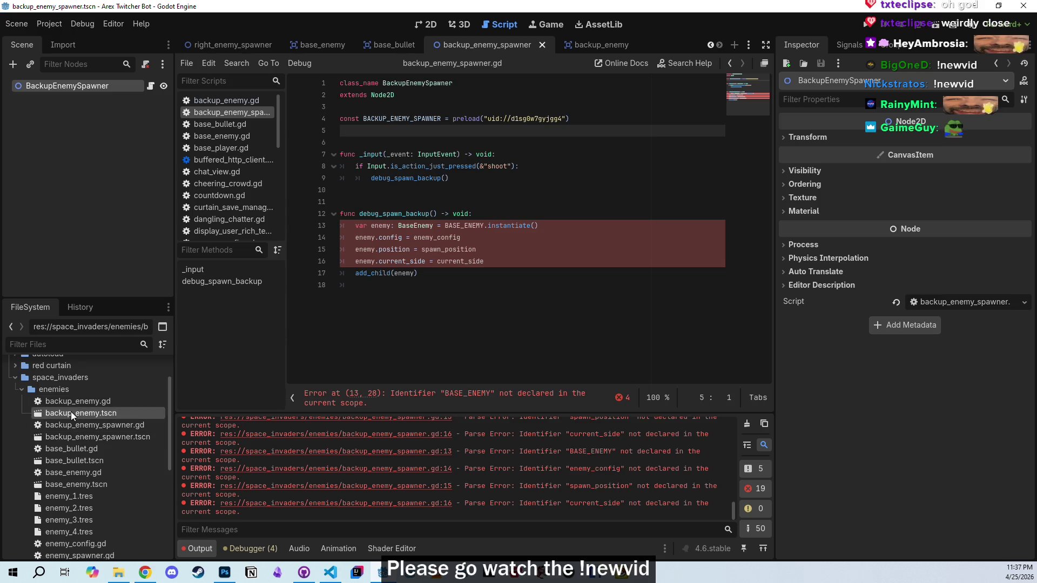
{"action": "mouse_move", "coordinate": [63, 411]}
{"action": "left_mouse_down"}
{"action": "mouse_move", "coordinate": [365, 121]}
{"action": "mouse_move", "coordinate": [365, 130]}
{"action": "left_mouse_up"}
{"action": "key", "text": "ctrl+s"}
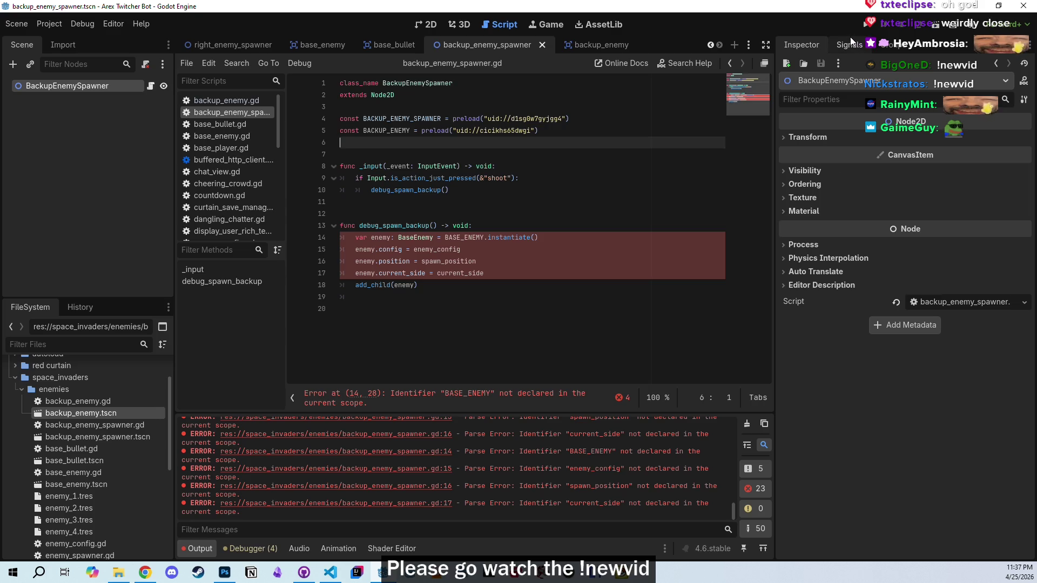
Delete the old BACKUP_ENEMY_SPAWNER constant line and save
{"action": "left_click_drag", "start_coordinate": [571, 119], "coordinate": [321, 117]}
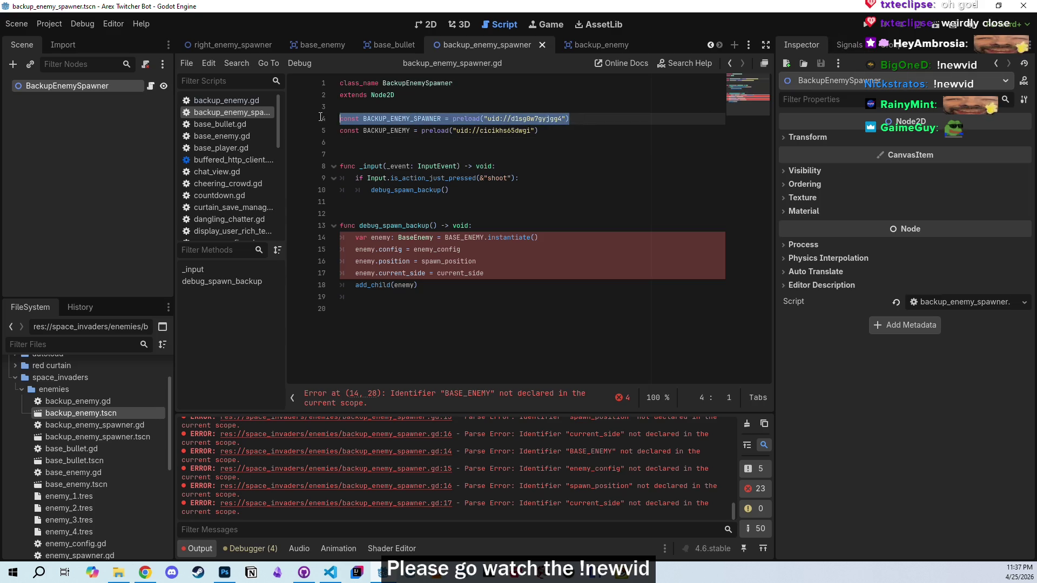
{"action": "key", "text": "BackSpace"}
{"action": "key", "text": "BackSpace"}
{"action": "key", "text": "ctrl+s"}
{"action": "key", "text": "alt+Tab"}
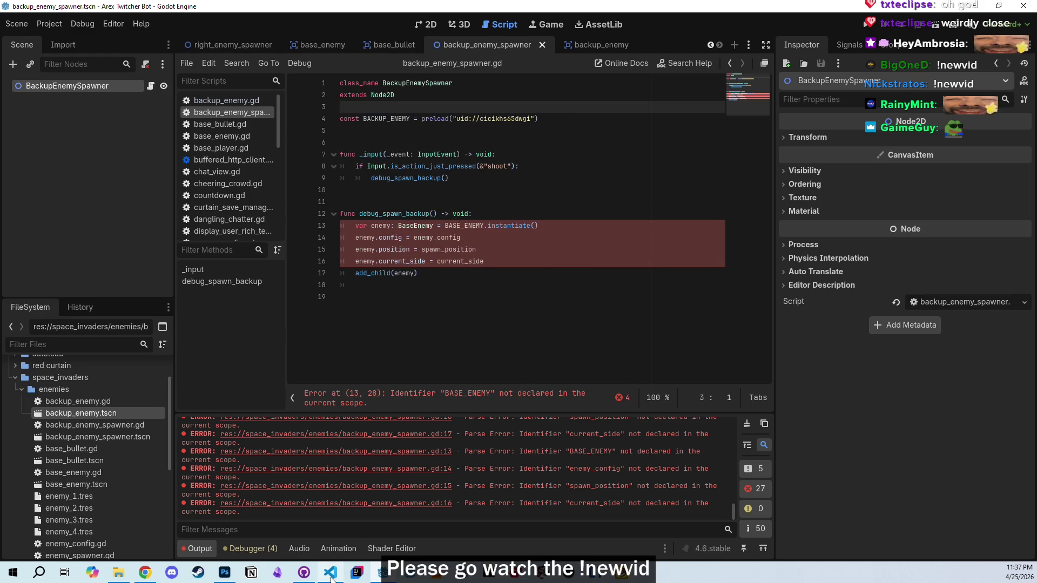
{"action": "left_click", "coordinate": [344, 195]}
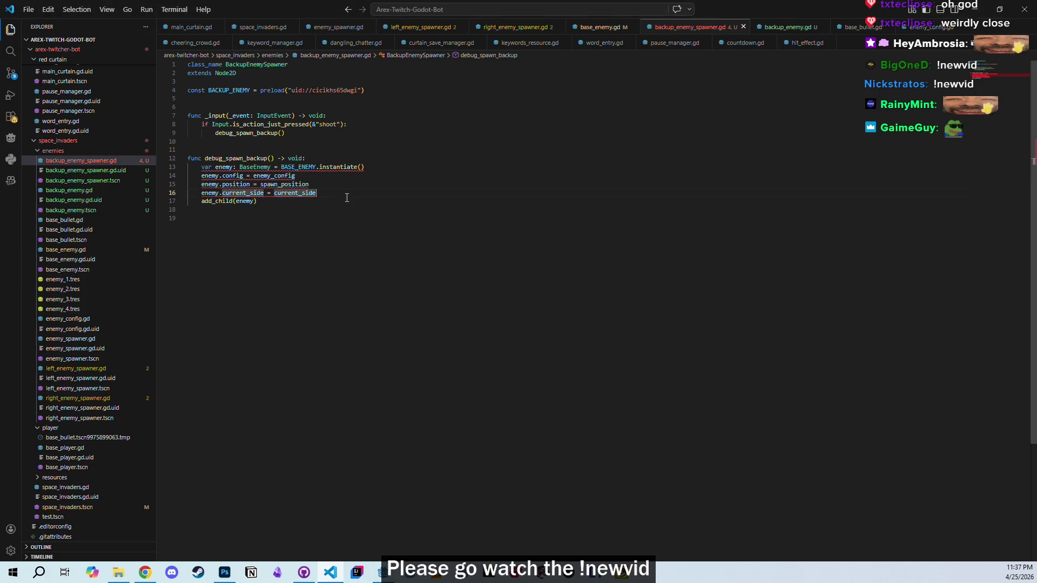
Replace BASE_ENEMY with BACKUP_ENEMY and BaseEnemy with BackupEnemy in debug_spawn_backup, and save
{"action": "key", "text": "Down"}
{"action": "double_click", "coordinate": [222, 91]}
{"action": "key", "text": "ctrl+c"}
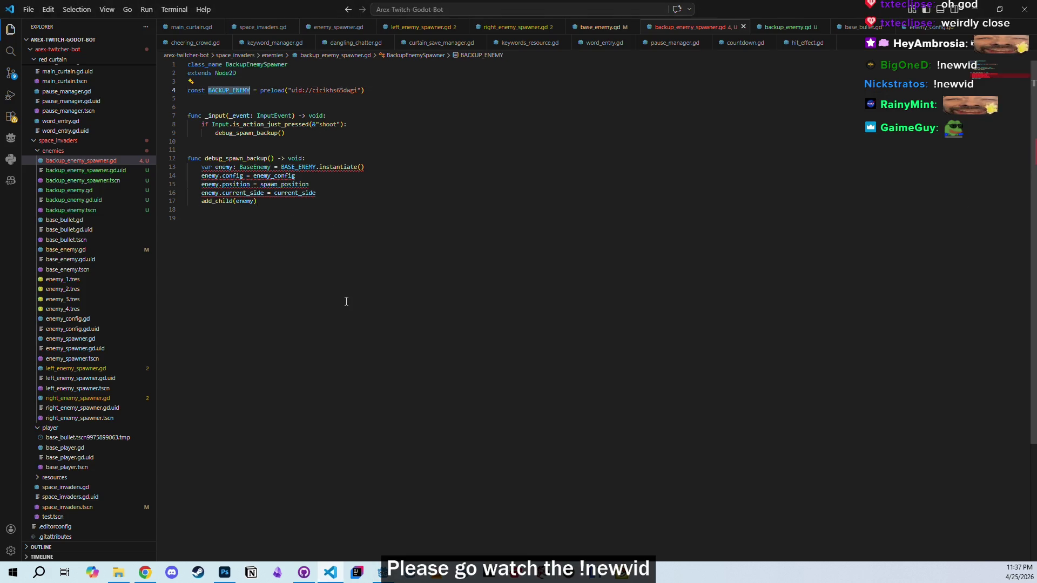
{"action": "double_click", "coordinate": [293, 166]}
{"action": "key", "text": "ctrl+v"}
{"action": "type", "text": "BackupEnemy"}
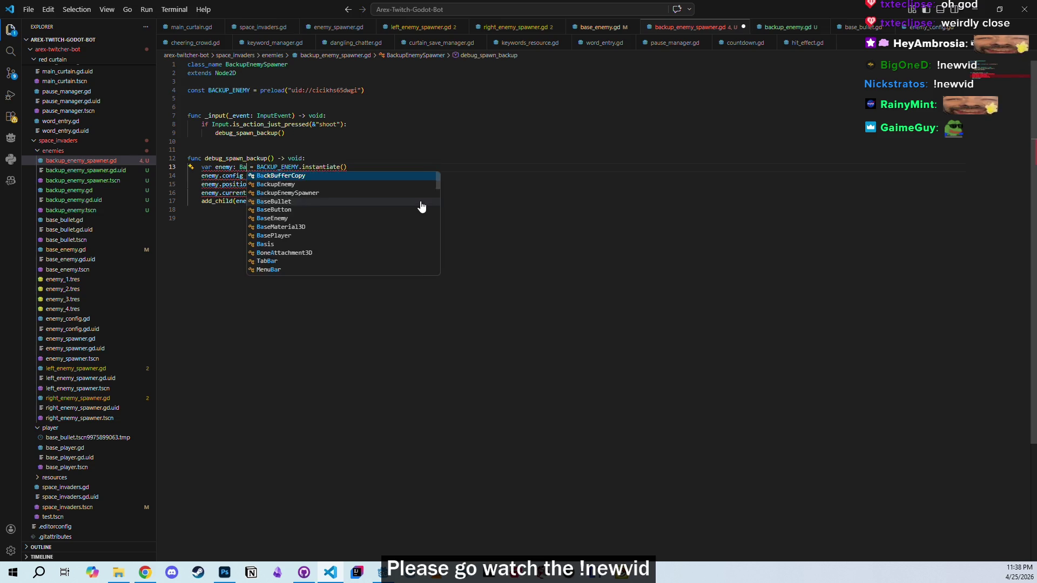
{"action": "key", "text": "ctrl+s"}
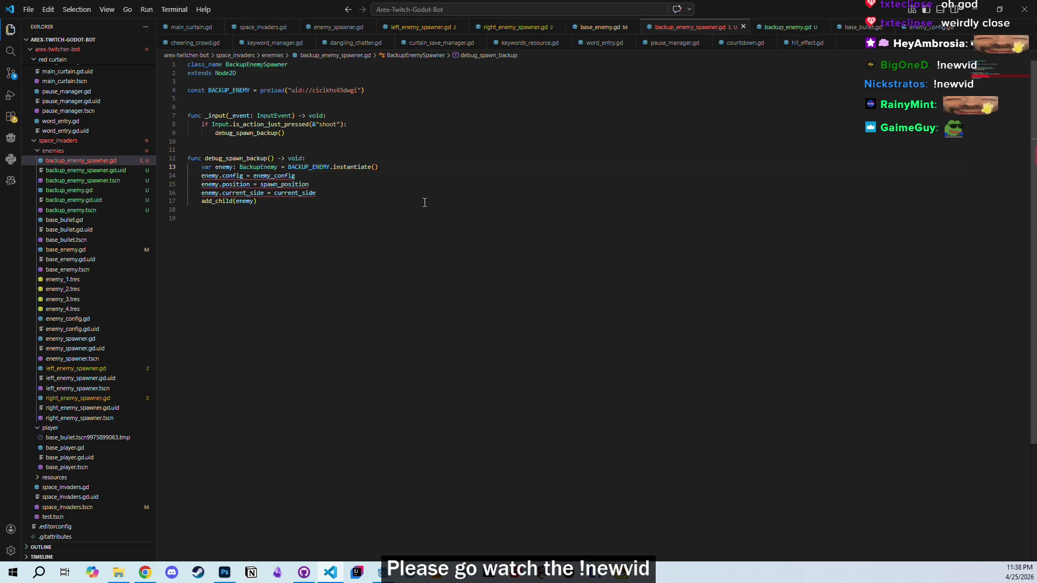
Delete the enemy.config and enemy.position assignment lines
{"action": "double_click", "coordinate": [219, 168]}
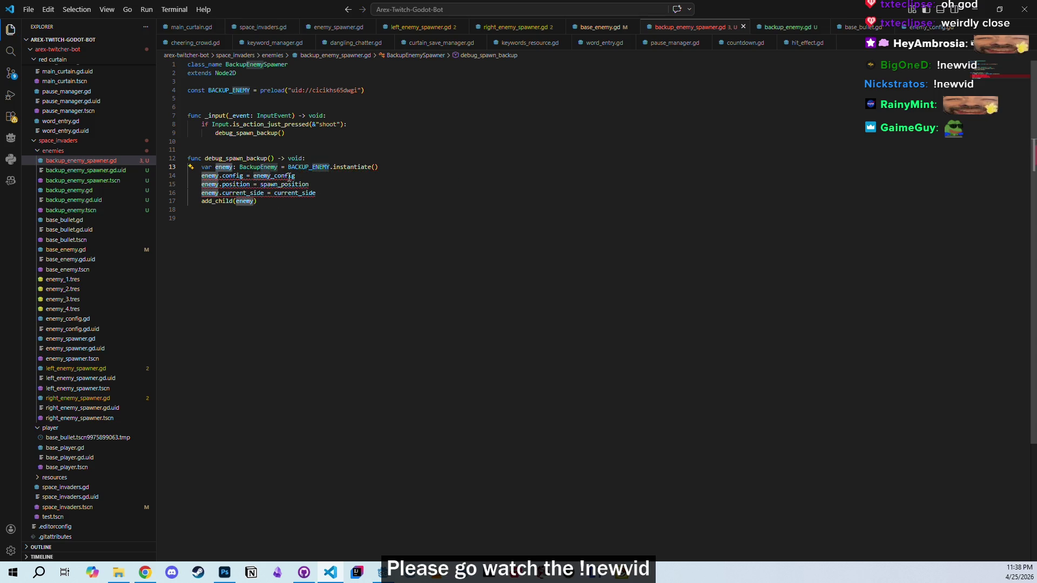
{"action": "double_click", "coordinate": [286, 176]}
{"action": "mouse_move", "coordinate": [260, 185]}
{"action": "left_mouse_down"}
{"action": "mouse_move", "coordinate": [327, 182]}
{"action": "mouse_move", "coordinate": [186, 177]}
{"action": "left_mouse_up"}
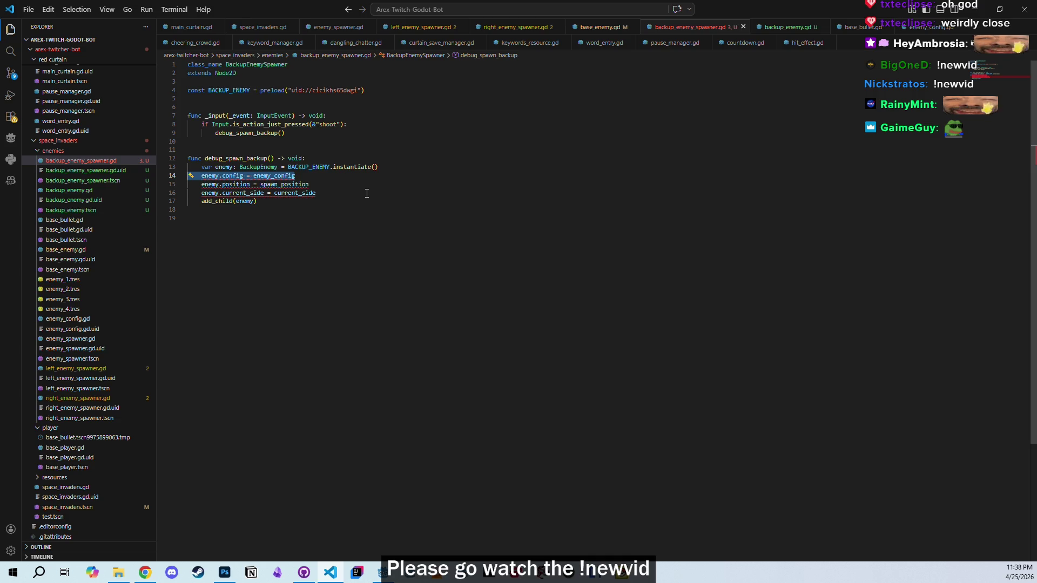
{"action": "key", "text": "BackSpace"}
{"action": "key", "text": "BackSpace"}
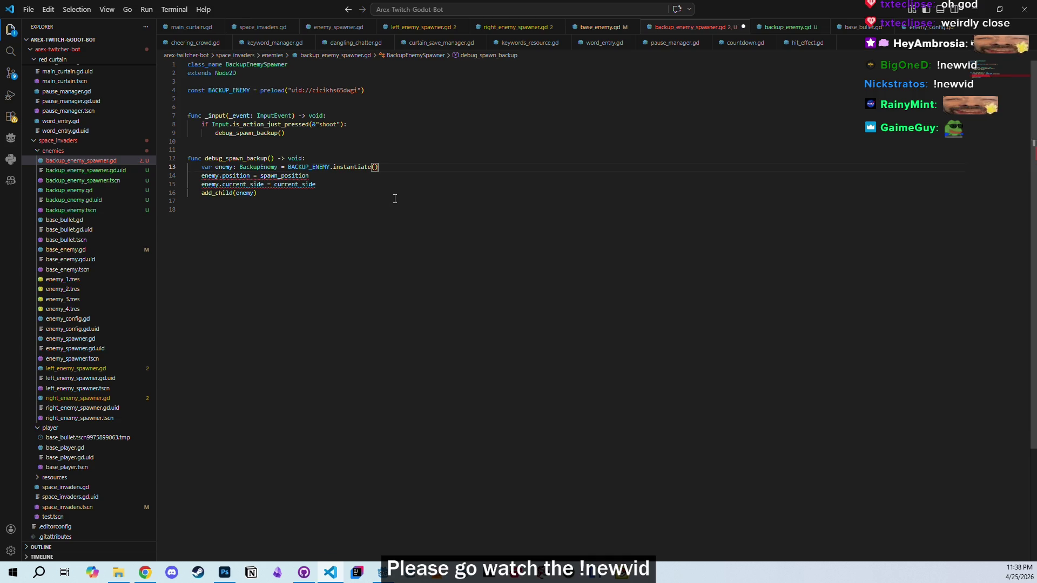
{"action": "left_click_drag", "start_coordinate": [323, 177], "coordinate": [177, 171]}
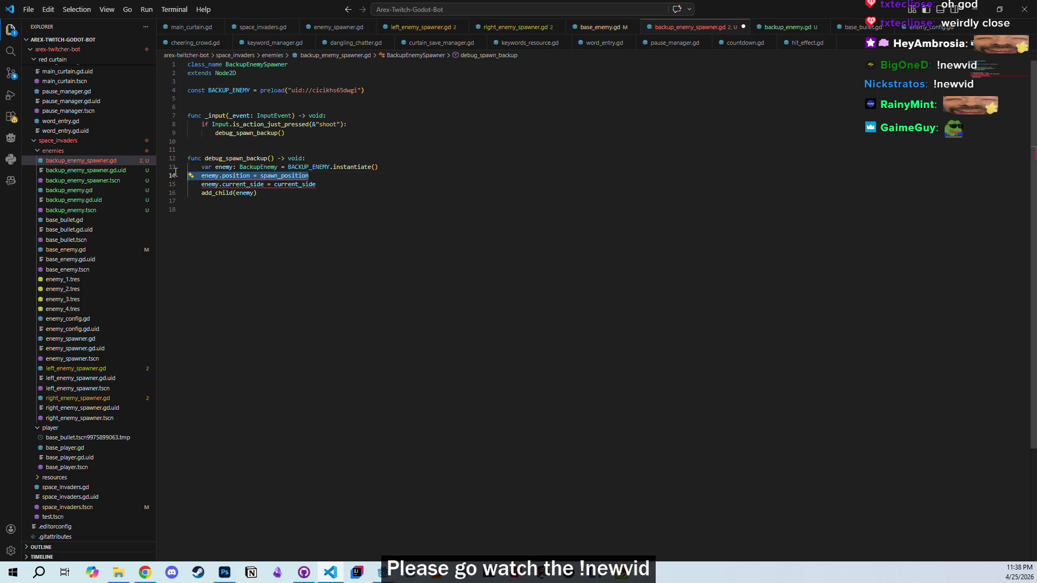
{"action": "left_click", "coordinate": [311, 176]}
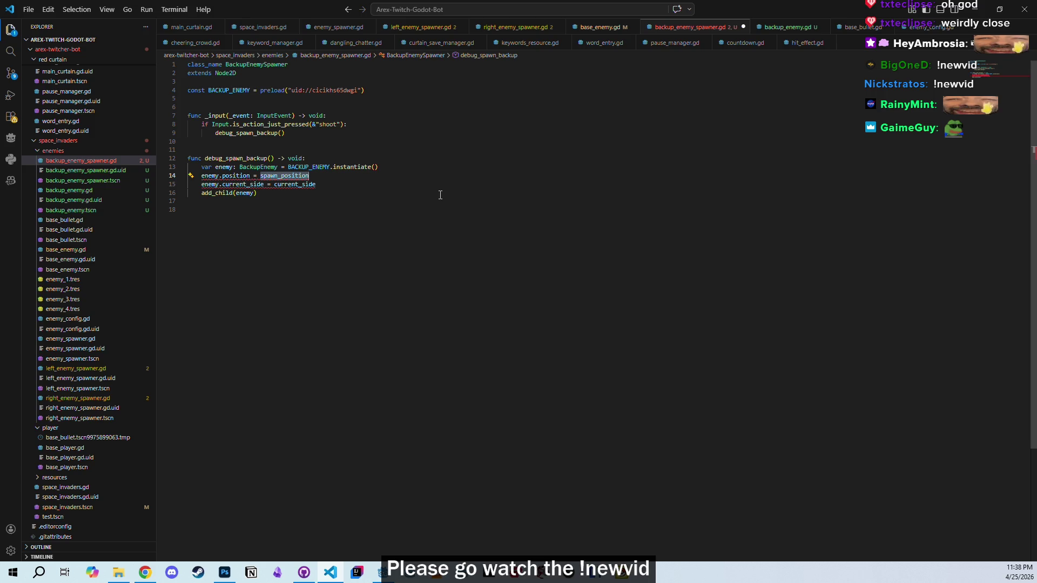
{"action": "left_click", "coordinate": [343, 182]}
{"action": "mouse_move", "coordinate": [339, 175]}
{"action": "left_mouse_down"}
{"action": "mouse_move", "coordinate": [187, 167]}
{"action": "mouse_move", "coordinate": [187, 176]}
{"action": "left_mouse_up"}
{"action": "key", "text": "BackSpace"}
{"action": "key", "text": "BackSpace"}
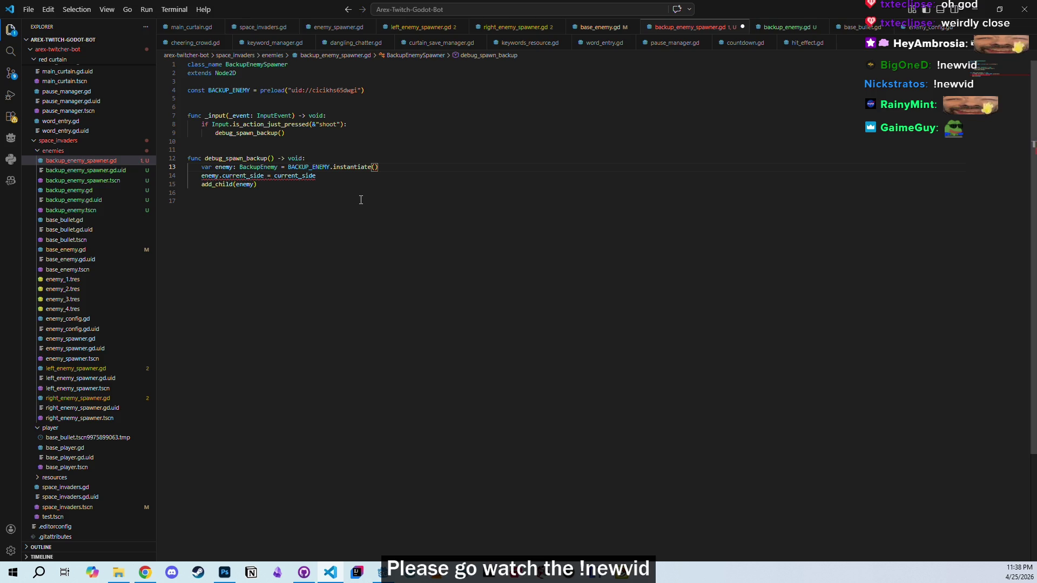
Comment out the current_side assignment with #
{"action": "left_click", "coordinate": [336, 177]}
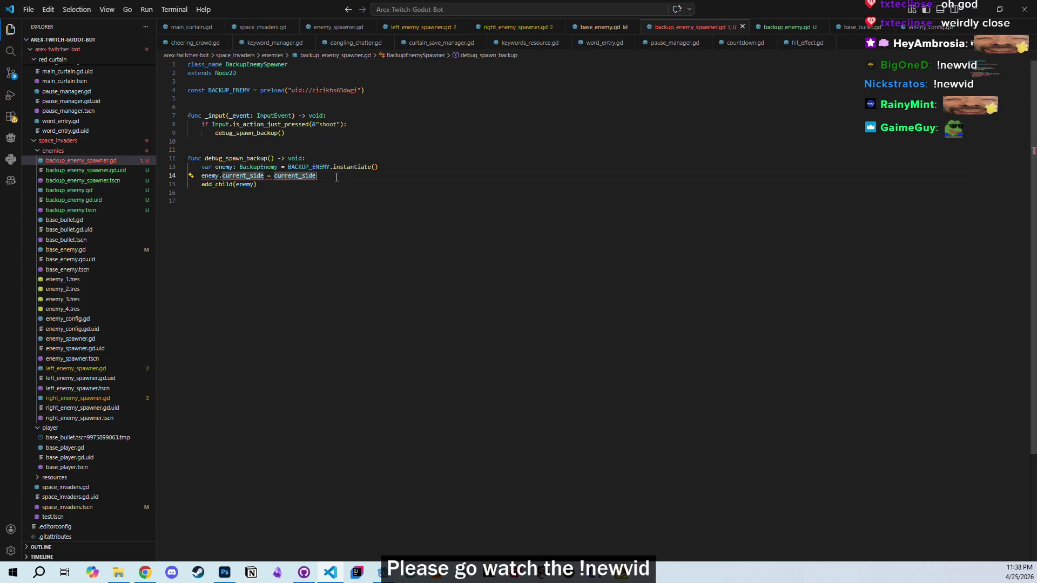
{"action": "left_click", "coordinate": [773, 28]}
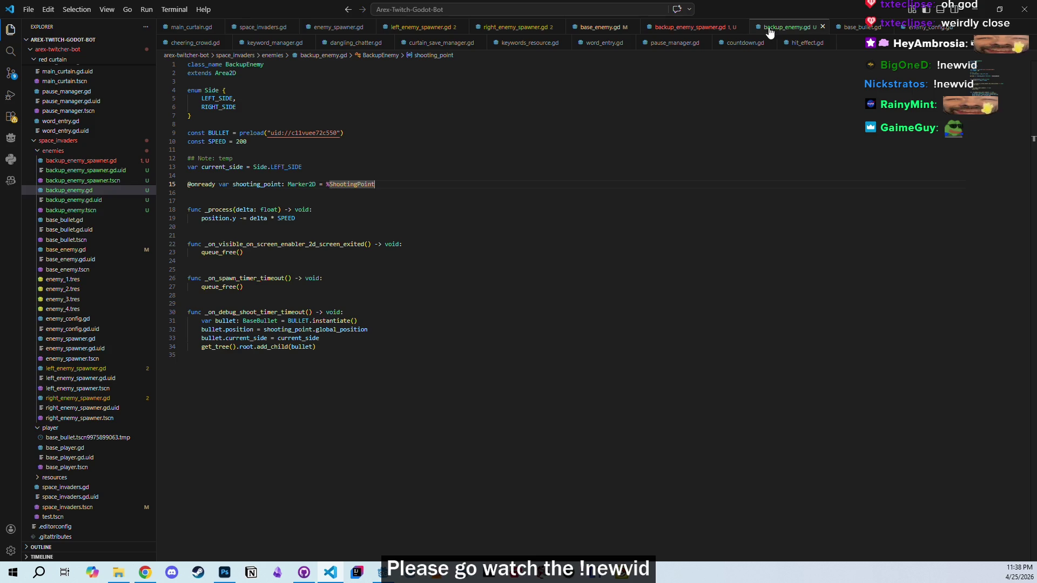
{"action": "left_click", "coordinate": [705, 27]}
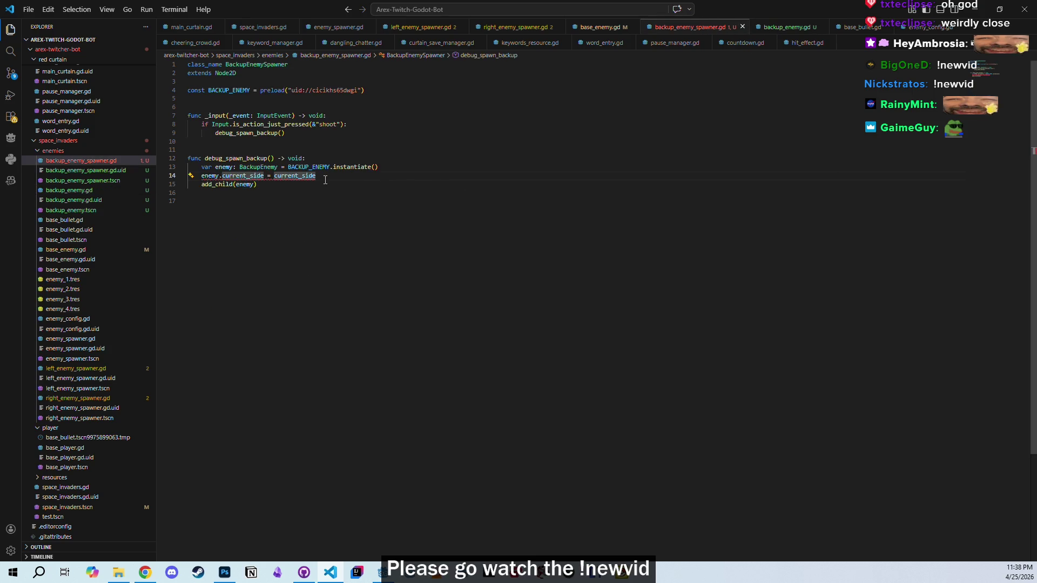
{"action": "left_click", "coordinate": [202, 177]}
{"action": "type", "text": "#"}
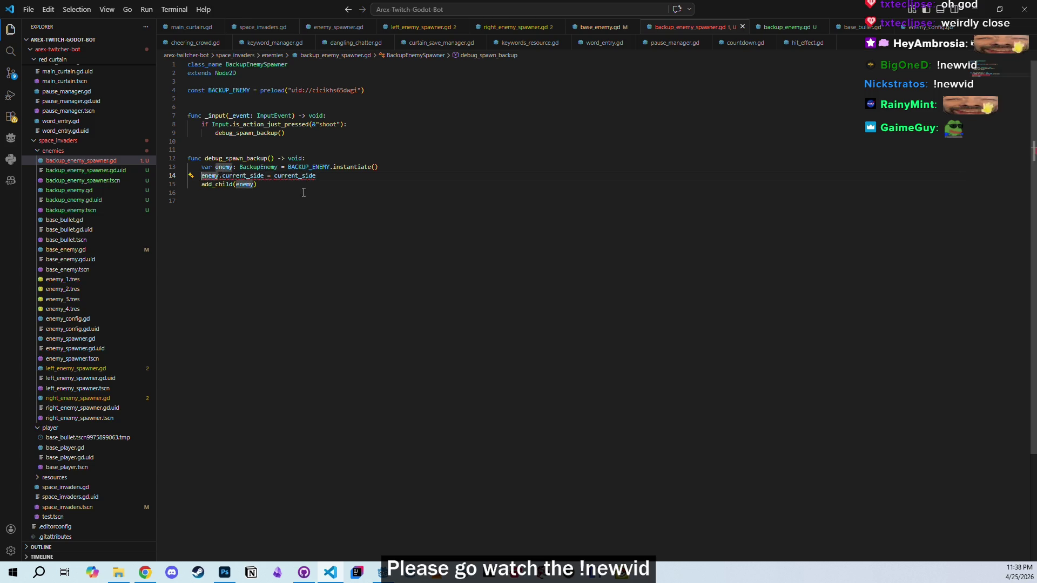
{"action": "left_click", "coordinate": [352, 179]}
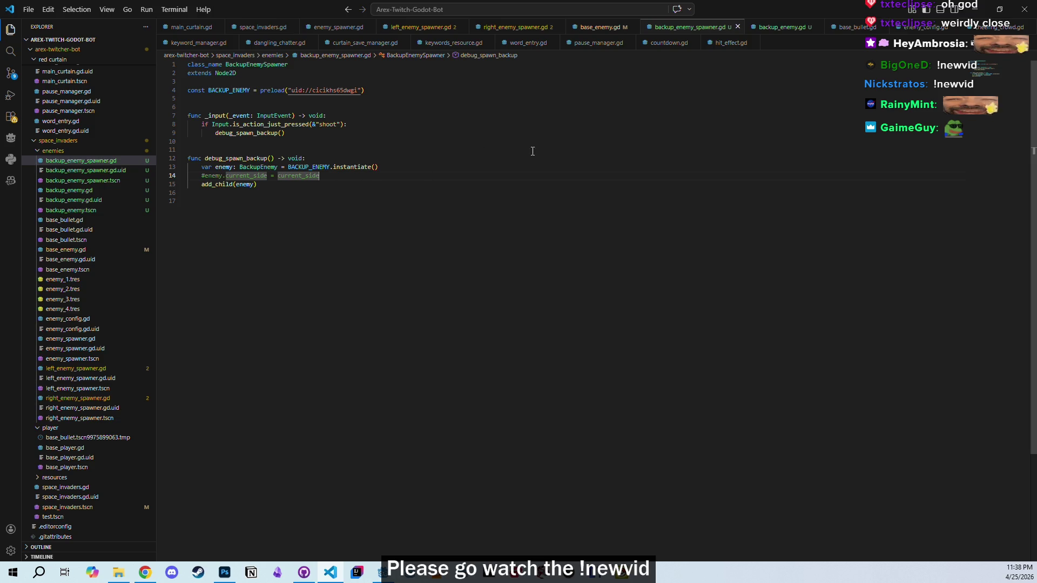
{"action": "left_click", "coordinate": [378, 573]}
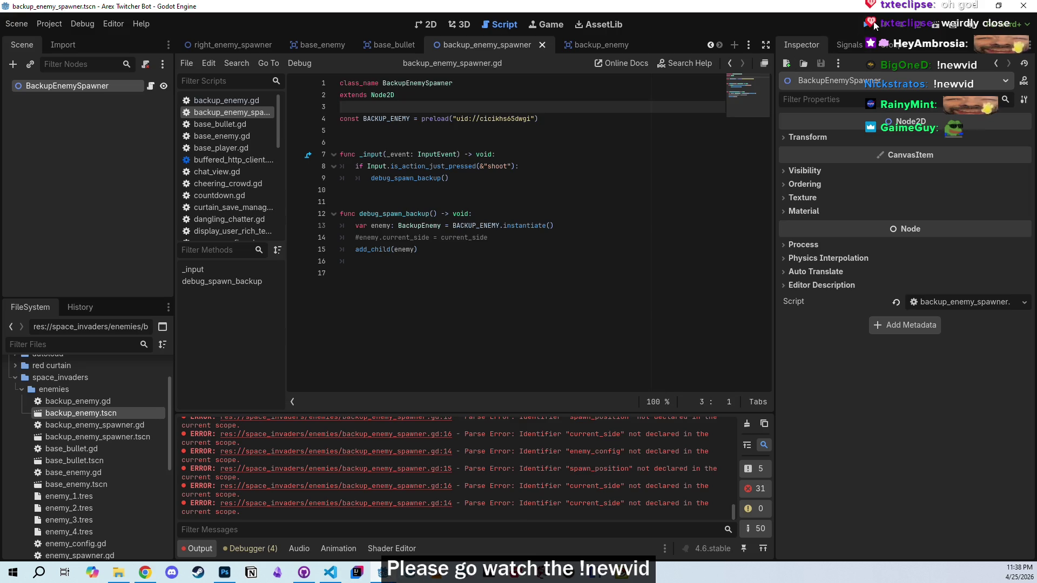
Run the game to test the backup spawner, then close the game window
{"action": "left_click", "coordinate": [875, 26]}
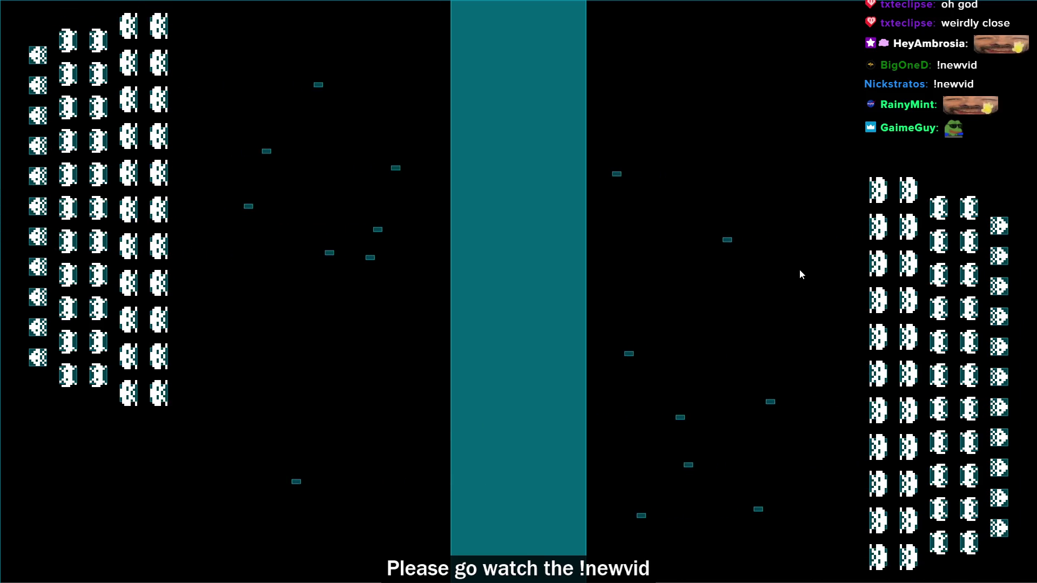
{"action": "key", "text": "alt+F4"}
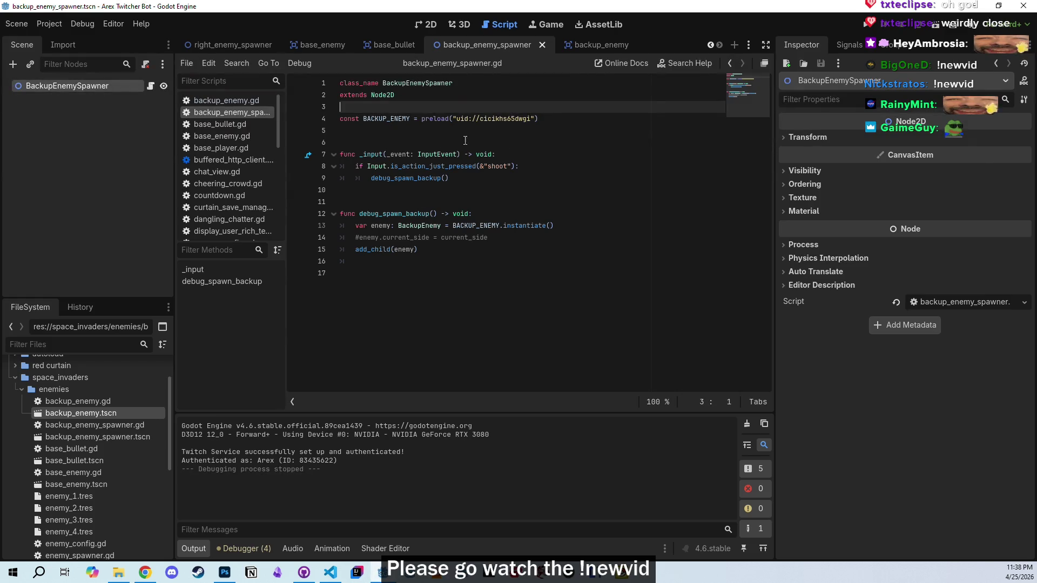
{"action": "left_click", "coordinate": [330, 572]}
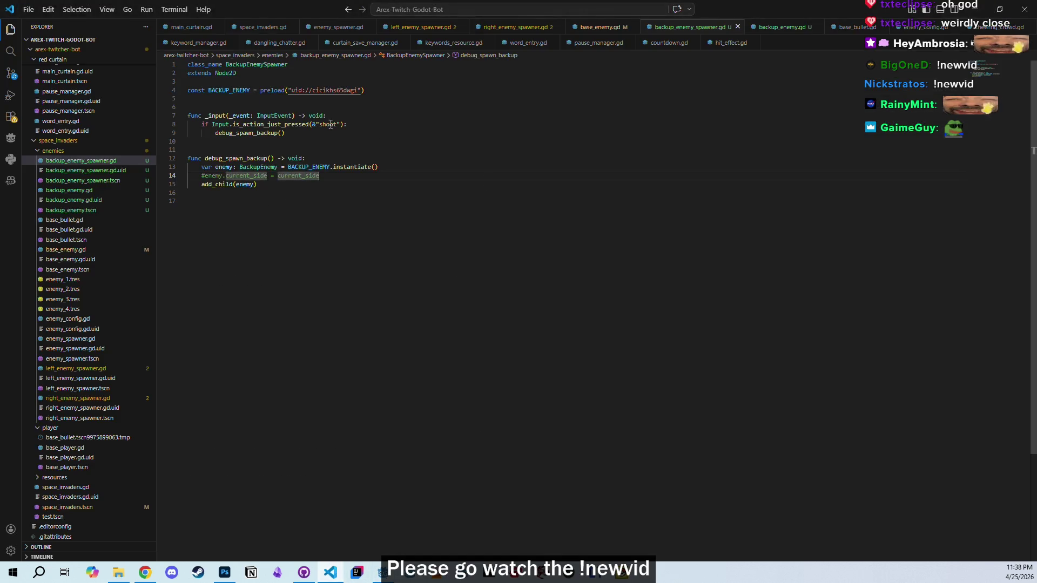
{"action": "left_click", "coordinate": [764, 27]}
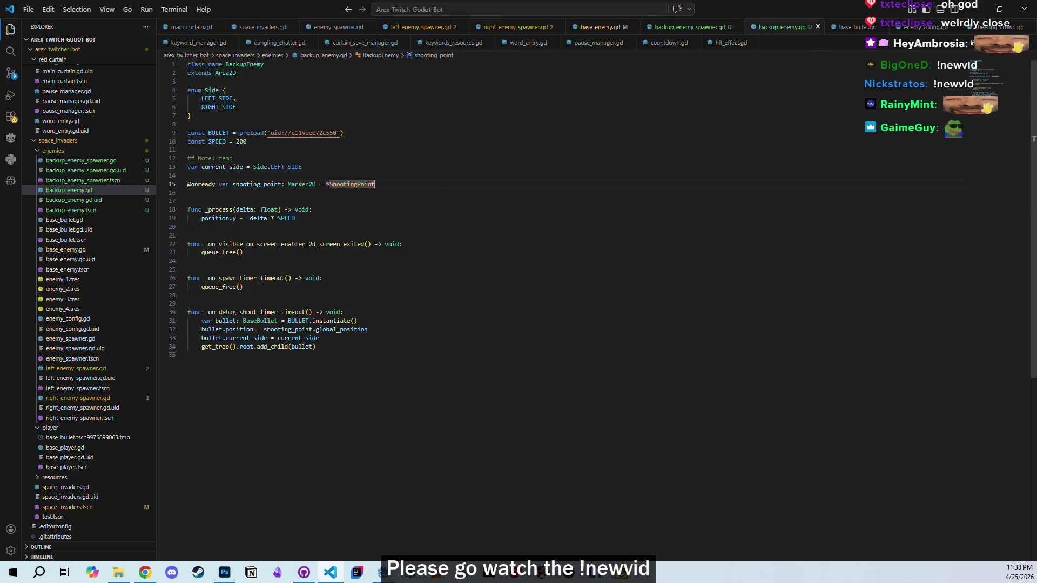
{"action": "left_click", "coordinate": [417, 27]}
{"action": "scroll", "coordinate": [429, 186], "scroll_direction": "up", "scroll_amount": 2}
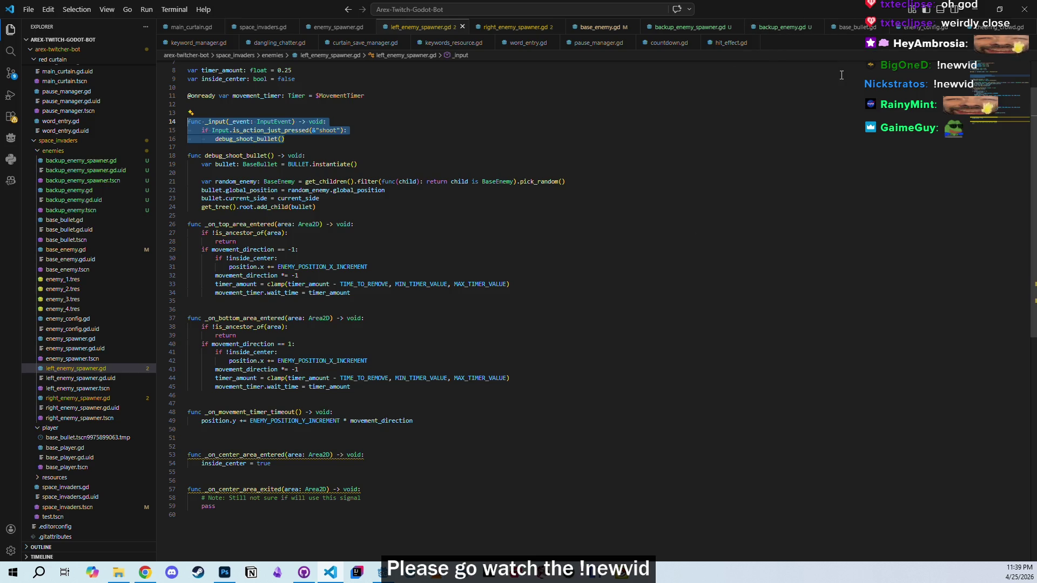
{"action": "left_click", "coordinate": [787, 30]}
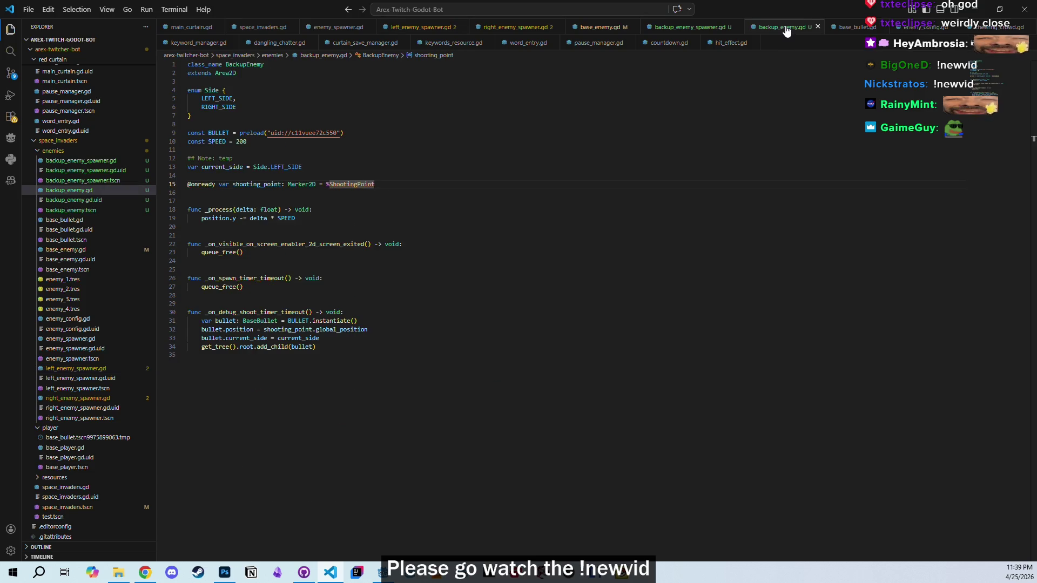
{"action": "left_click", "coordinate": [427, 28]}
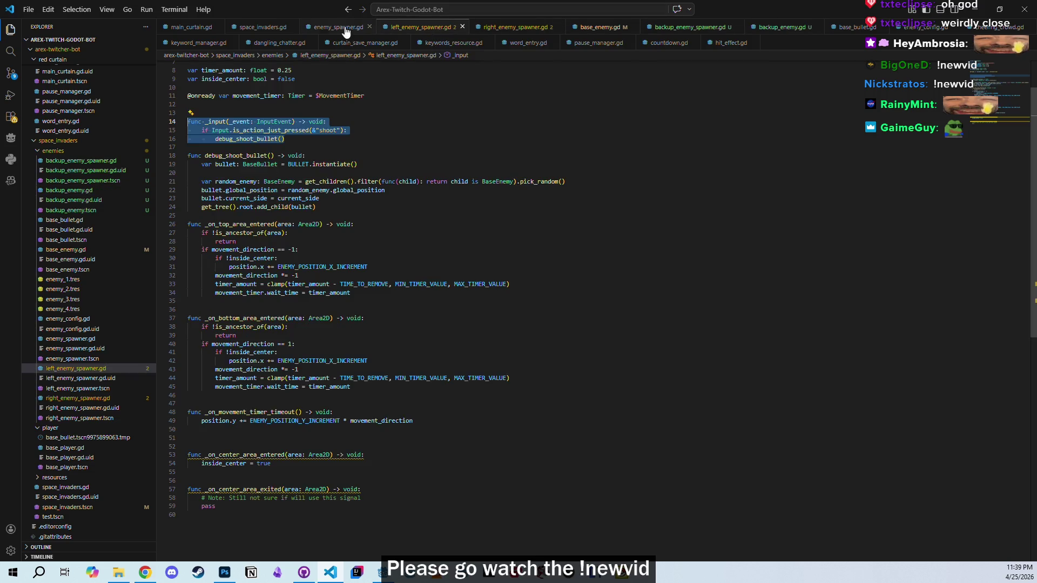
{"action": "left_click", "coordinate": [321, 28]}
{"action": "left_click", "coordinate": [407, 30]}
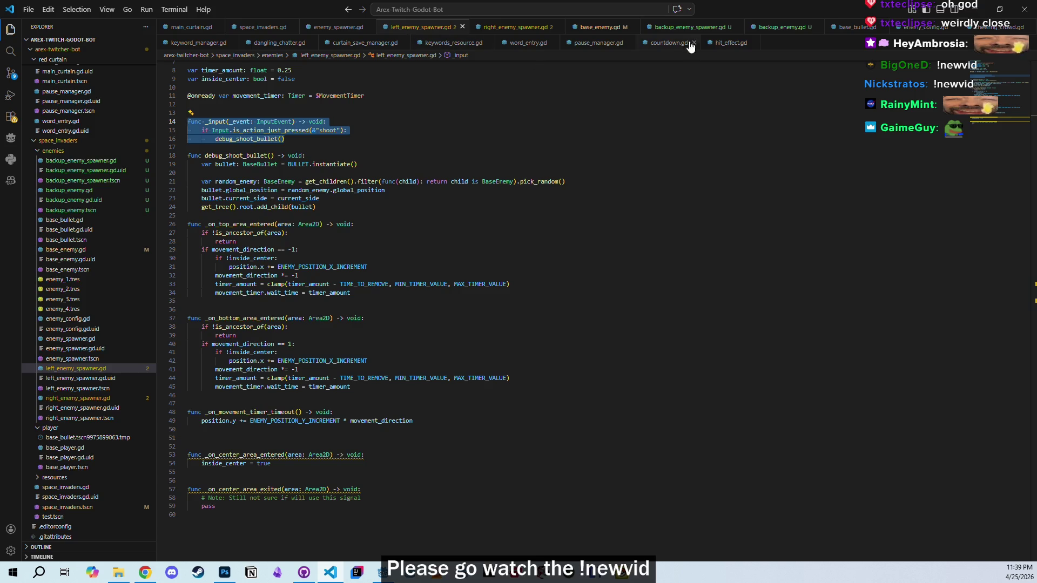
{"action": "left_click", "coordinate": [788, 30]}
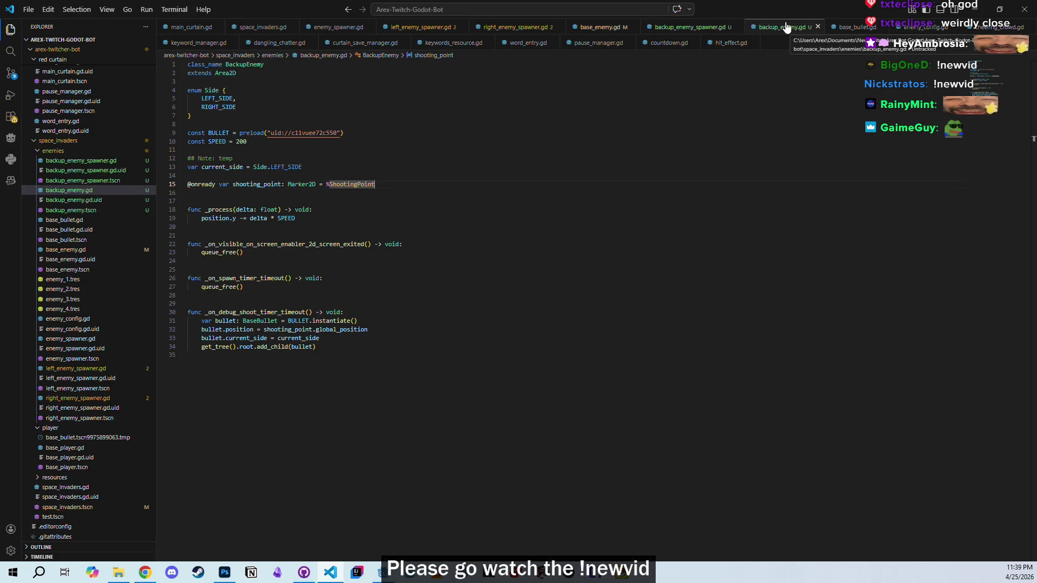
Change position.y to position.x in _process and test-run the game
{"action": "double_click", "coordinate": [240, 222]}
{"action": "type", "text": "x"}
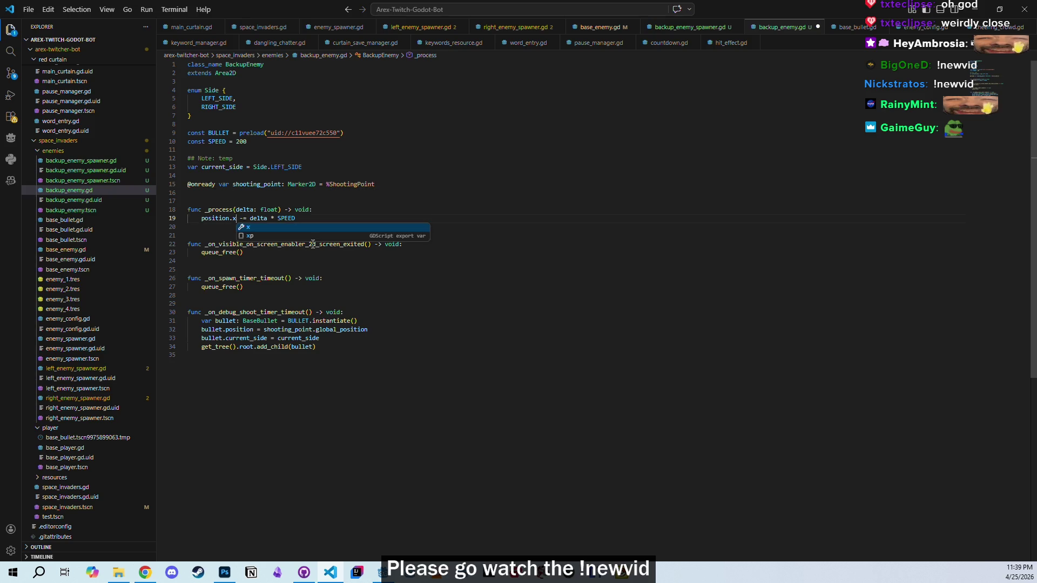
{"action": "left_click", "coordinate": [485, 494]}
{"action": "key", "text": "F5"}
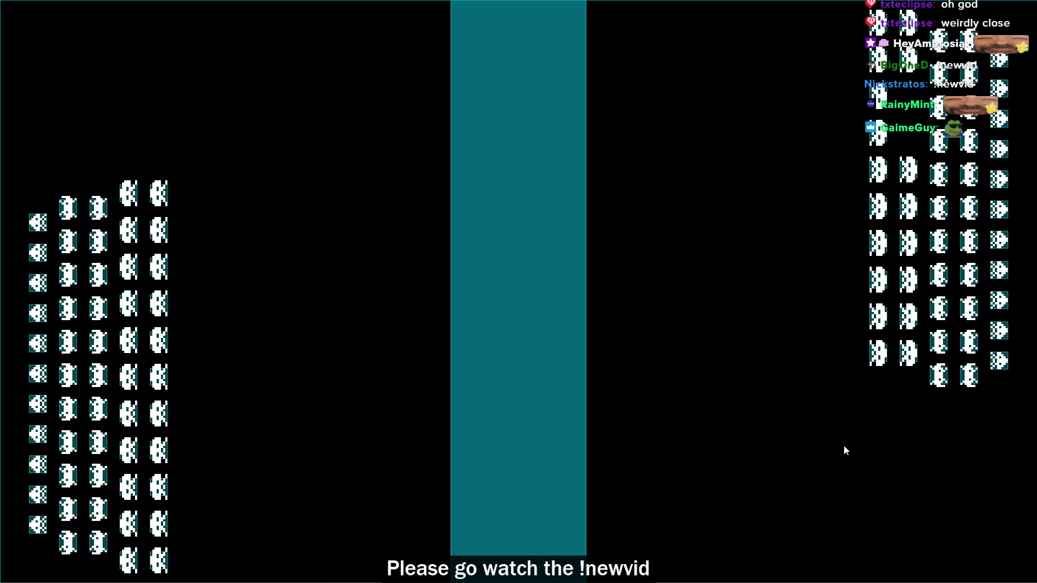
{"action": "key", "text": "alt+F4"}
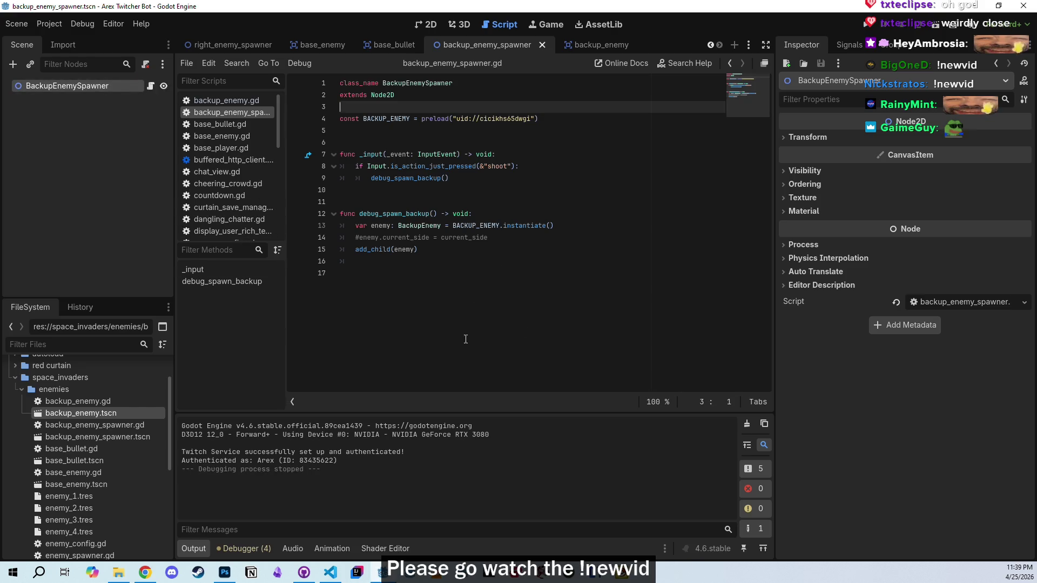
Add the comment 'don't understand why X when should be Y' above the movement line
{"action": "left_click", "coordinate": [330, 572]}
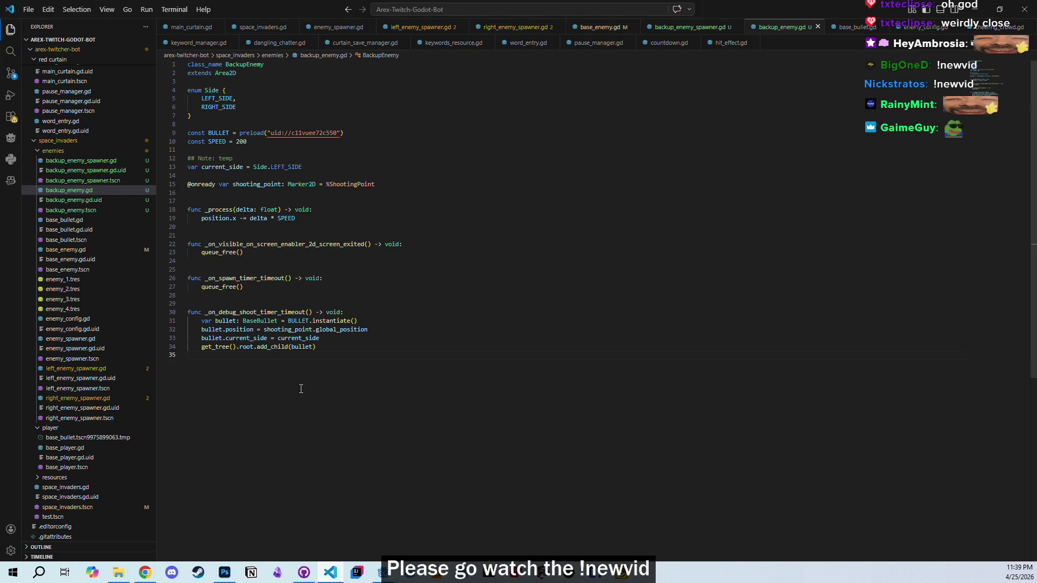
{"action": "key", "text": "BackSpace"}
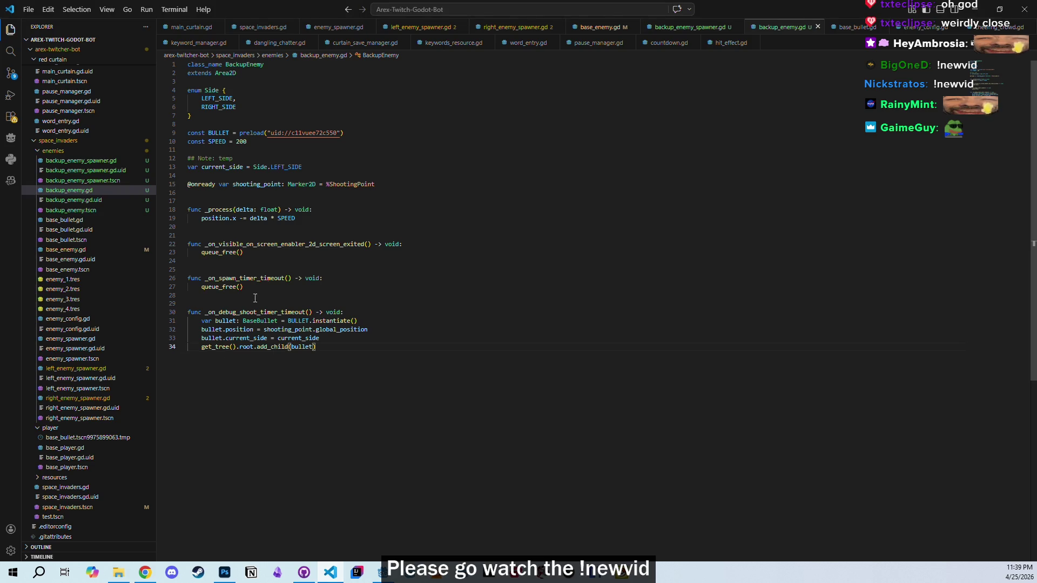
{"action": "left_click", "coordinate": [341, 210]}
{"action": "key", "text": "Return"}
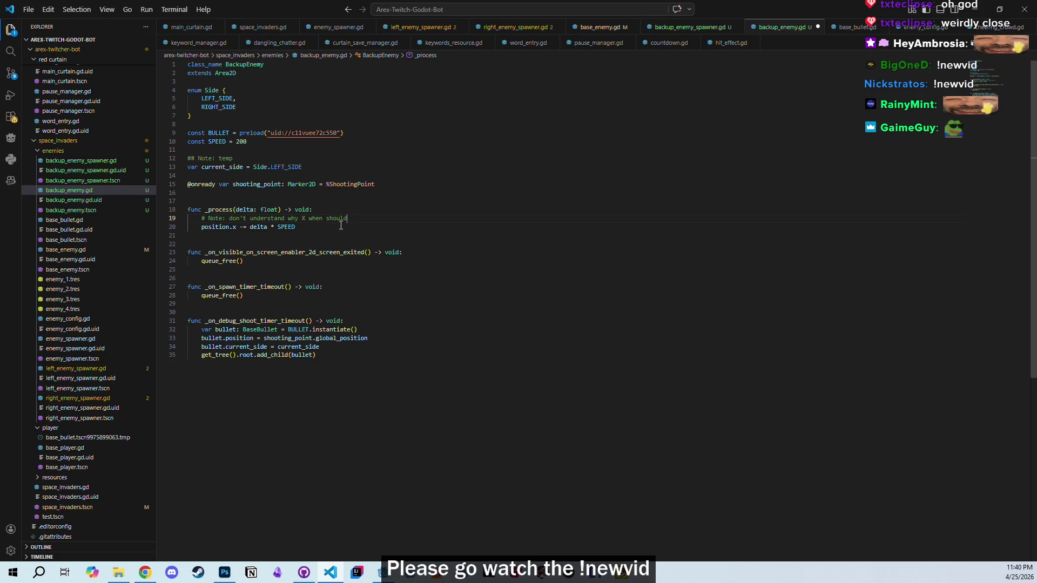
{"action": "left_click", "coordinate": [298, 227]}
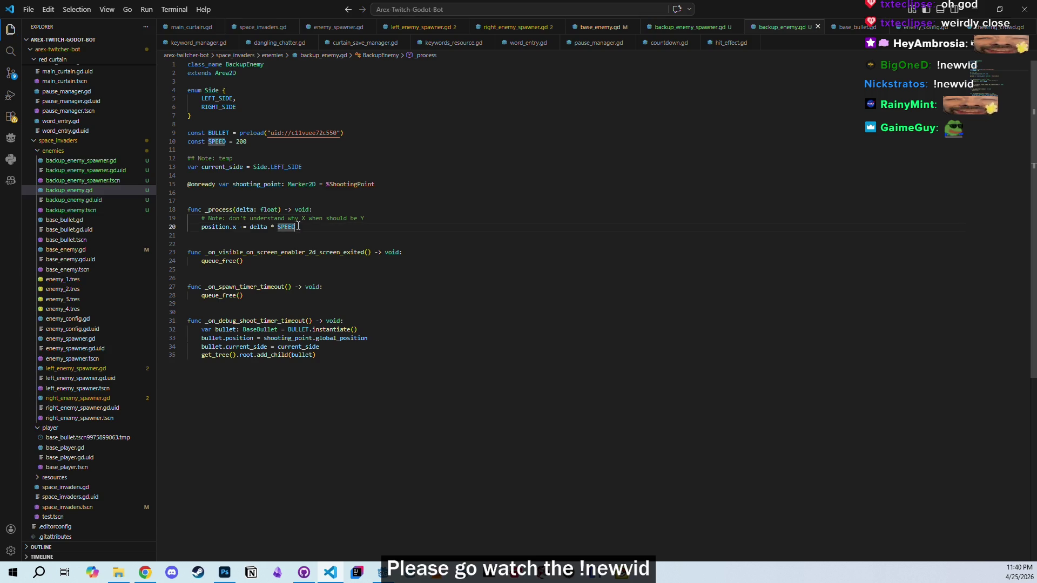
{"action": "double_click", "coordinate": [249, 160]}
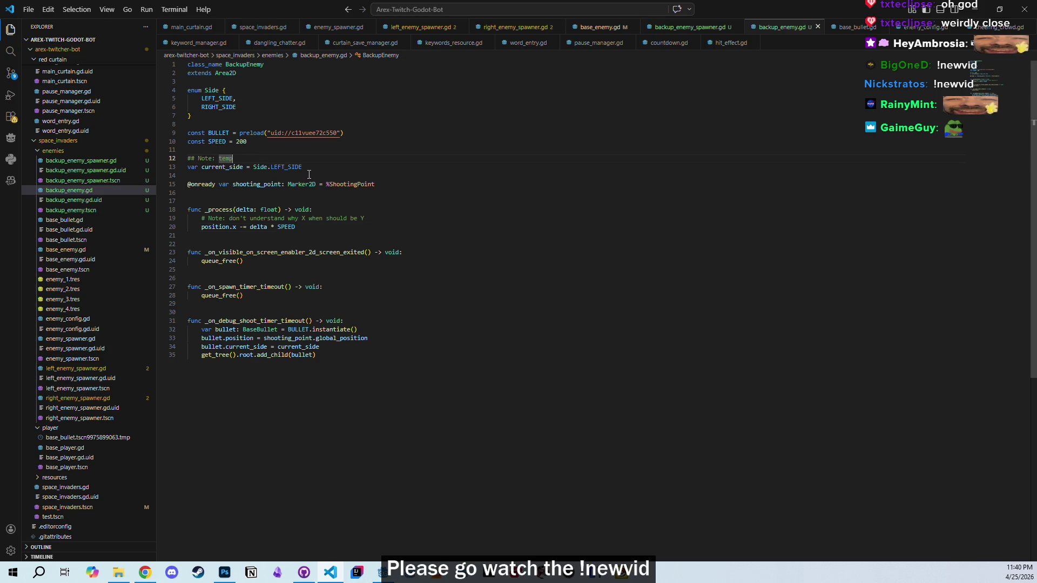
{"action": "left_click", "coordinate": [382, 572]}
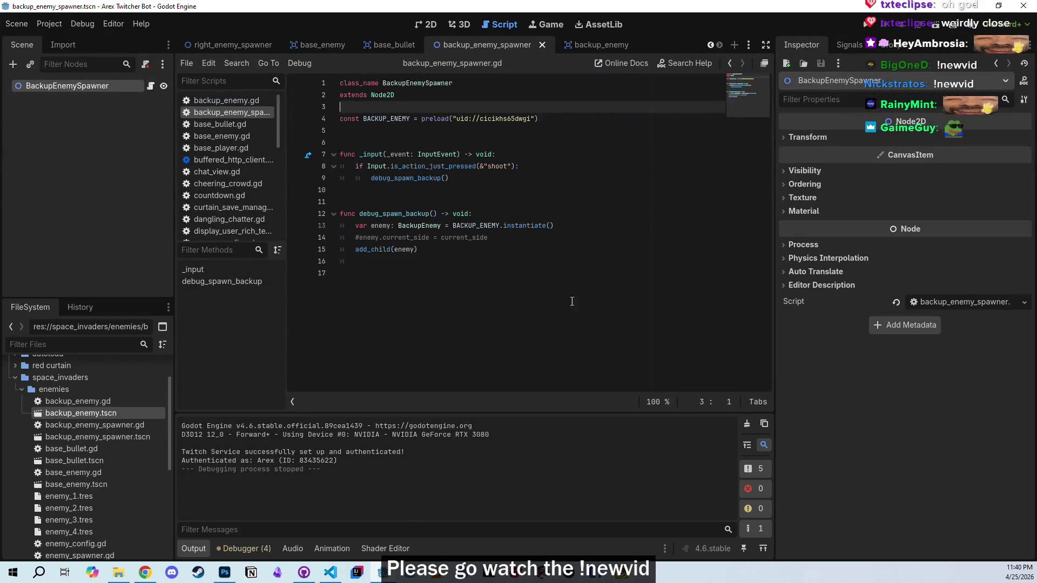
Connect BackupEnemy's area_entered signal to a new _on_area_entered method
{"action": "left_click", "coordinate": [576, 43]}
{"action": "left_click", "coordinate": [73, 85]}
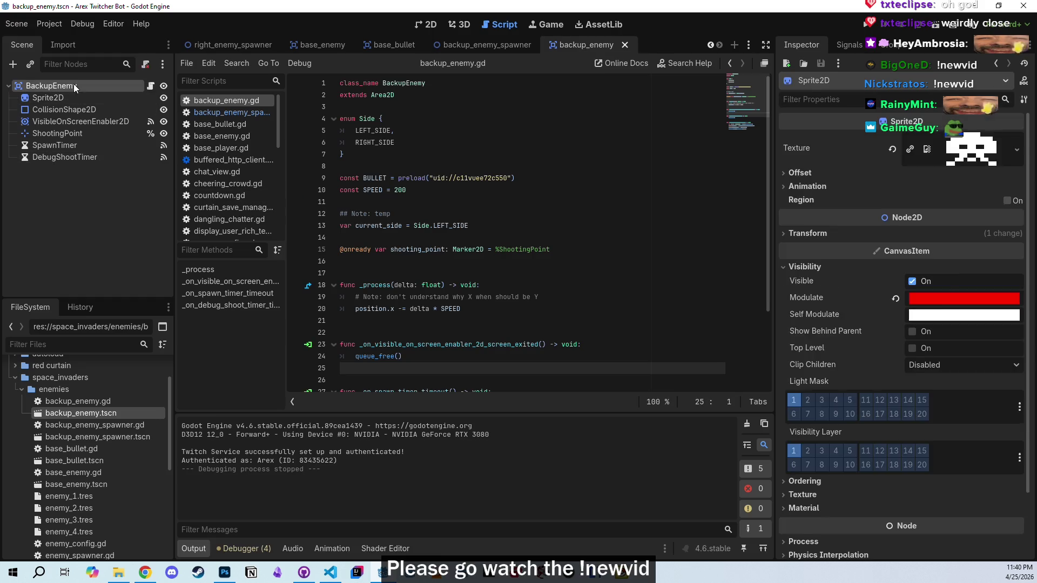
{"action": "left_click", "coordinate": [850, 44]}
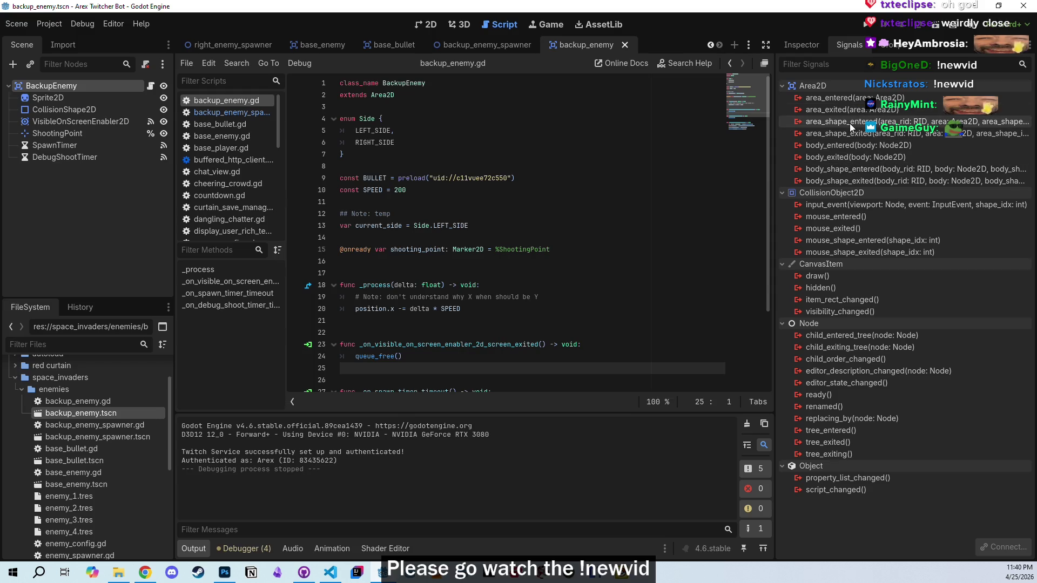
{"action": "mouse_move", "coordinate": [850, 123]}
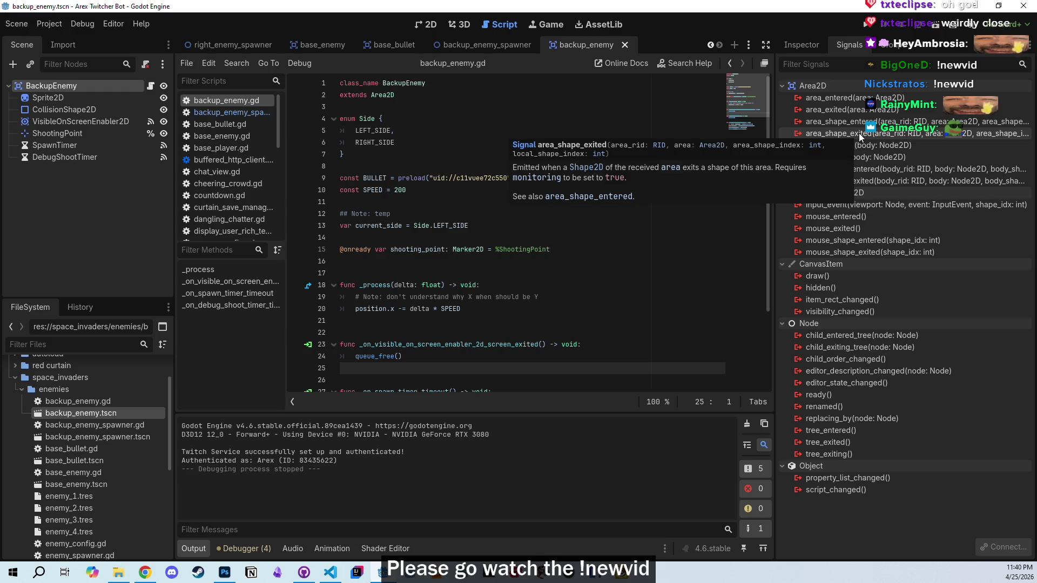
{"action": "mouse_move", "coordinate": [895, 101]}
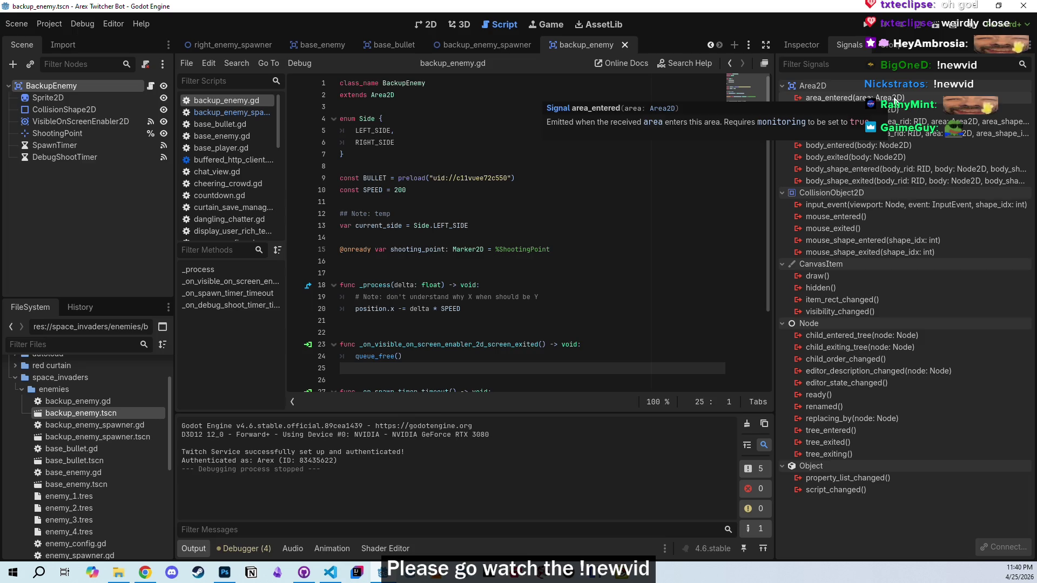
{"action": "double_click", "coordinate": [842, 98]}
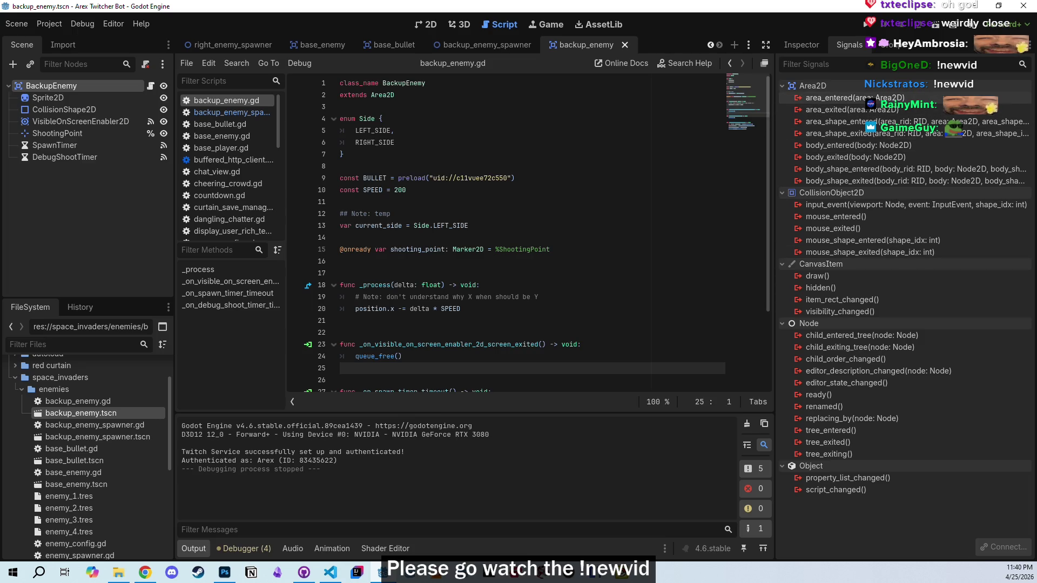
{"action": "key", "text": "Return"}
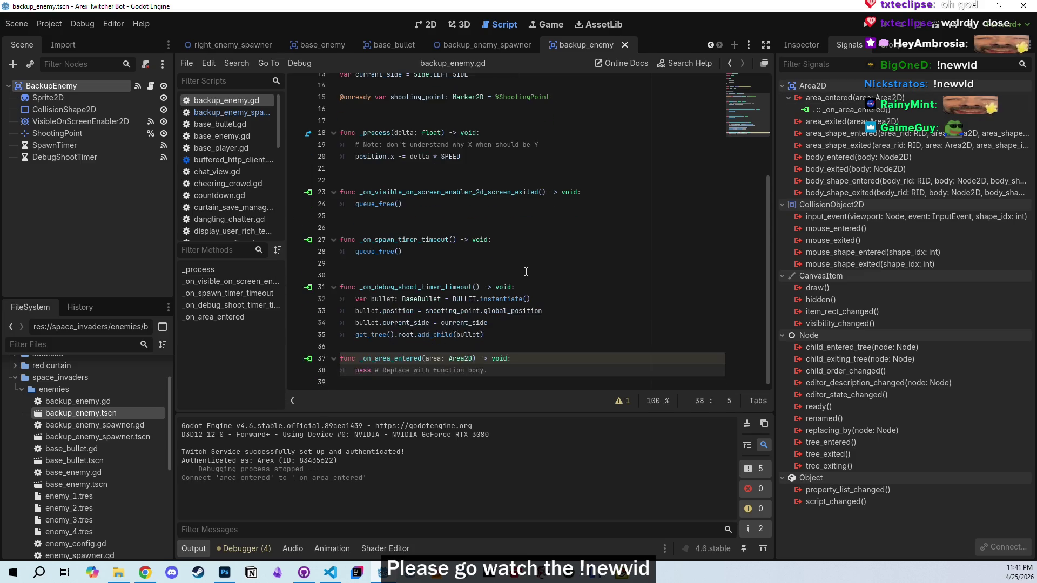
Turn on collision mask layer 7 for BackupEnemy
{"action": "left_click", "coordinate": [789, 46]}
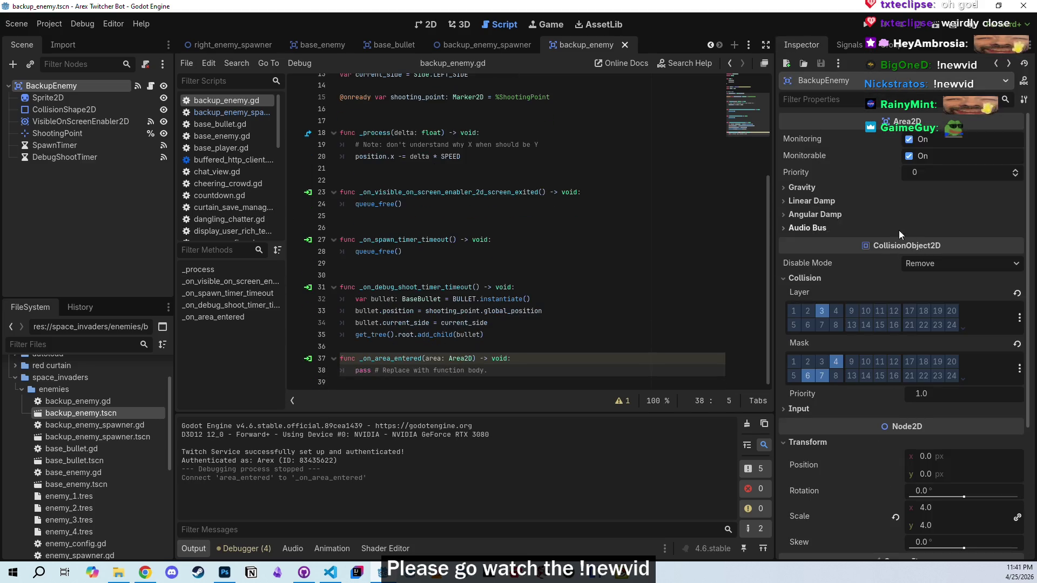
{"action": "left_click", "coordinate": [821, 376]}
{"action": "left_click", "coordinate": [330, 572]}
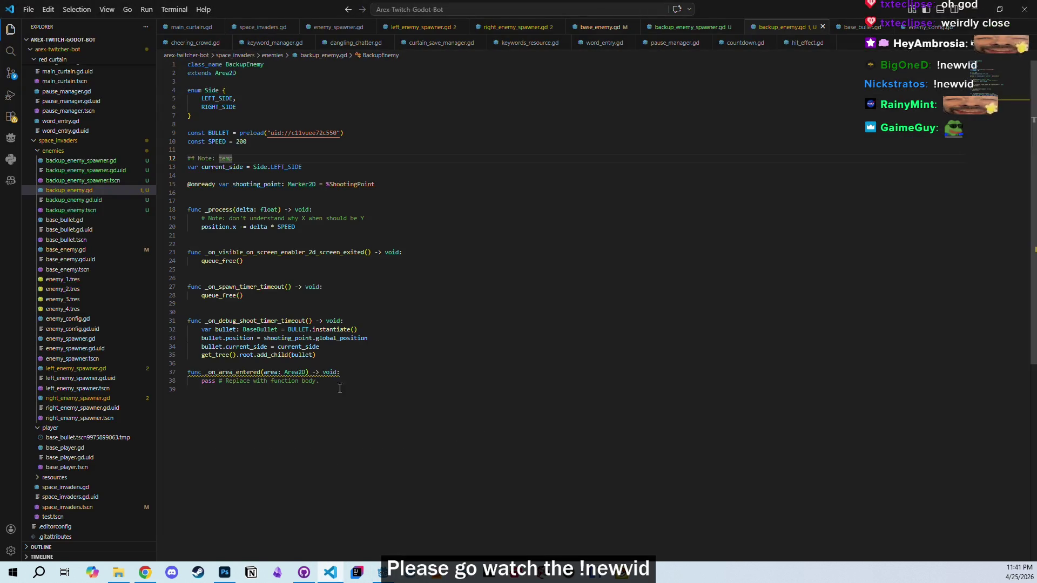
Replace pass with print("Entered?"), run the game, and untick collision mask layer 4
{"action": "left_click_drag", "start_coordinate": [320, 382], "coordinate": [196, 382]}
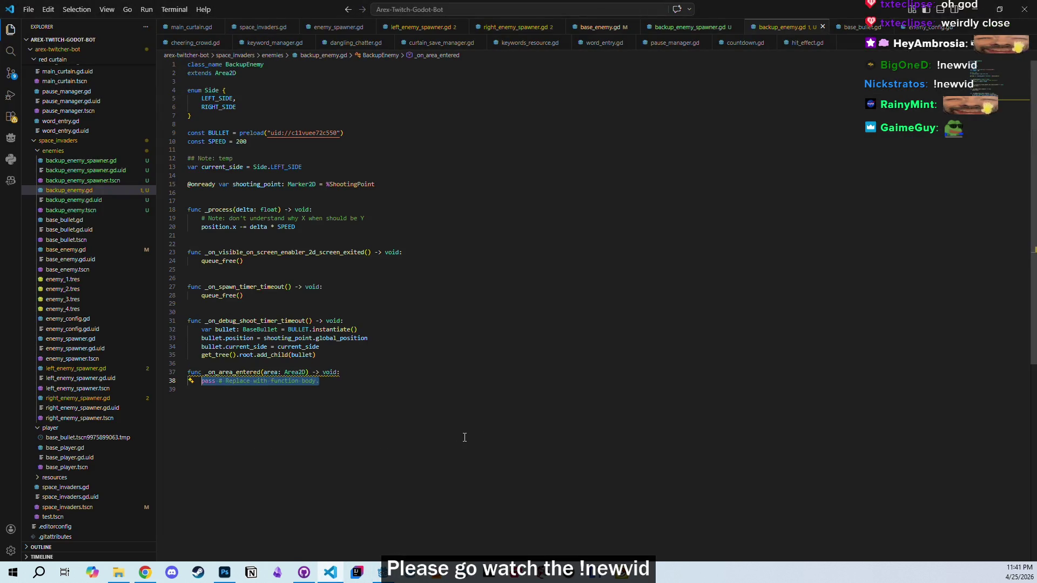
{"action": "type", "text": "print(\""}
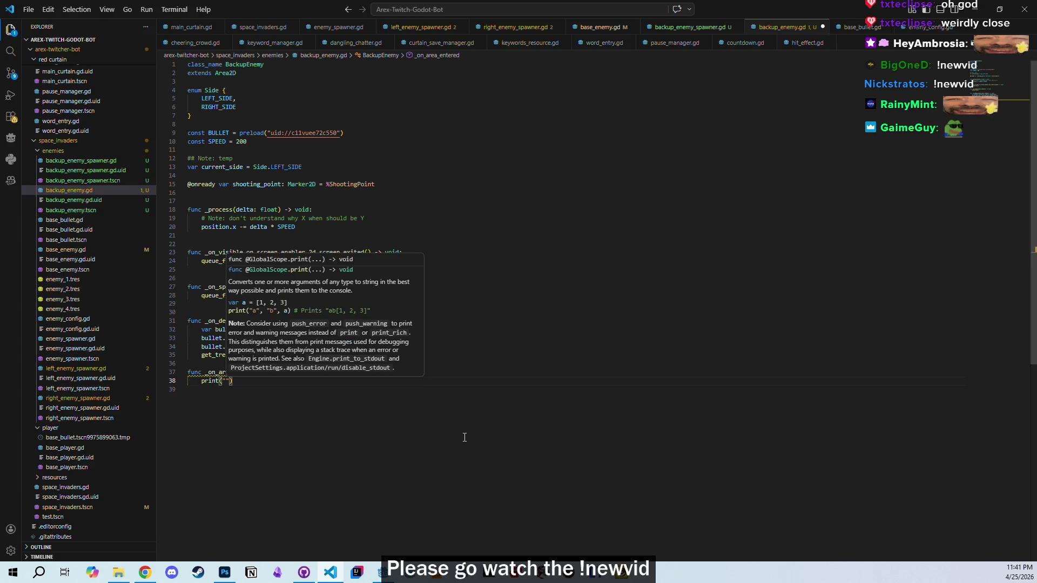
{"action": "type", "text": "Entered?"}
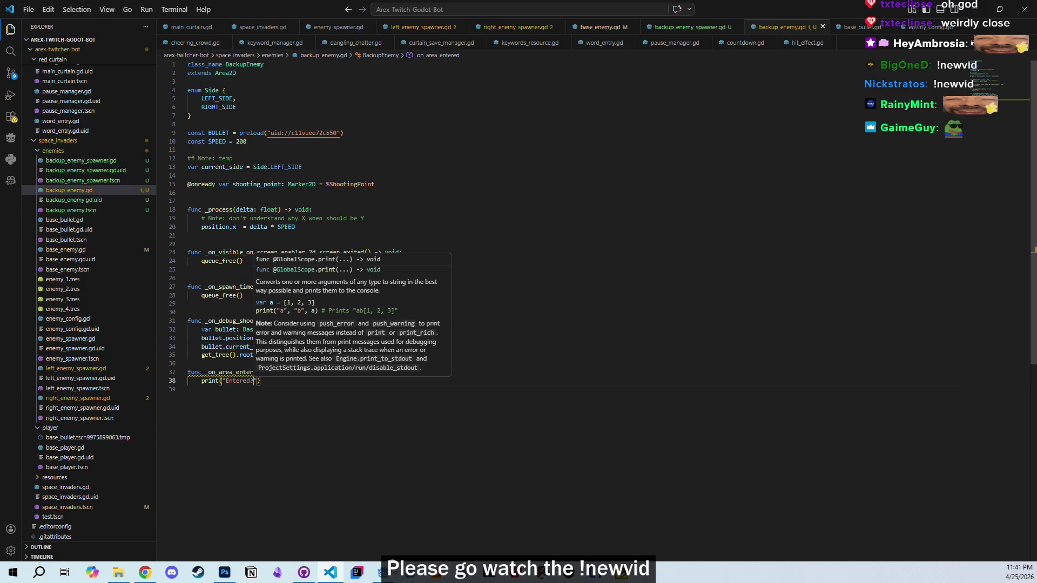
{"action": "key", "text": "alt+Tab"}
{"action": "left_click", "coordinate": [869, 25]}
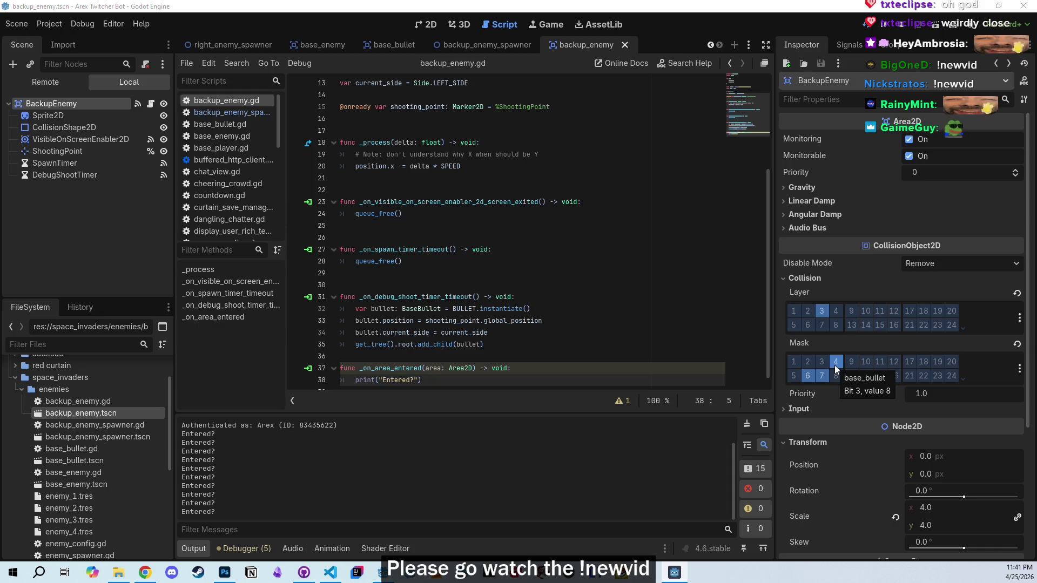
{"action": "left_click", "coordinate": [834, 365]}
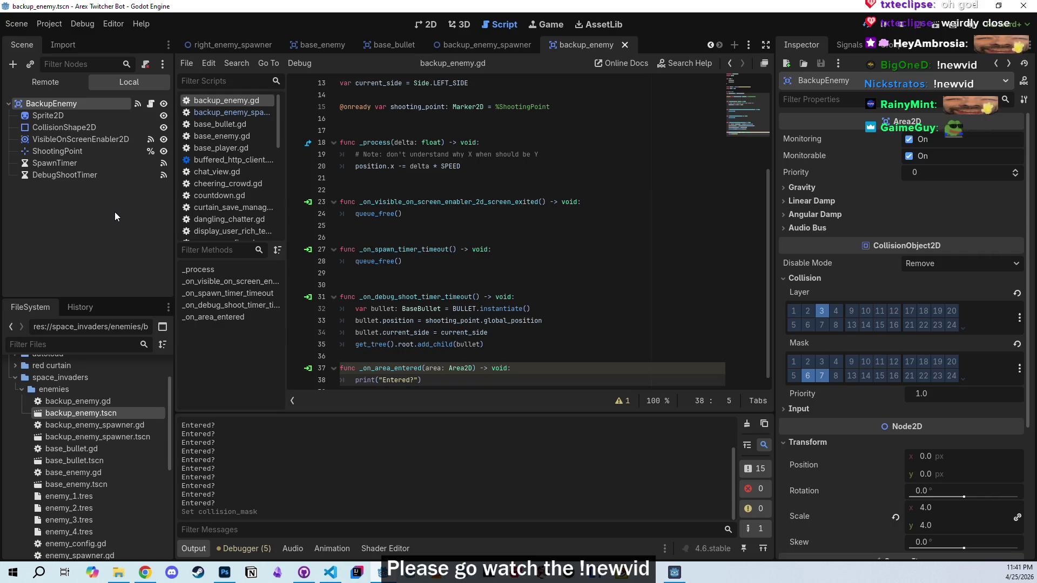
{"action": "left_click", "coordinate": [330, 572]}
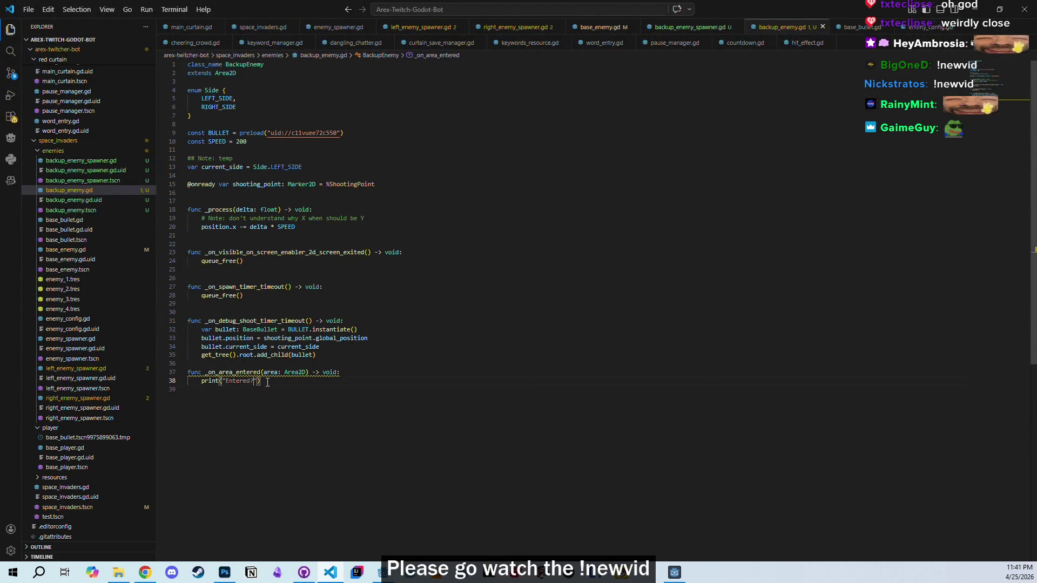
Change the print to print("Entered: ", area), save, and check Godot's output log
{"action": "type", "text": ", \""}
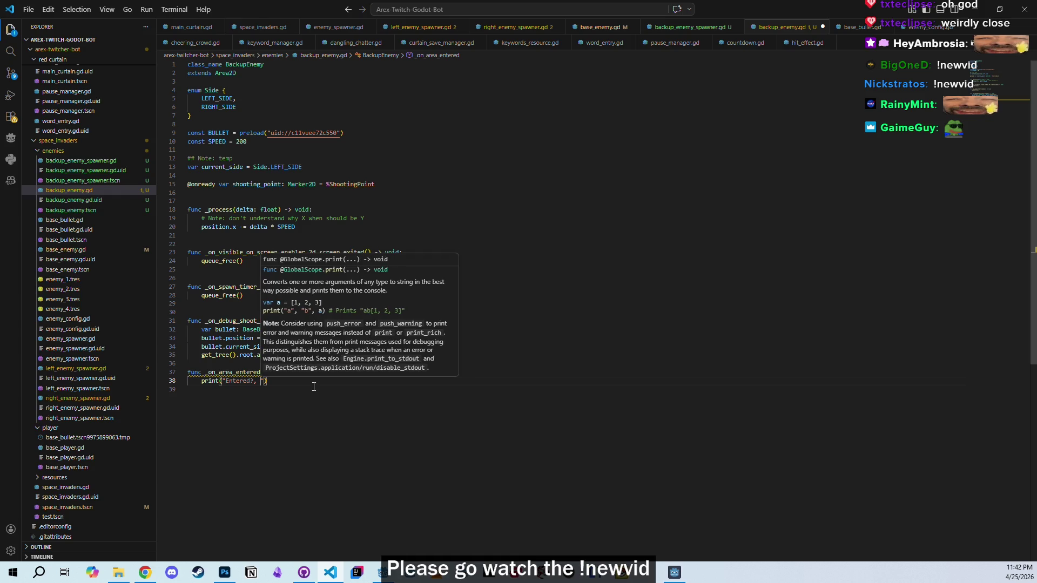
{"action": "type", "text": ", "}
{"action": "type", "text": "area"}
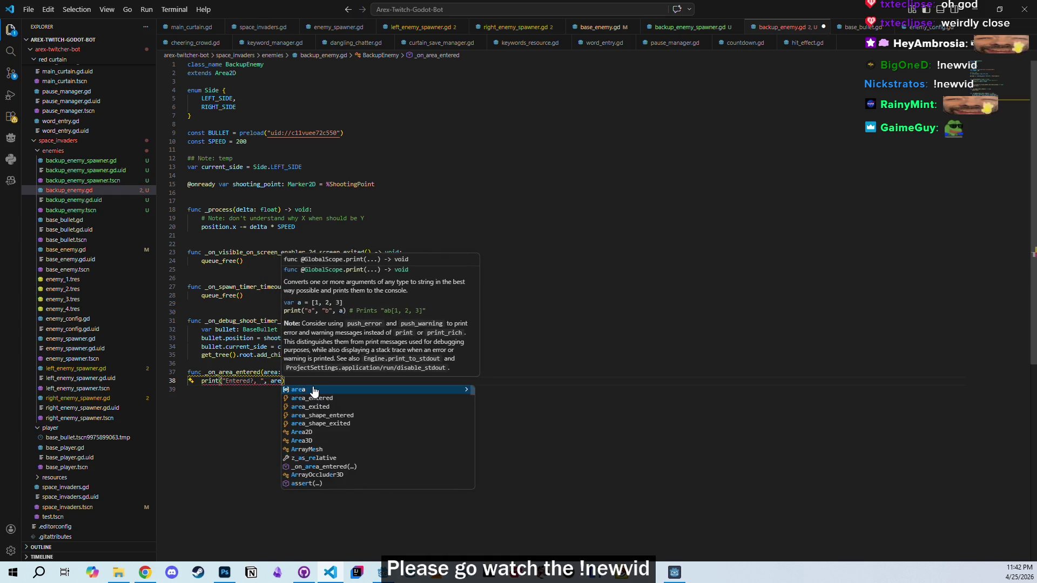
{"action": "left_click", "coordinate": [256, 380]}
{"action": "key", "text": "BackSpace"}
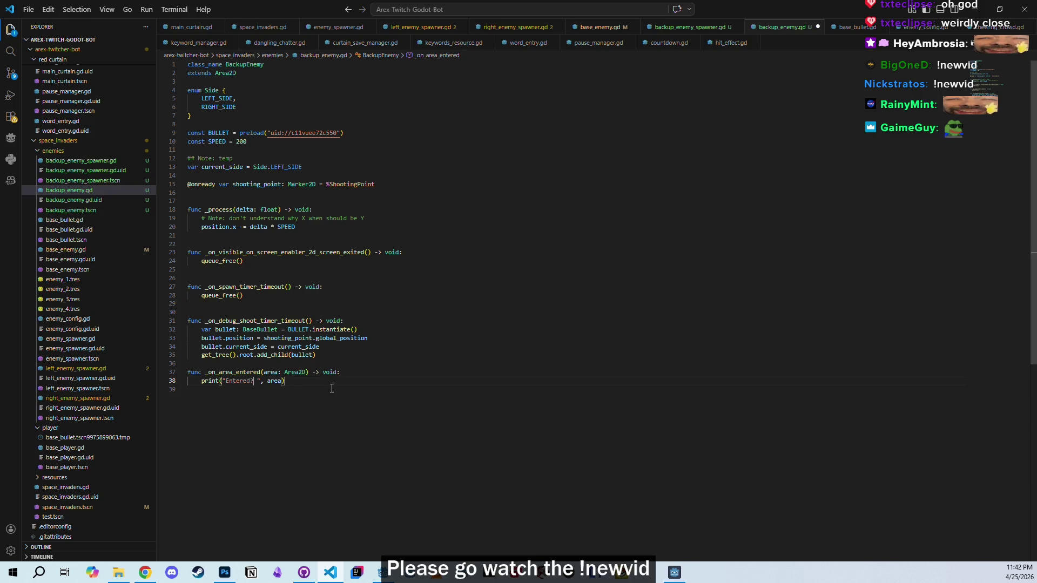
{"action": "key", "text": "BackSpace"}
{"action": "type", "text": ":"}
{"action": "key", "text": "ctrl+s"}
{"action": "left_click", "coordinate": [383, 573]}
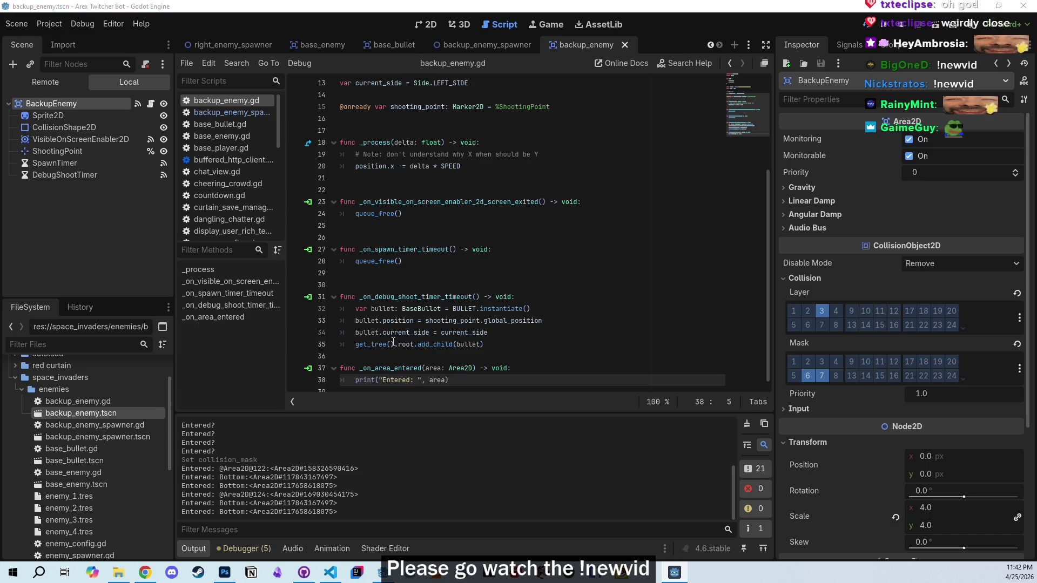
Stop the running game and review the 2D, Script and space_invaders scene views
{"action": "left_click", "coordinate": [901, 31]}
{"action": "left_click", "coordinate": [330, 573]}
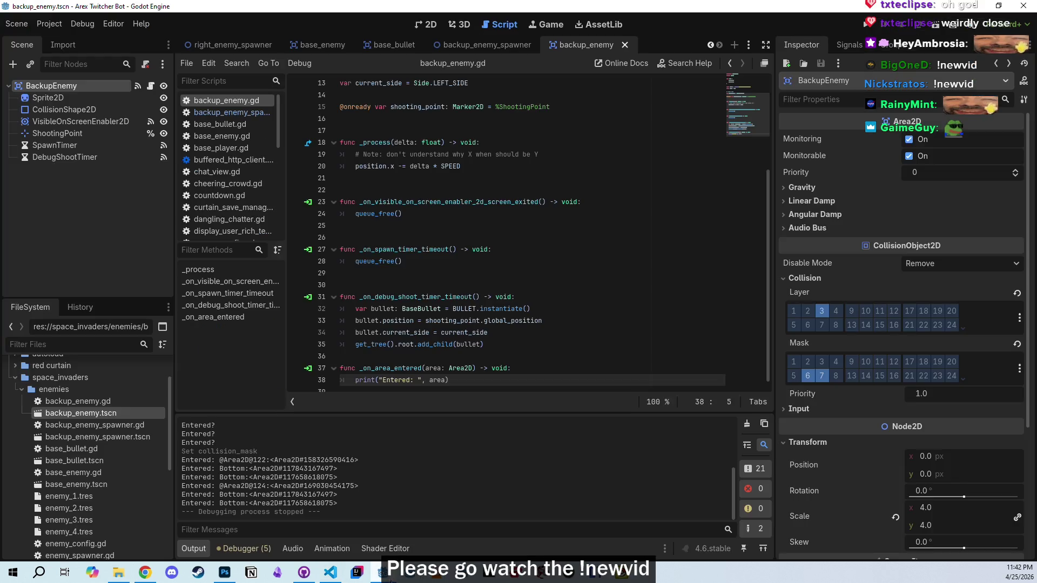
{"action": "left_click", "coordinate": [382, 573]}
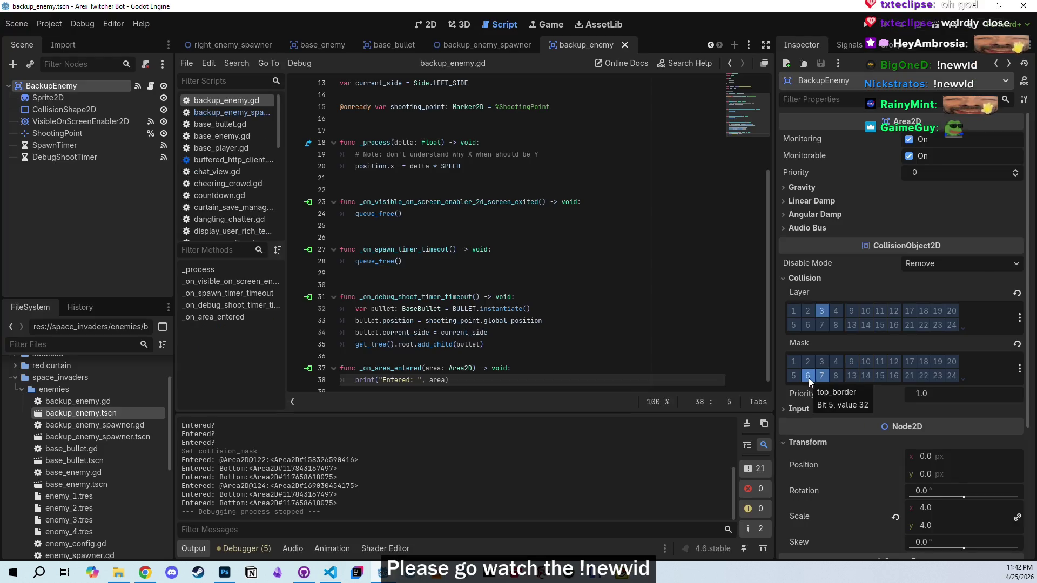
{"action": "left_click", "coordinate": [432, 25]}
{"action": "left_click", "coordinate": [500, 27]}
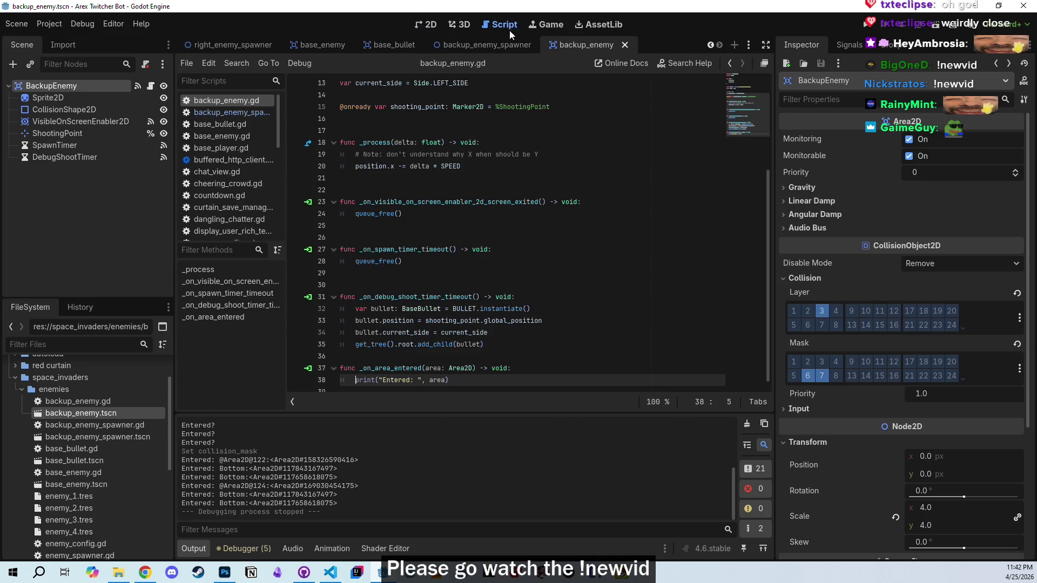
{"action": "scroll", "coordinate": [254, 38], "scroll_direction": "up", "scroll_amount": 5}
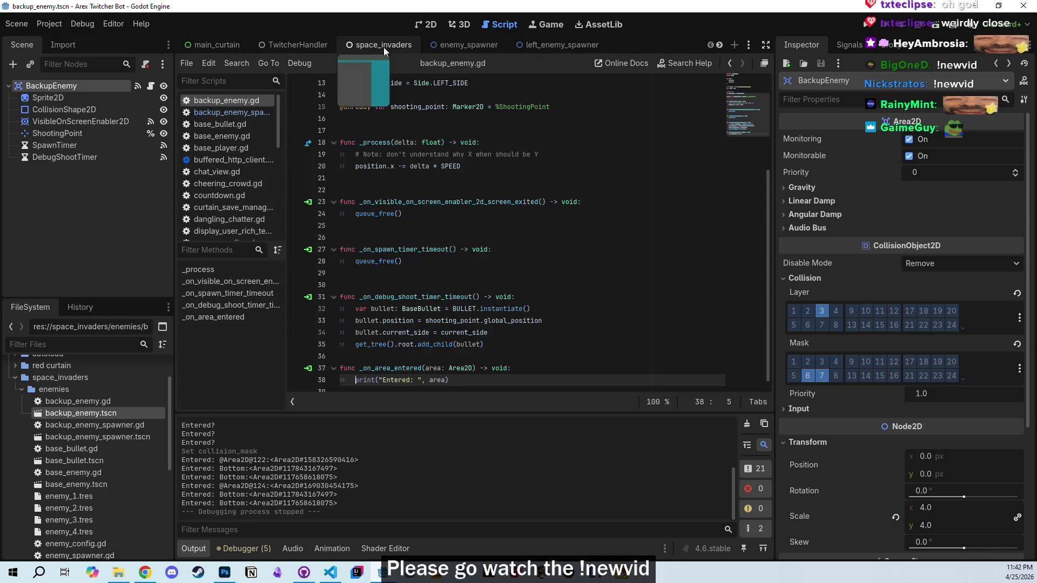
{"action": "left_click", "coordinate": [384, 46]}
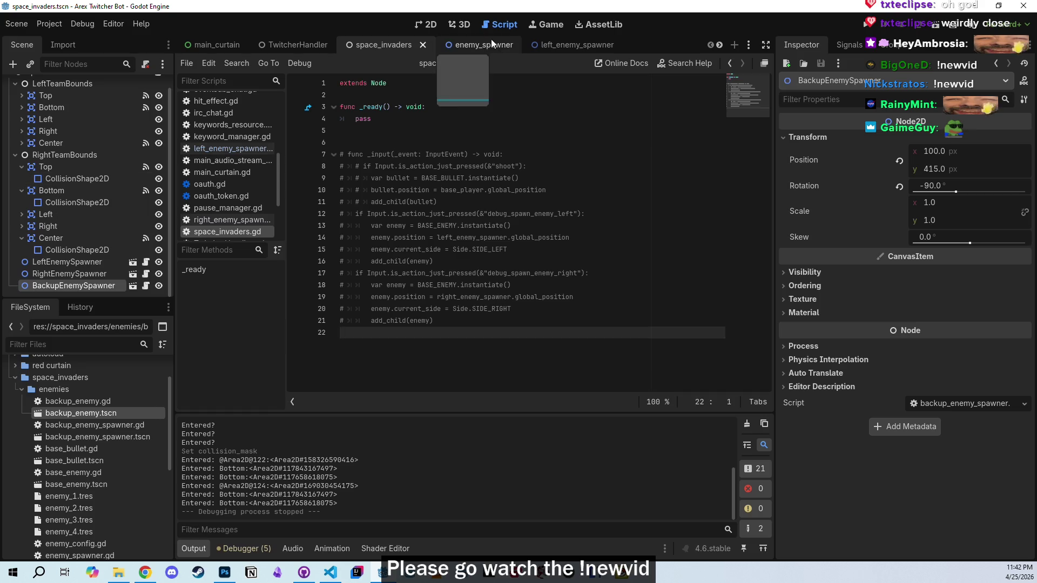
Start an 'if area.strin' statement on a new line below the print
{"action": "left_click", "coordinate": [346, 576]}
{"action": "left_click_drag", "start_coordinate": [299, 372], "coordinate": [210, 381]}
{"action": "left_click", "coordinate": [306, 385]}
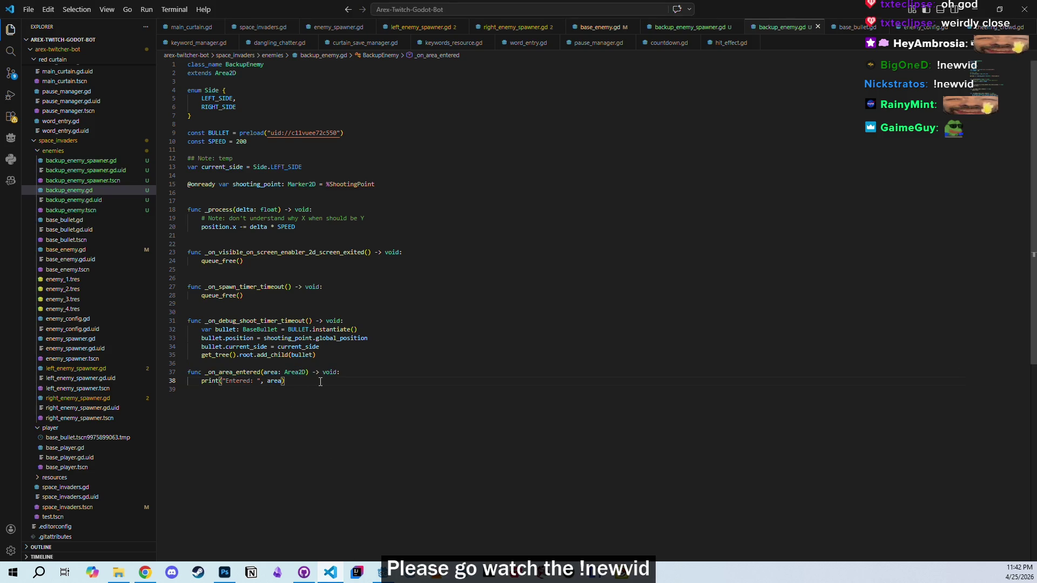
{"action": "key", "text": "Return"}
{"action": "type", "text": "if area"}
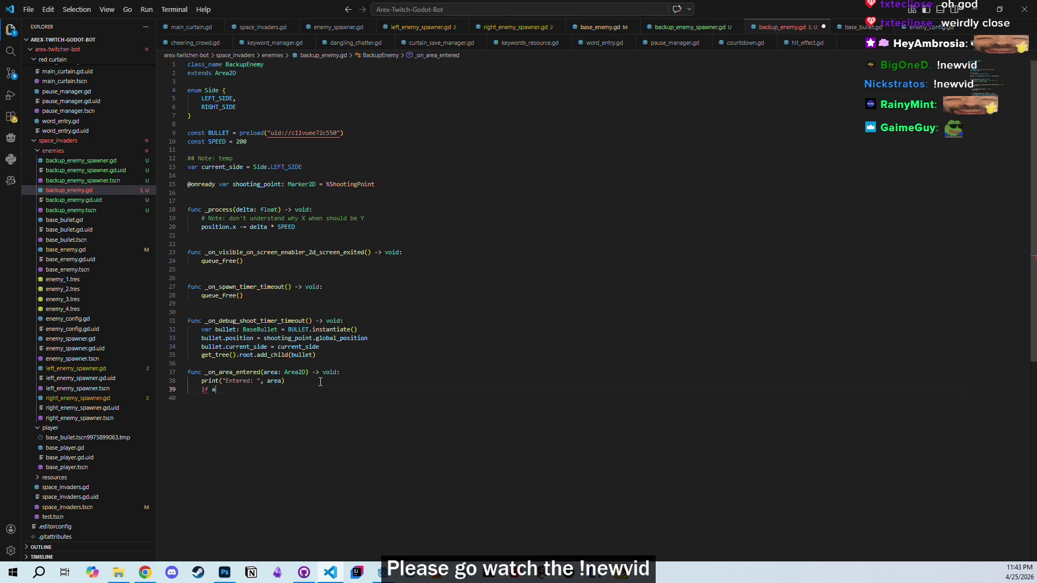
{"action": "type", "text": ".strin"}
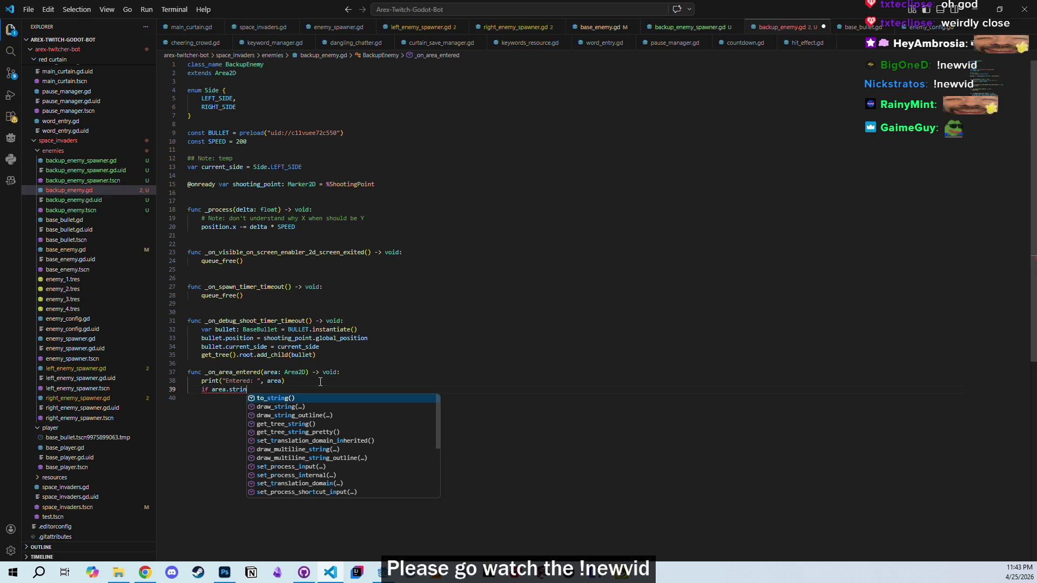
Add an if area.to_string() == "Bottom": check that prints "does this work", and save
{"action": "key", "text": "Tab"}
{"action": "type", "text": "== \"B"}
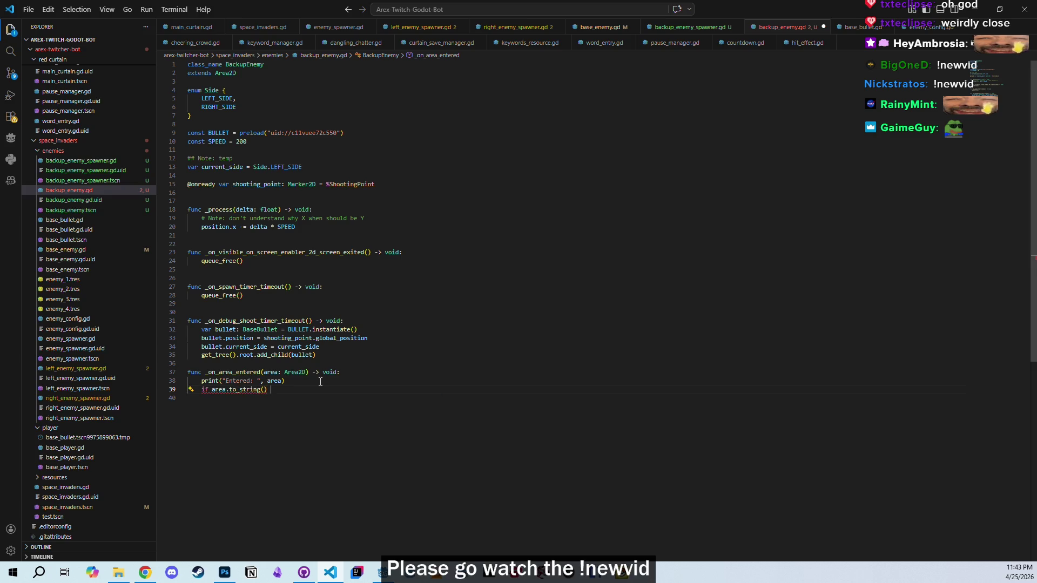
{"action": "type", "text": "ottom\":"}
{"action": "key", "text": "Return"}
{"action": "type", "text": "rint(\"does this wor"}
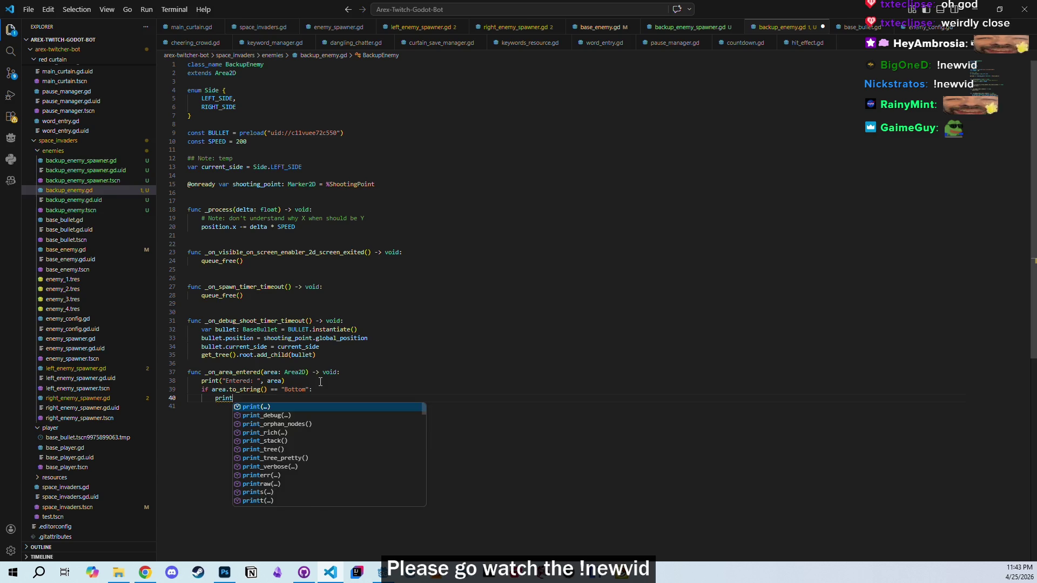
{"action": "type", "text": "k"}
{"action": "key", "text": "ctrl+s"}
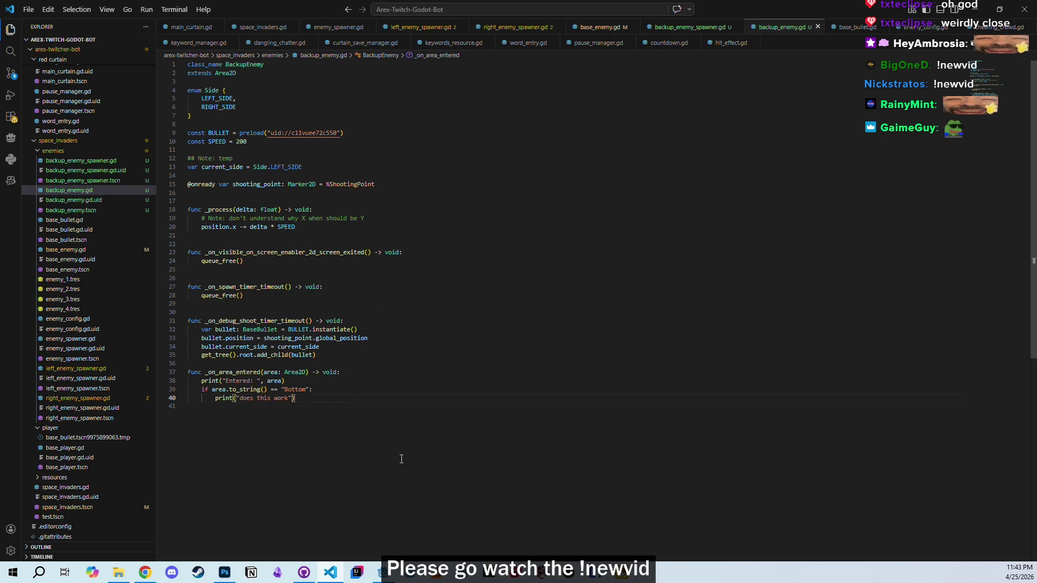
Comment out the Entered print and run the game in Godot to test the check
{"action": "left_click_drag", "start_coordinate": [304, 380], "coordinate": [200, 381]}
{"action": "key", "text": "ctrl+slash"}
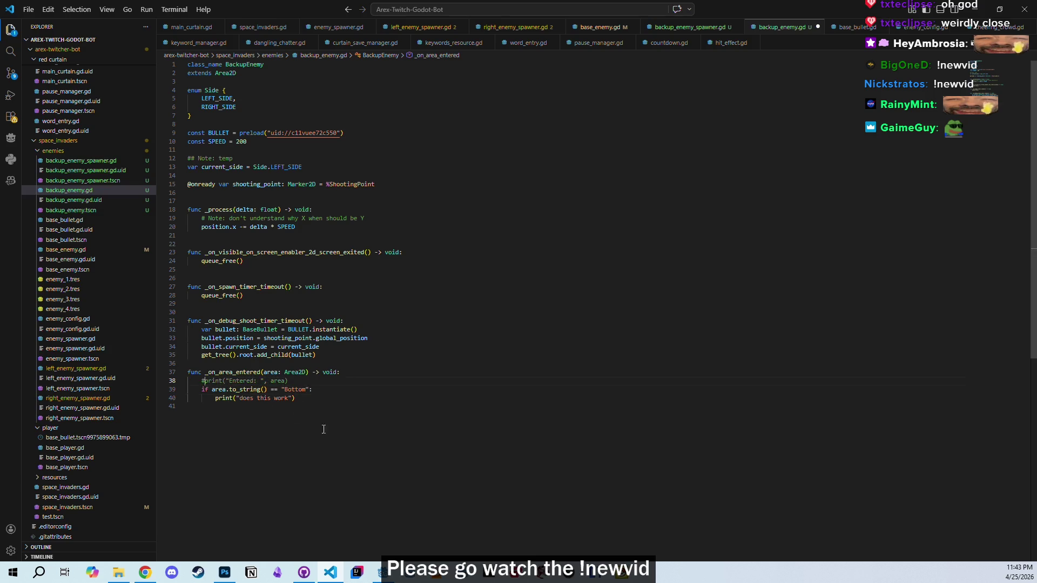
{"action": "left_click", "coordinate": [391, 580]}
{"action": "left_click", "coordinate": [859, 27]}
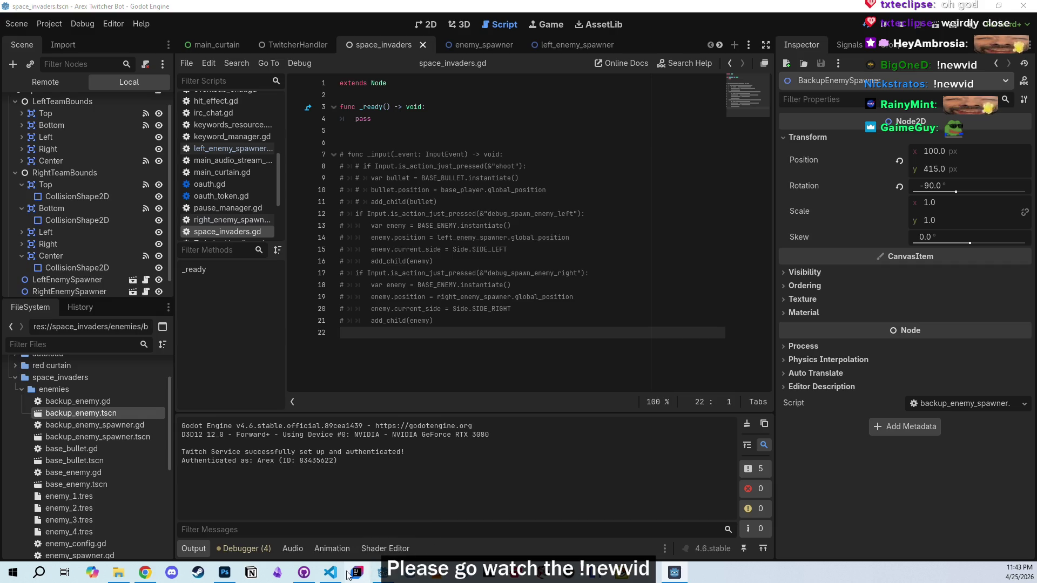
{"action": "left_click", "coordinate": [330, 572]}
{"action": "left_click", "coordinate": [323, 400]}
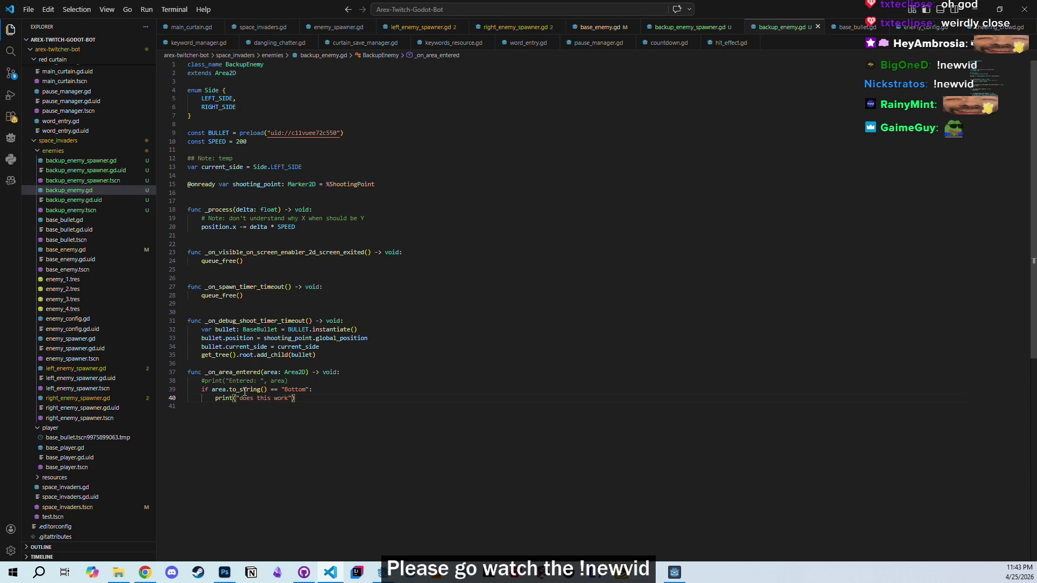
{"action": "left_click", "coordinate": [221, 391]}
Try deleting to_string() from the Bottom comparison on line 39, then undo it
{"action": "left_click", "coordinate": [264, 390]}
{"action": "left_click_drag", "start_coordinate": [267, 390], "coordinate": [227, 394]}
{"action": "key", "text": "BackSpace"}
{"action": "key", "text": "ctrl+space"}
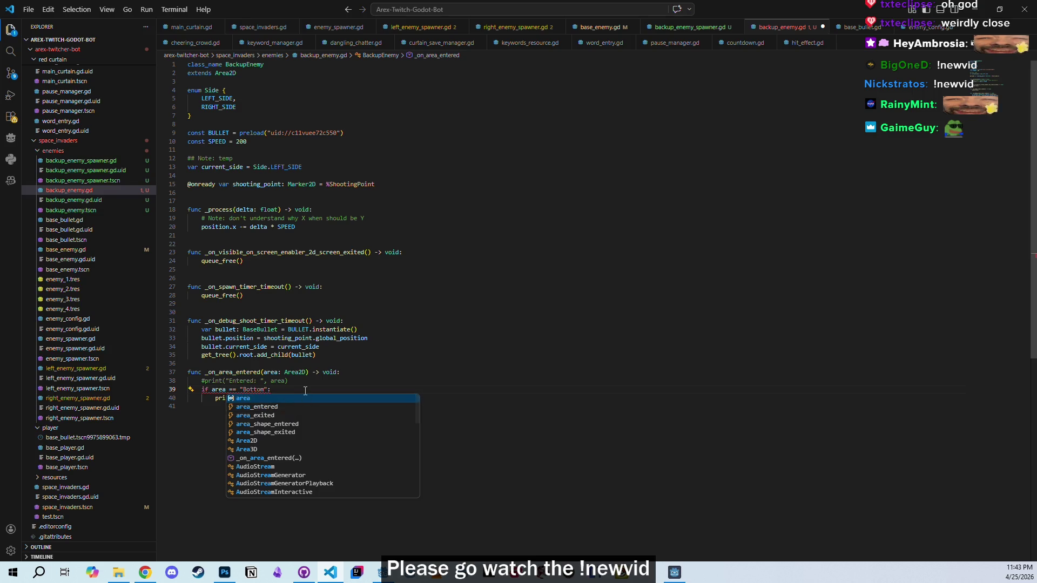
{"action": "key", "text": "Escape"}
{"action": "mouse_move", "coordinate": [226, 393]}
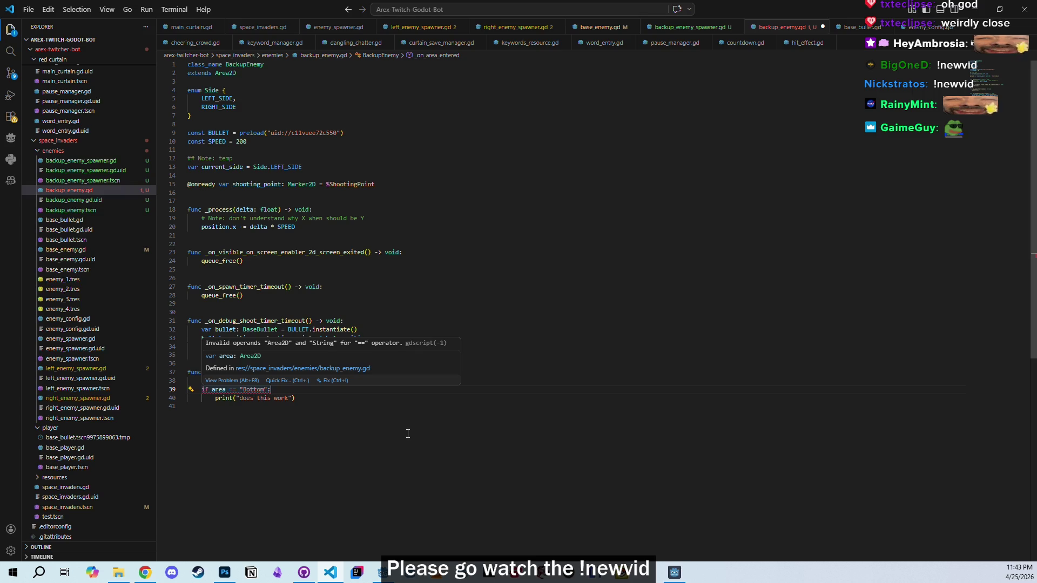
{"action": "key", "text": "ctrl+z"}
{"action": "left_click", "coordinate": [340, 392]}
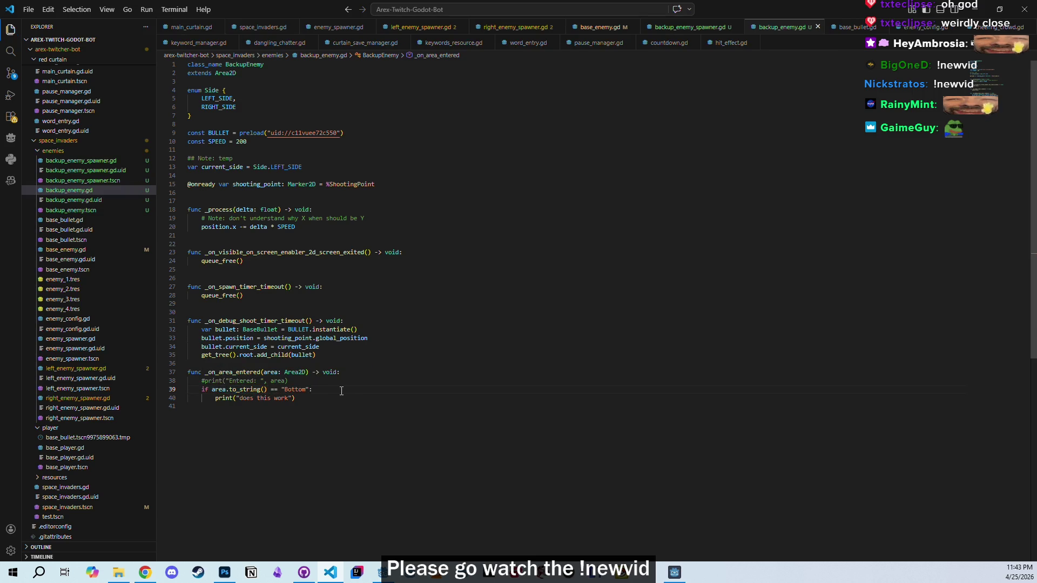
Replace to_string() with get_node().to_string() in the Bottom comparison and save
{"action": "left_click", "coordinate": [270, 381]}
{"action": "left_click", "coordinate": [269, 390]}
{"action": "left_click_drag", "start_coordinate": [269, 389], "coordinate": [232, 389]}
{"action": "type", "text": "node"}
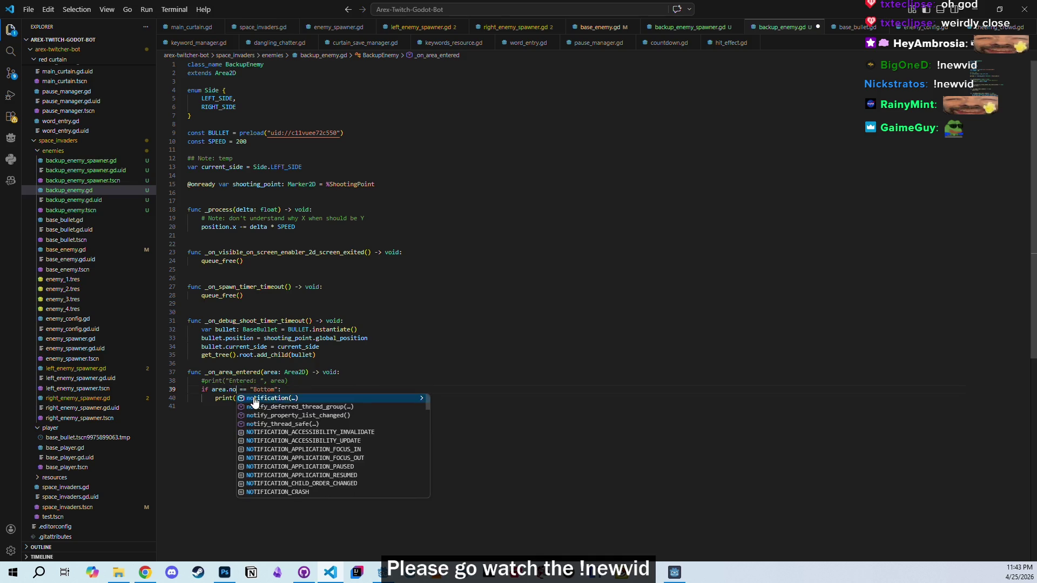
{"action": "key", "text": "Down"}
{"action": "key", "text": "Down"}
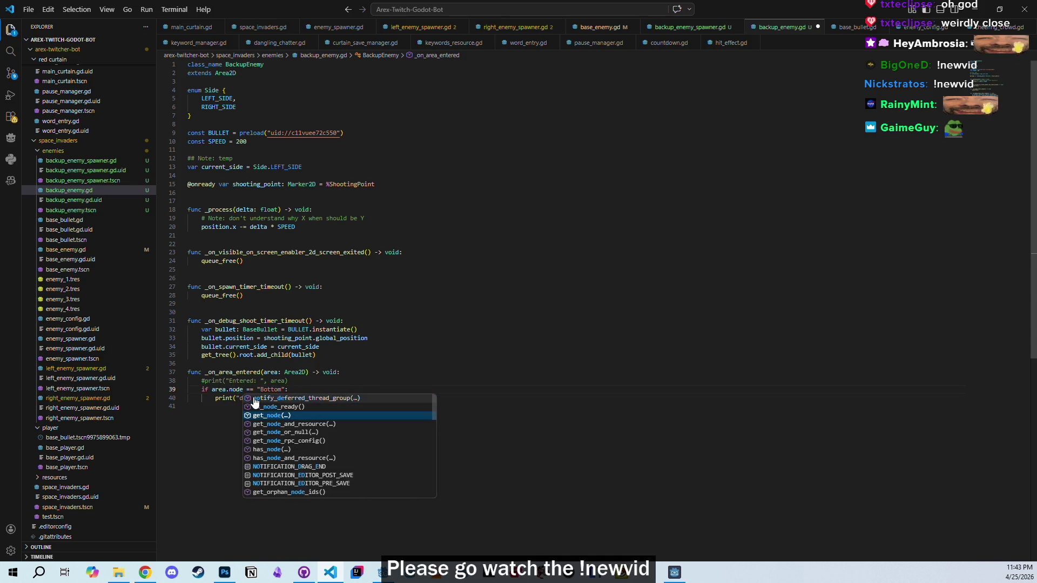
{"action": "key", "text": "Return"}
{"action": "mouse_move", "coordinate": [244, 390]}
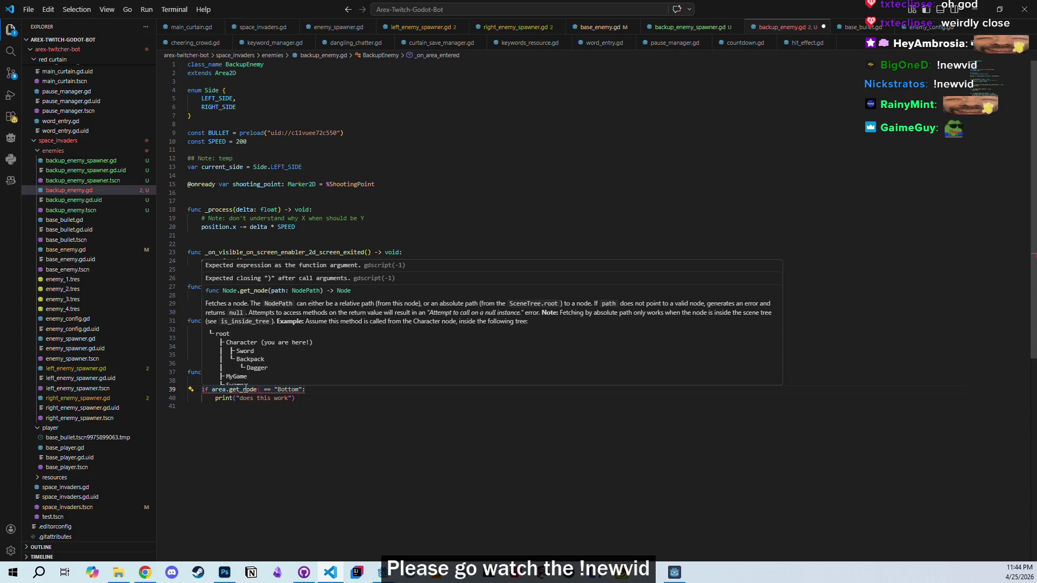
{"action": "type", "text": "().to"}
{"action": "key", "text": "Return"}
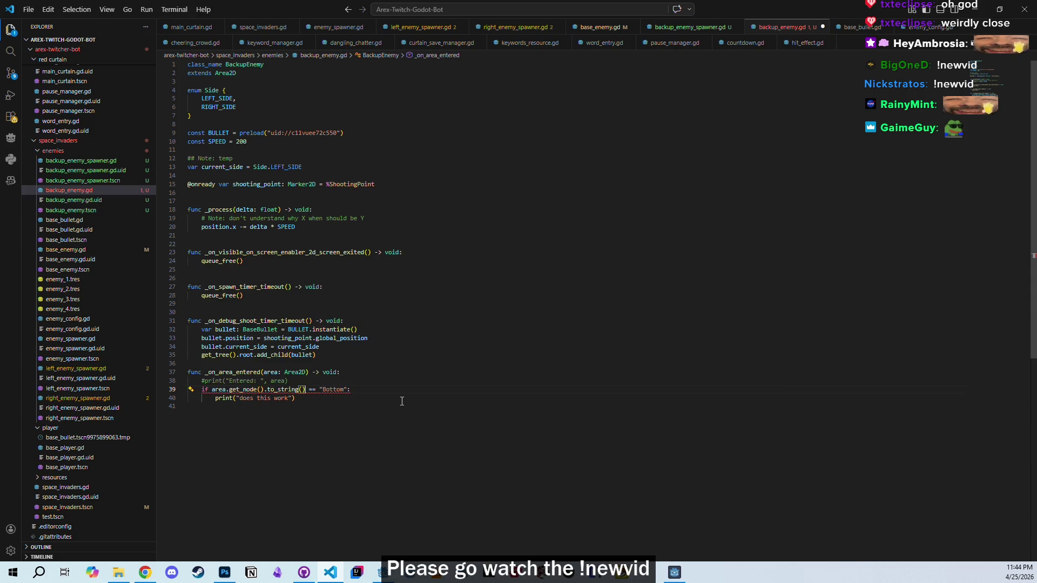
{"action": "key", "text": "ctrl+s"}
{"action": "mouse_move", "coordinate": [301, 390]}
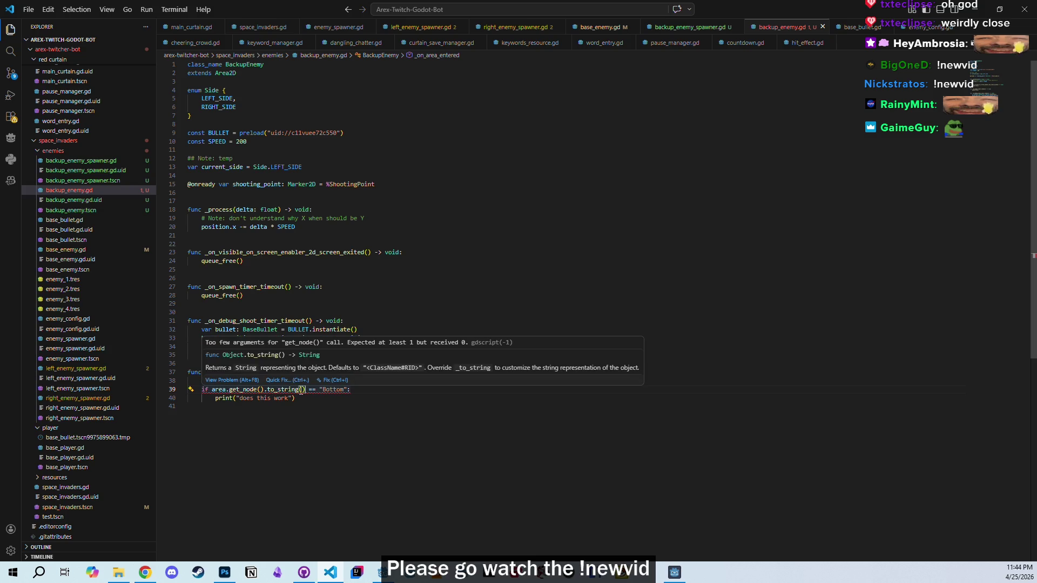
Remove the to_string call, try passing area into get_node, then revert
{"action": "left_click_drag", "start_coordinate": [306, 390], "coordinate": [268, 391]}
{"action": "key", "text": "BackSpace"}
{"action": "key", "text": "BackSpace"}
{"action": "left_click", "coordinate": [230, 390]}
{"action": "key", "text": "BackSpace"}
{"action": "key", "text": "BackSpace"}
{"action": "key", "text": "BackSpace"}
{"action": "key", "text": "BackSpace"}
{"action": "key", "text": "BackSpace"}
{"action": "left_click", "coordinate": [241, 389]}
{"action": "type", "text": "area"}
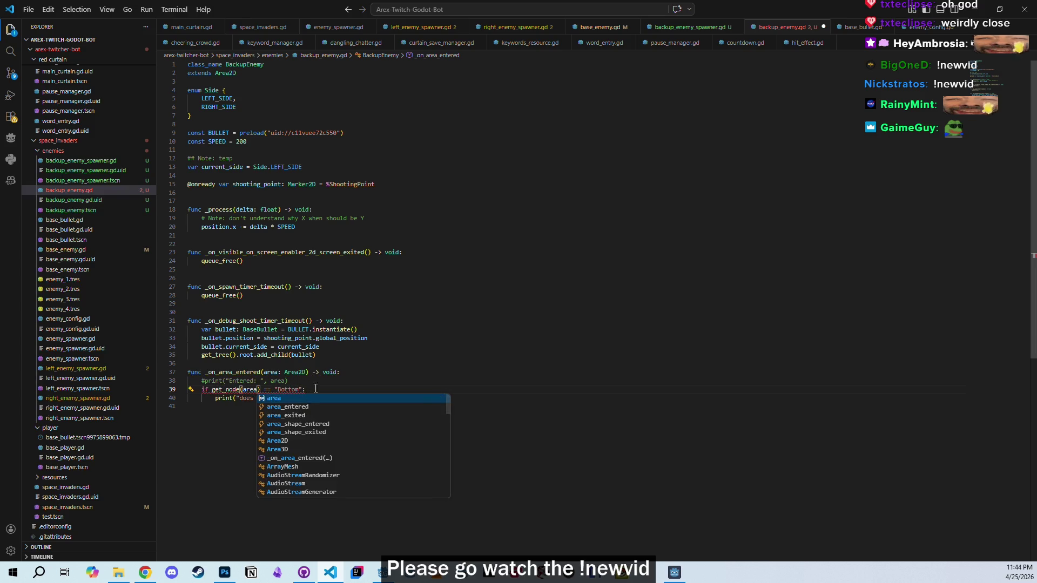
{"action": "key", "text": "Escape"}
{"action": "mouse_move", "coordinate": [249, 389]}
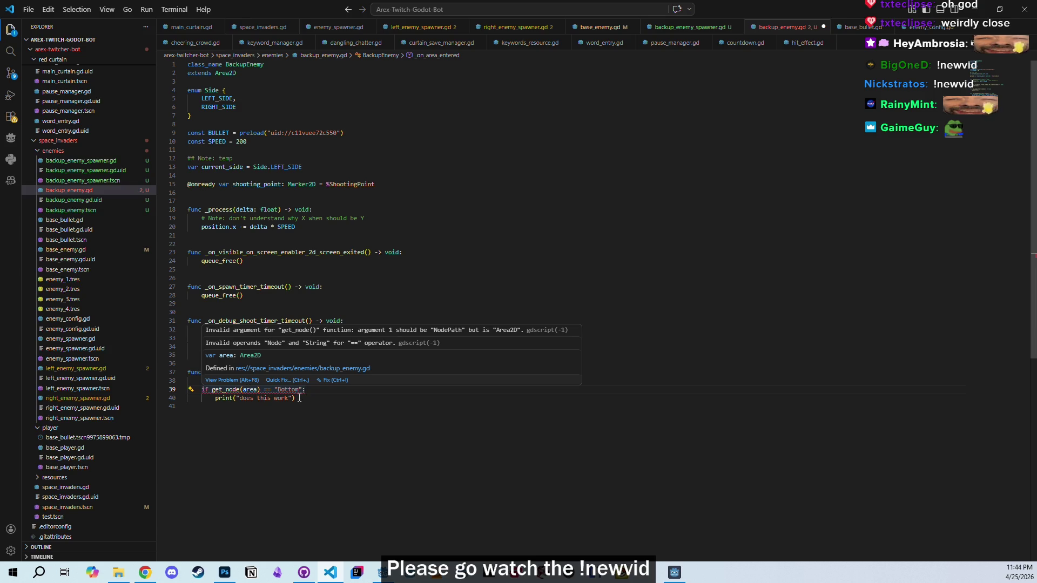
{"action": "key", "text": "ctrl+z"}
{"action": "key", "text": "ctrl+z"}
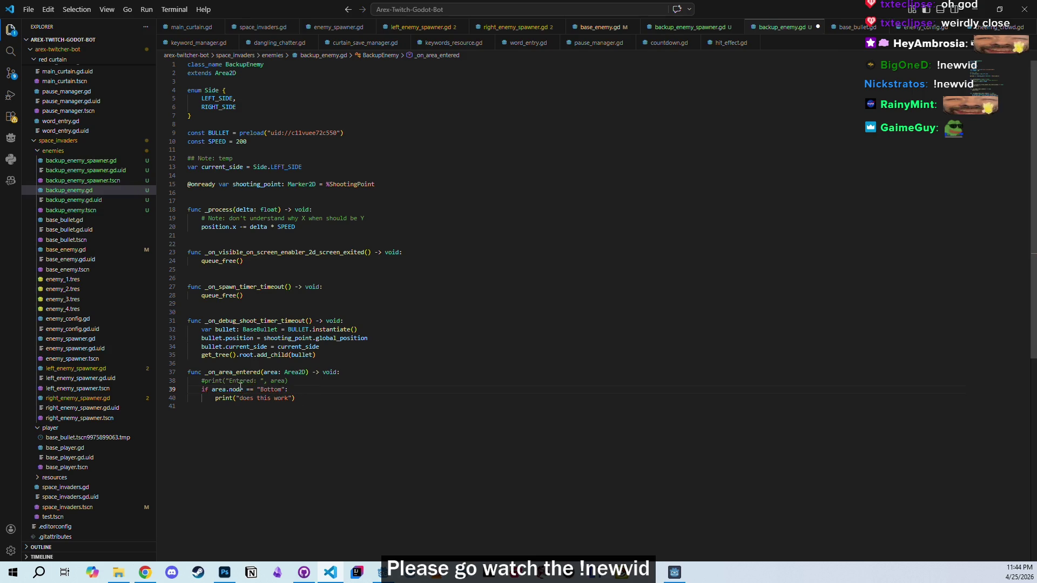
Delete area.node from the Bottom condition, save, and check left_enemy_spawner.gd for reference
{"action": "key", "text": "End"}
{"action": "left_click_drag", "start_coordinate": [245, 389], "coordinate": [212, 390]}
{"action": "key", "text": "BackSpace"}
{"action": "key", "text": "ctrl+s"}
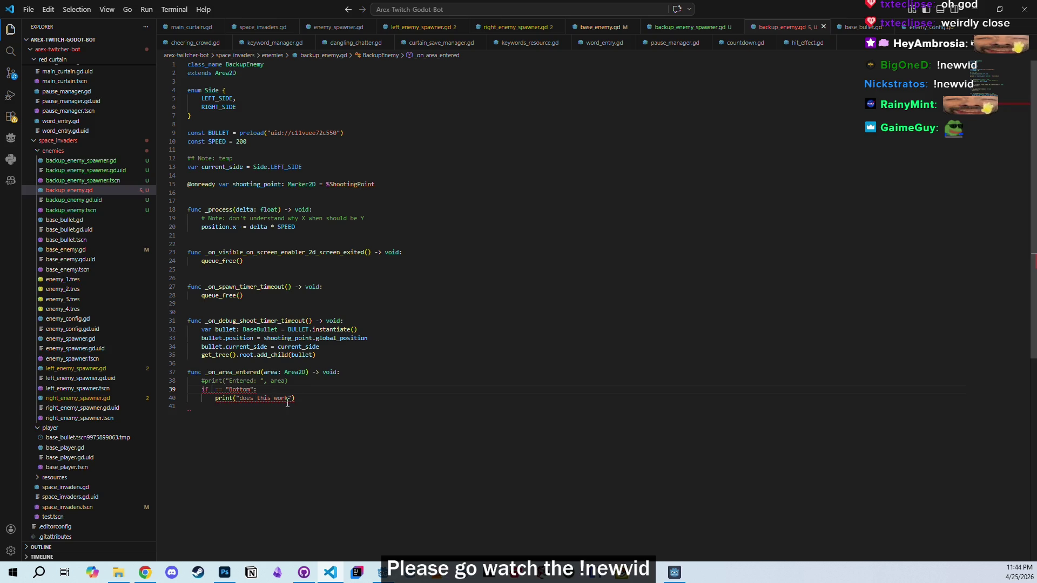
{"action": "left_click", "coordinate": [433, 28]}
After glancing at base_enemy.gd, make line 39 read if area.name == "Bottom": and save
{"action": "scroll", "coordinate": [472, 280], "scroll_direction": "down", "scroll_amount": 1}
{"action": "scroll", "coordinate": [471, 300], "scroll_direction": "up", "scroll_amount": 1}
{"action": "scroll", "coordinate": [472, 300], "scroll_direction": "up", "scroll_amount": 1}
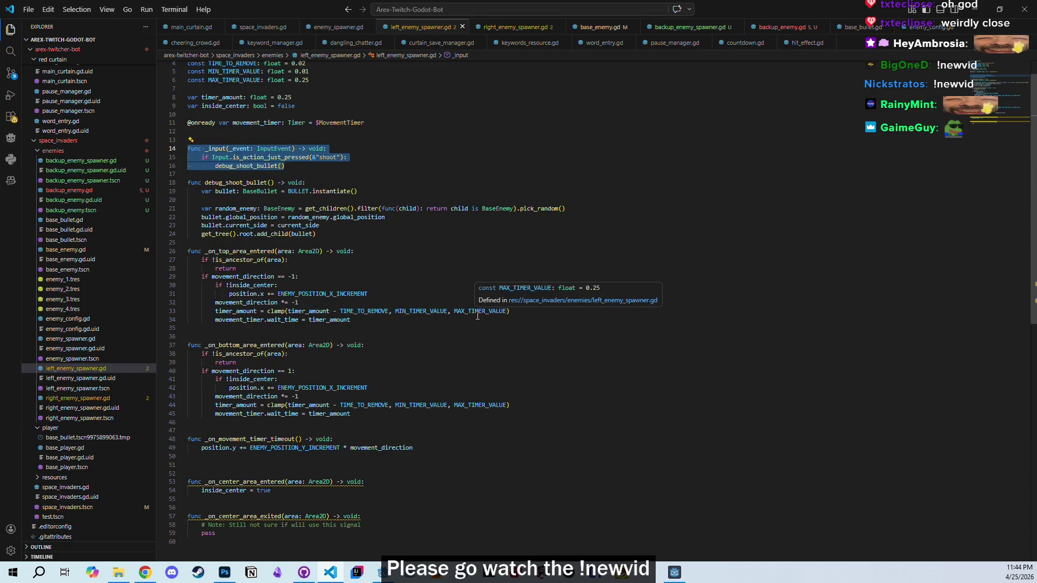
{"action": "left_click", "coordinate": [595, 32]}
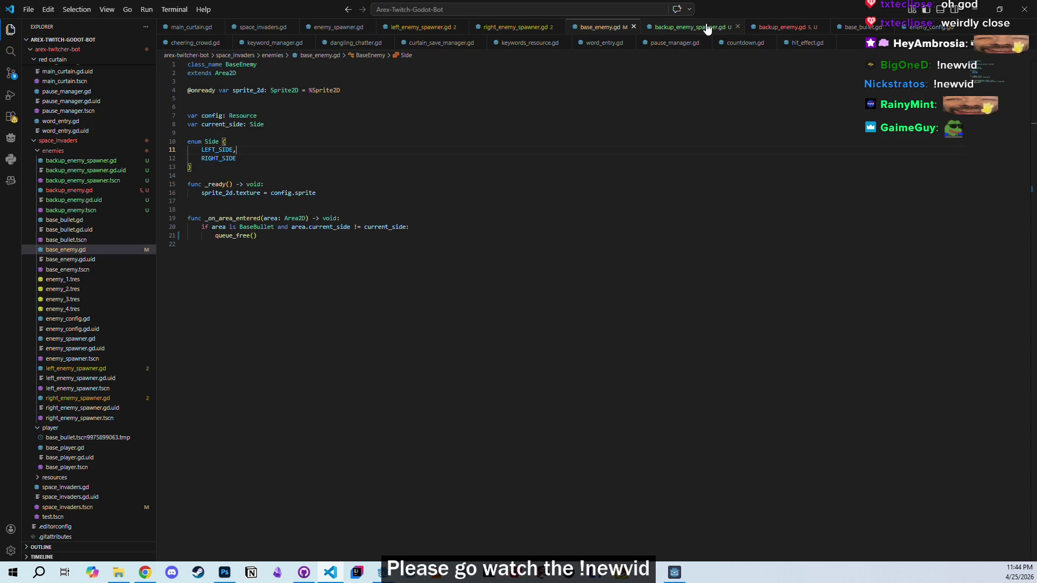
{"action": "left_click", "coordinate": [782, 27]}
{"action": "left_click", "coordinate": [310, 398]}
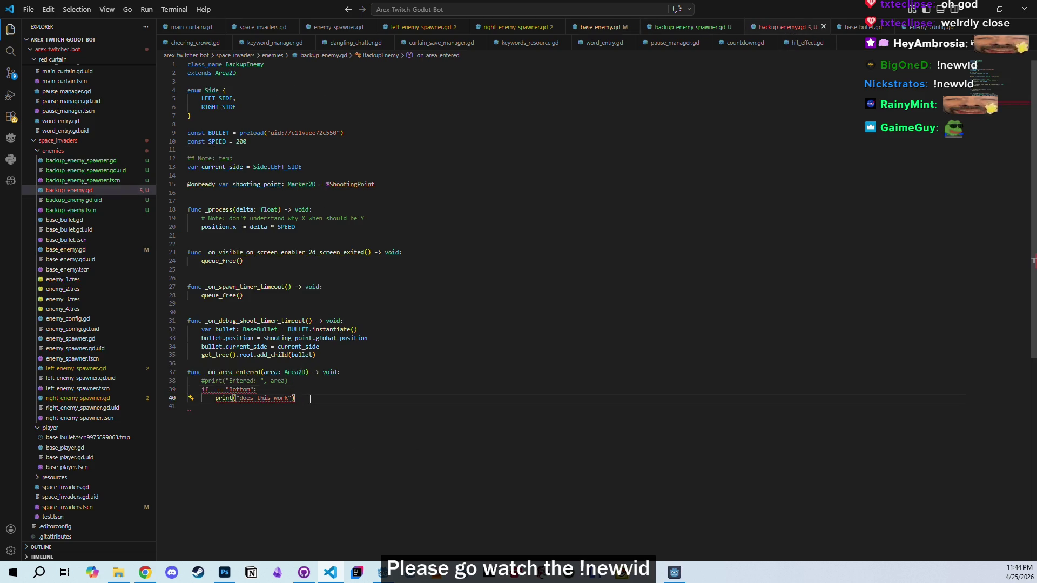
{"action": "mouse_move", "coordinate": [300, 375]}
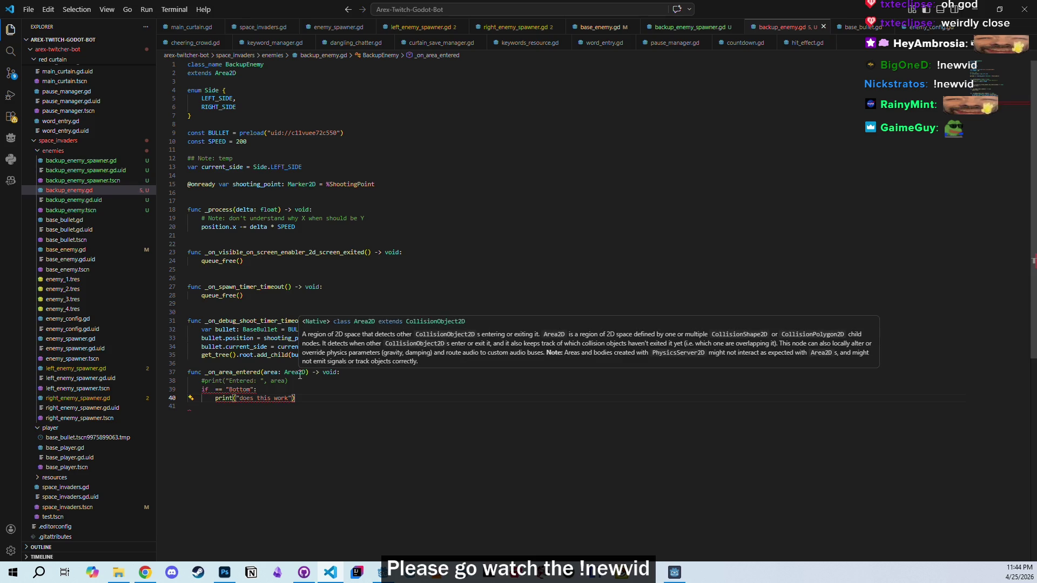
{"action": "left_click", "coordinate": [290, 390]}
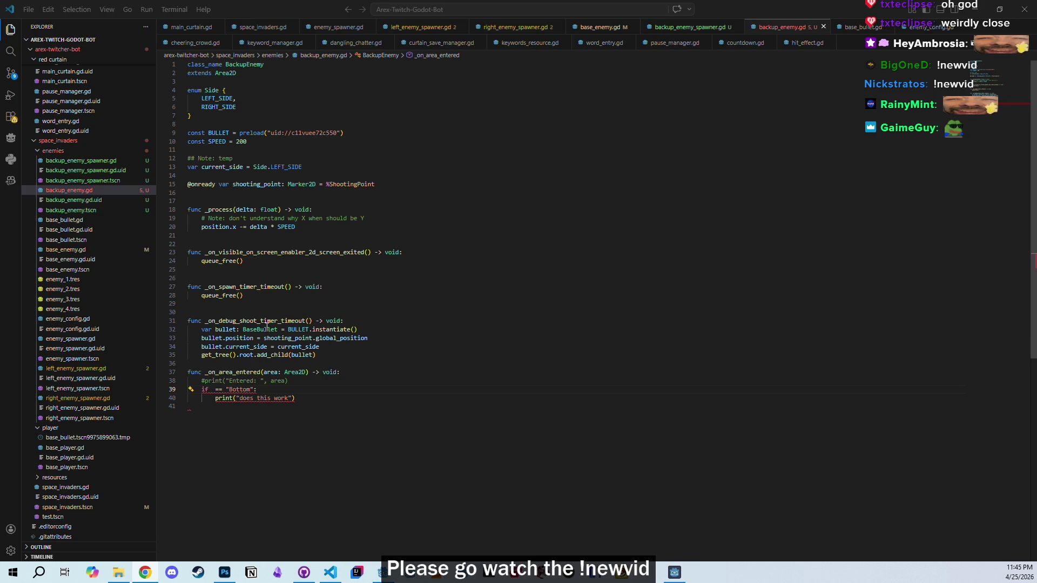
{"action": "type", "text": "area"}
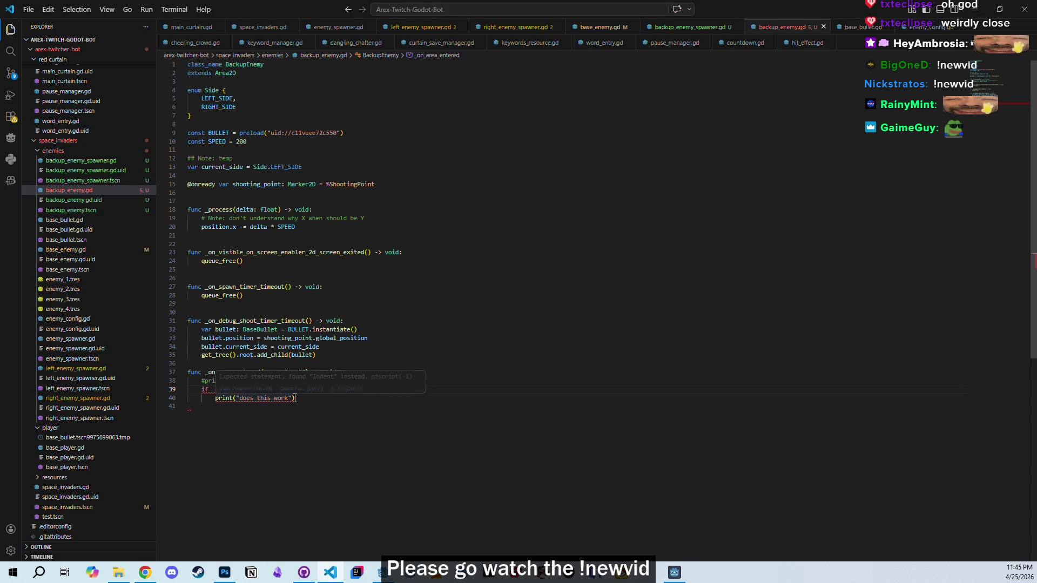
{"action": "type", "text": ".name == \"Bottom\":"}
{"action": "key", "text": "ctrl+s"}
{"action": "key", "text": "Escape"}
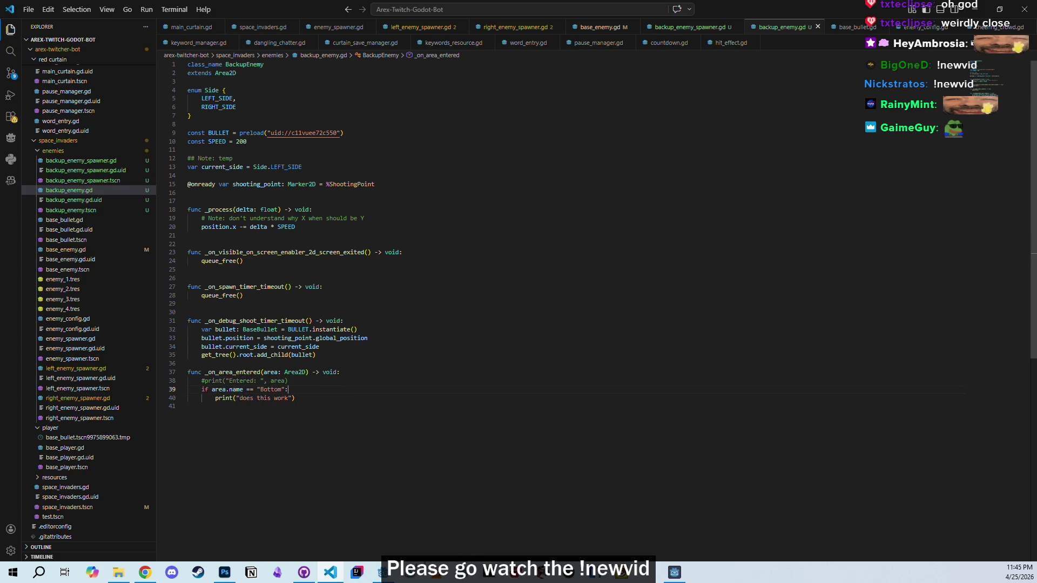
Run the game in Godot to confirm "does this work" prints, then return to backup_enemy.gd
{"action": "left_click", "coordinate": [382, 572]}
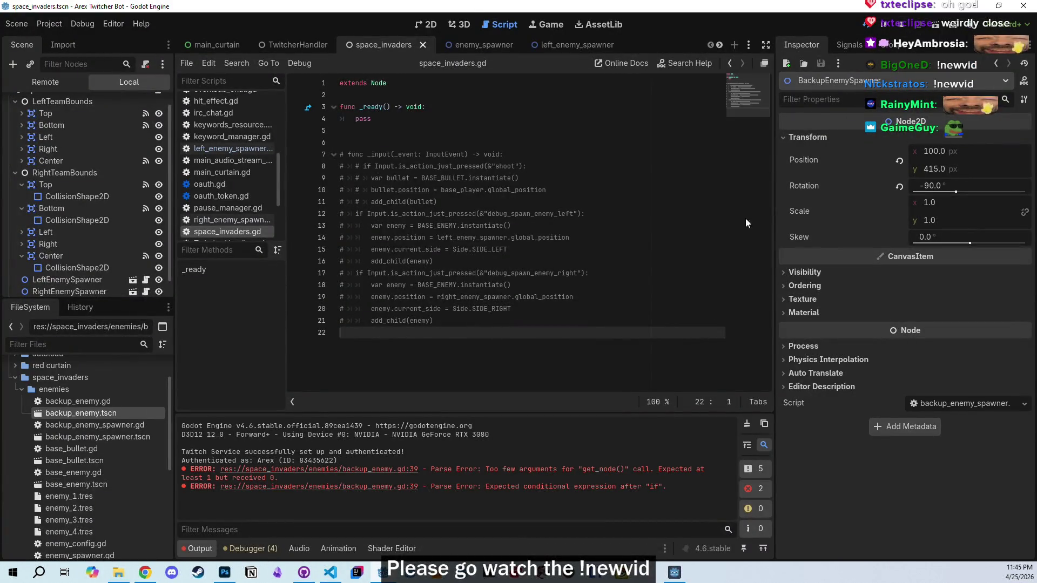
{"action": "key", "text": "F5"}
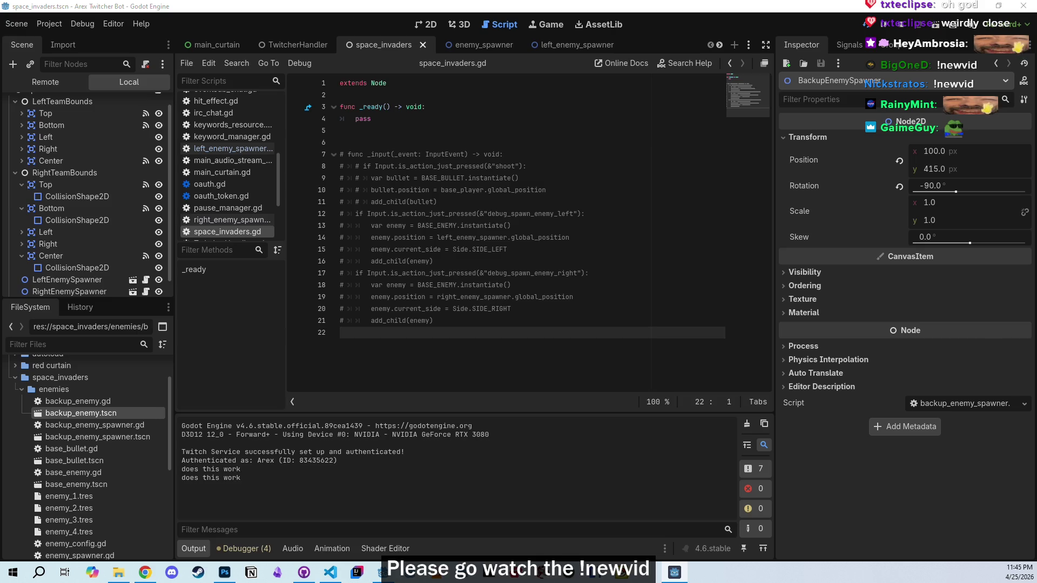
{"action": "left_click", "coordinate": [330, 573]}
{"action": "left_click", "coordinate": [328, 399]}
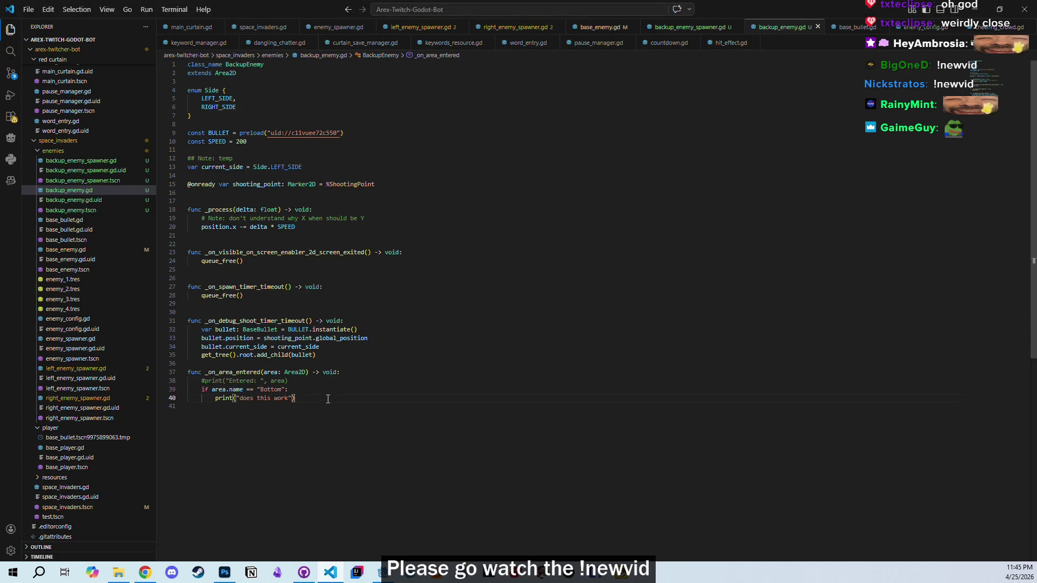
Add an elif area.name == "Top": branch after the Bottom branch and save
{"action": "key", "text": "shift+Home"}
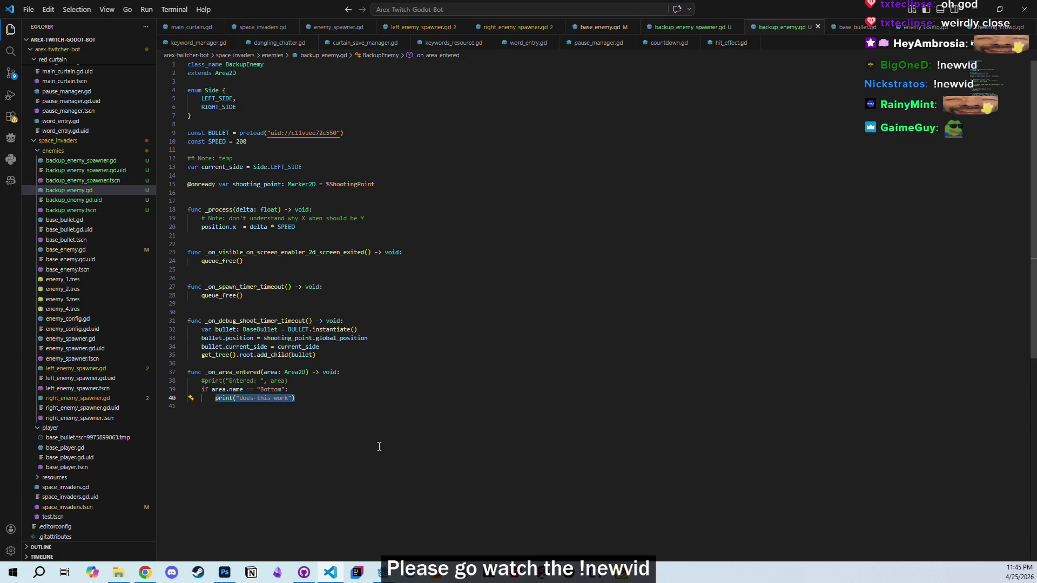
{"action": "key", "text": "End"}
{"action": "key", "text": "Return"}
{"action": "key", "text": "BackSpace"}
{"action": "type", "text": "elif"}
{"action": "key", "text": "Escape"}
{"action": "key", "text": "BackSpace"}
{"action": "key", "text": "BackSpace"}
{"action": "key", "text": "BackSpace"}
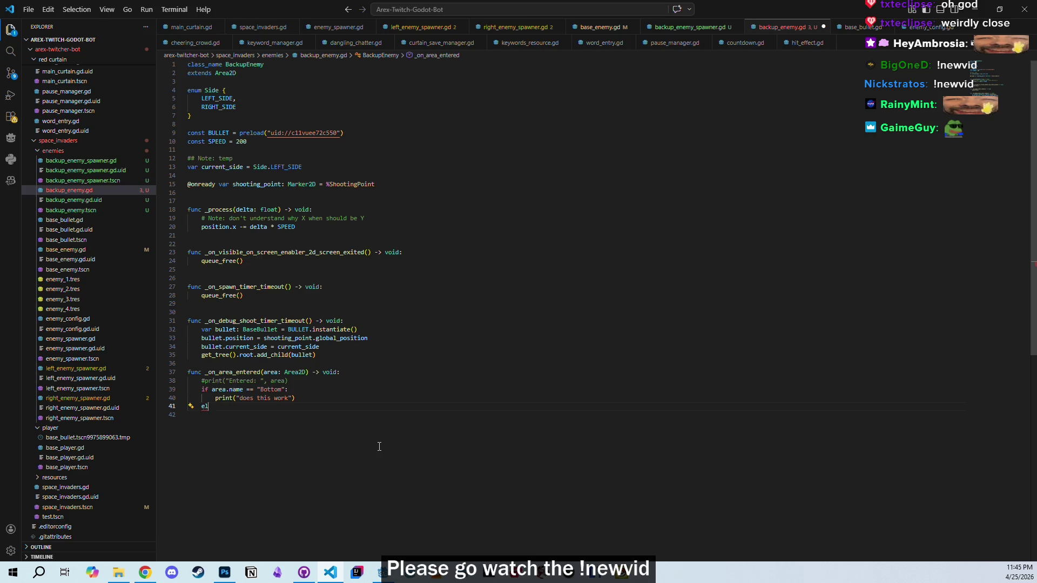
{"action": "type", "text": "else:"}
{"action": "key", "text": "BackSpace"}
{"action": "key", "text": "BackSpace"}
{"action": "key", "text": "BackSpace"}
{"action": "type", "text": "if"}
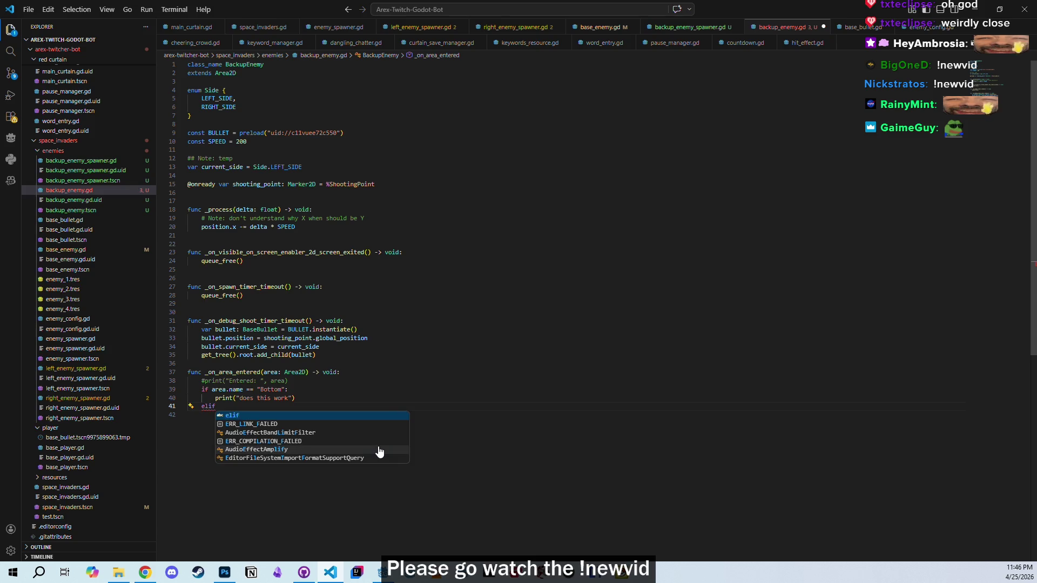
{"action": "type", "text": " area.name"}
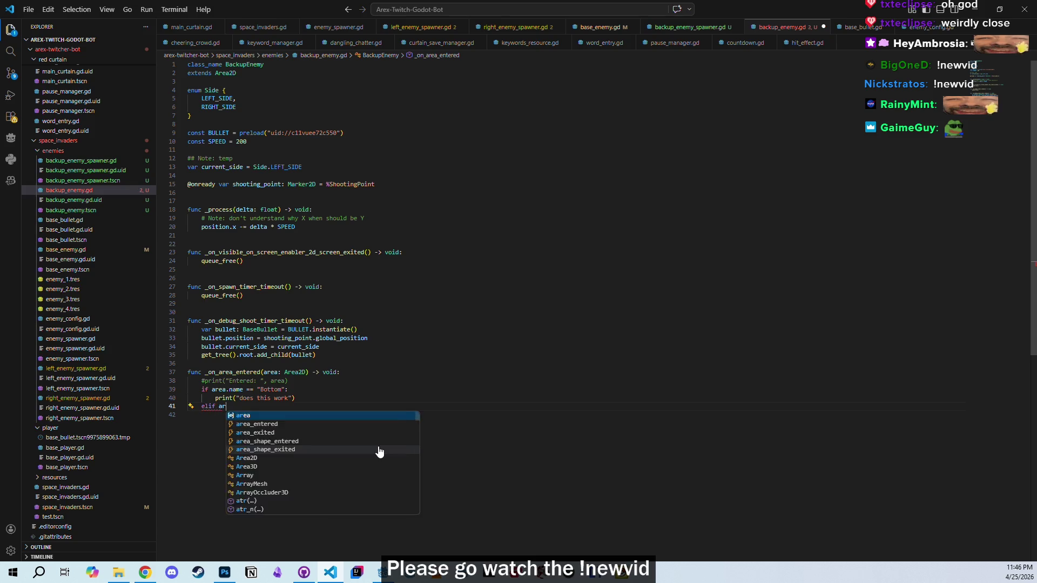
{"action": "type", "text": " == \"T"}
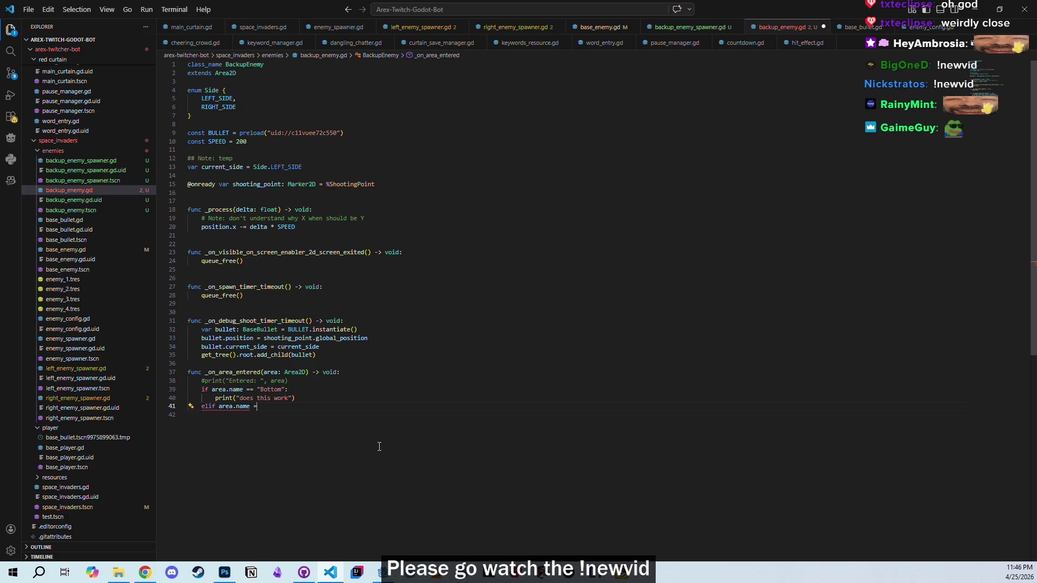
{"action": "type", "text": "op\":"}
{"action": "key", "text": "Return"}
{"action": "key", "text": "ctrl+s"}
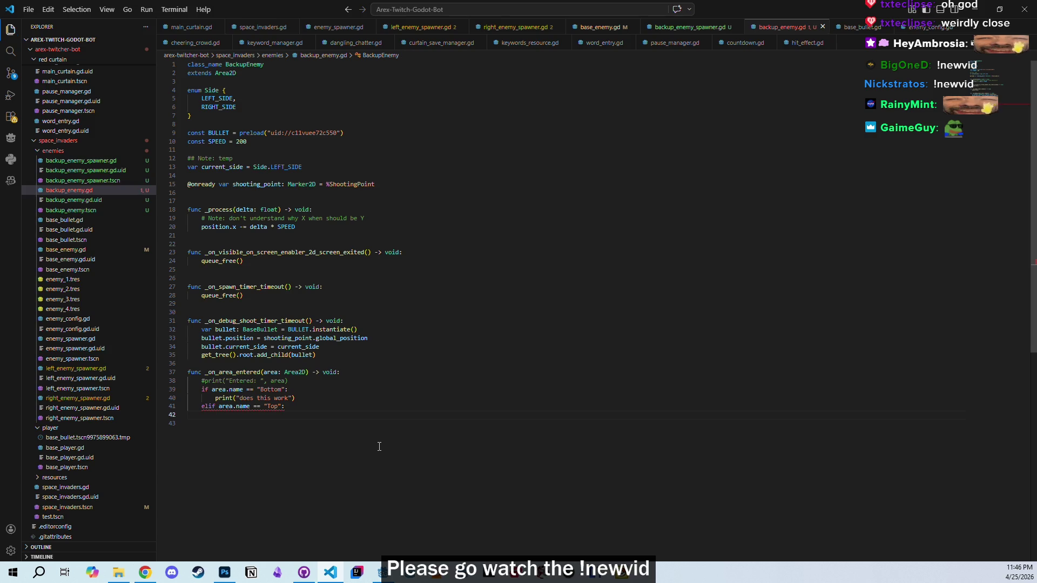
Delete the print("does this work") test line from the Bottom branch and save
{"action": "mouse_move", "coordinate": [312, 398]}
{"action": "left_mouse_down"}
{"action": "mouse_move", "coordinate": [188, 398]}
{"action": "mouse_move", "coordinate": [215, 398]}
{"action": "left_mouse_up"}
{"action": "key", "text": "BackSpace"}
{"action": "key", "text": "ctrl+s"}
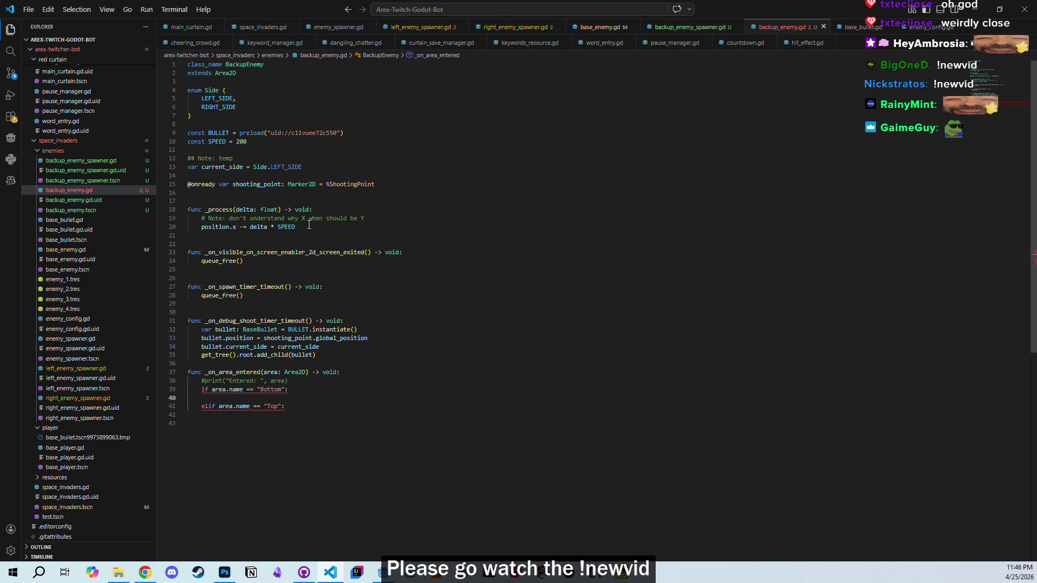
Append a multiply after SPEED on line 20 and review the two spawner scripts
{"action": "left_click", "coordinate": [309, 226]}
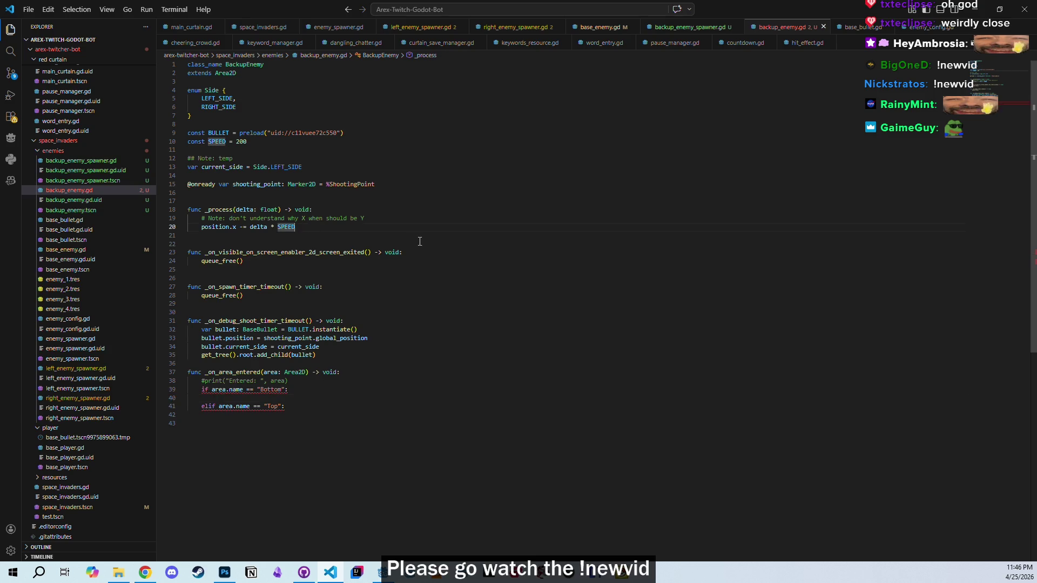
{"action": "type", "text": "*"}
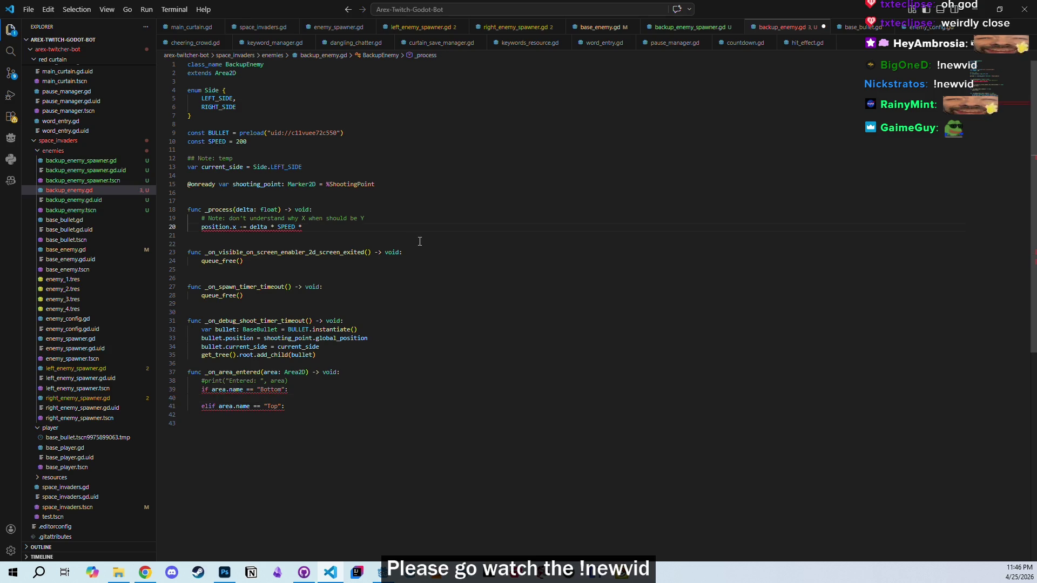
{"action": "left_click", "coordinate": [421, 27]}
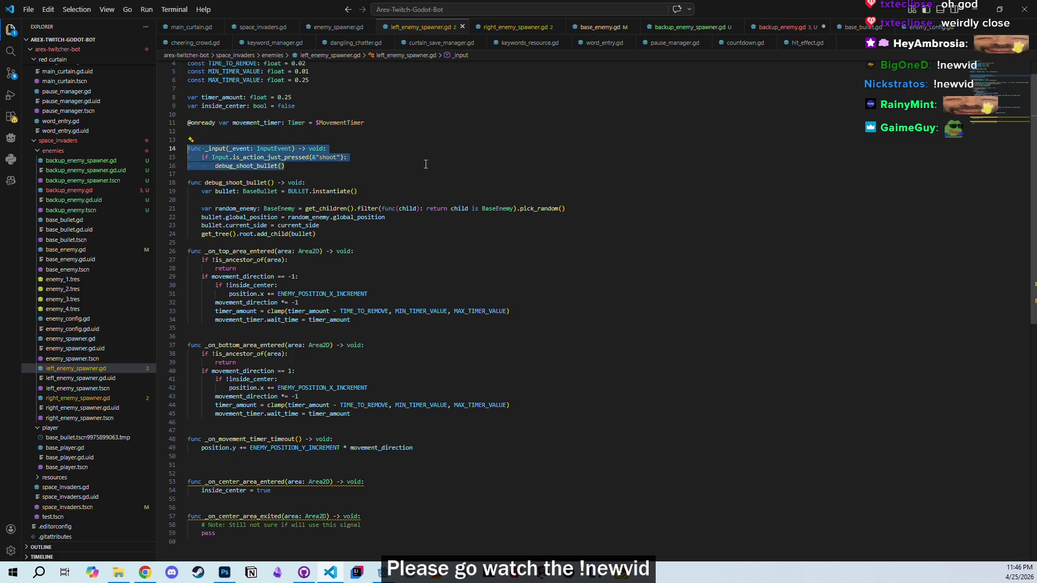
{"action": "left_click", "coordinate": [335, 27]}
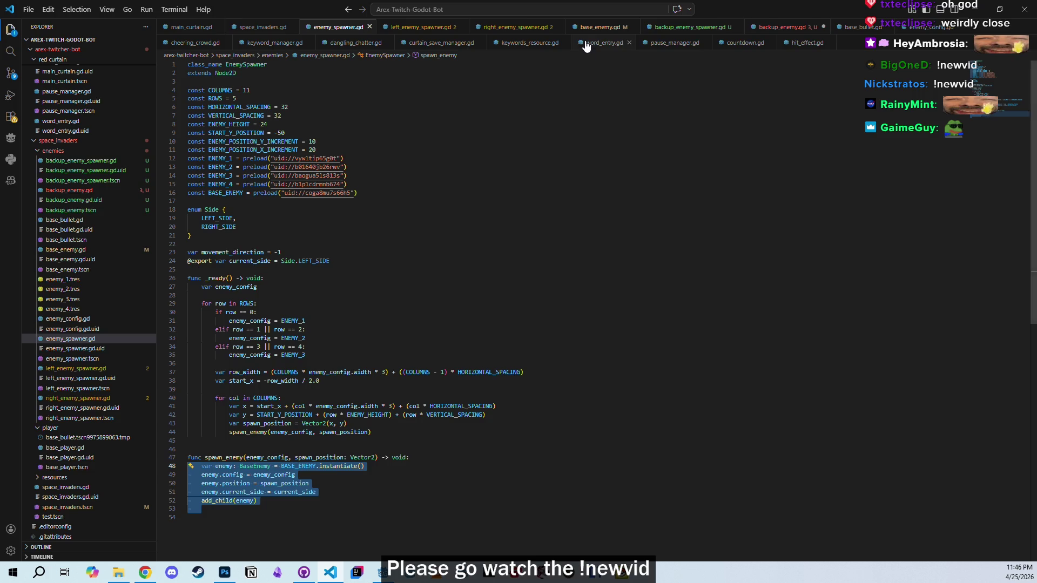
Declare var movement_direction = 1 on a new line below current_side in backup_enemy.gd
{"action": "left_click", "coordinate": [800, 29]}
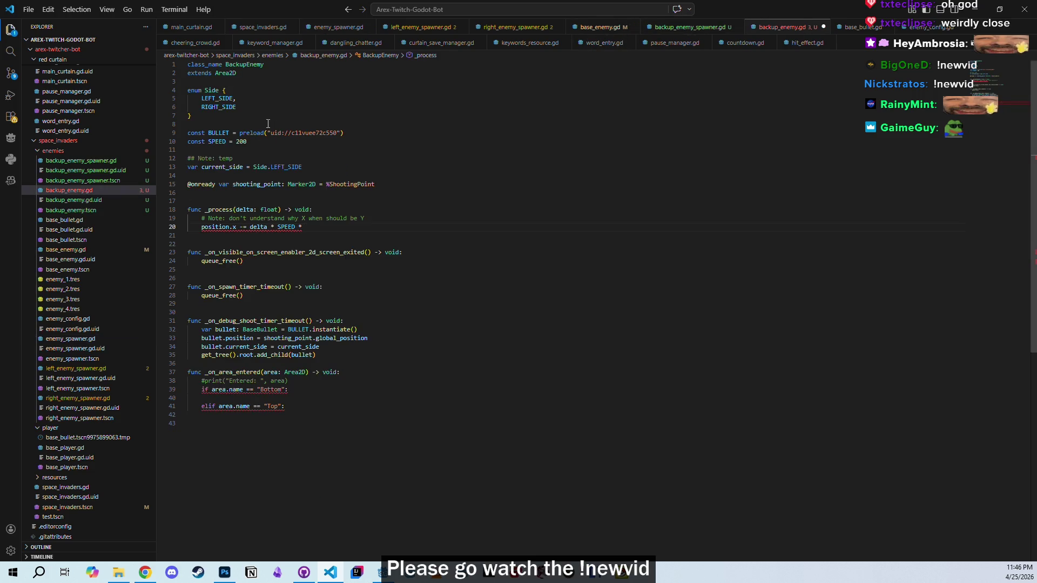
{"action": "left_click", "coordinate": [333, 167]}
{"action": "key", "text": "Return"}
{"action": "type", "text": "var mov"}
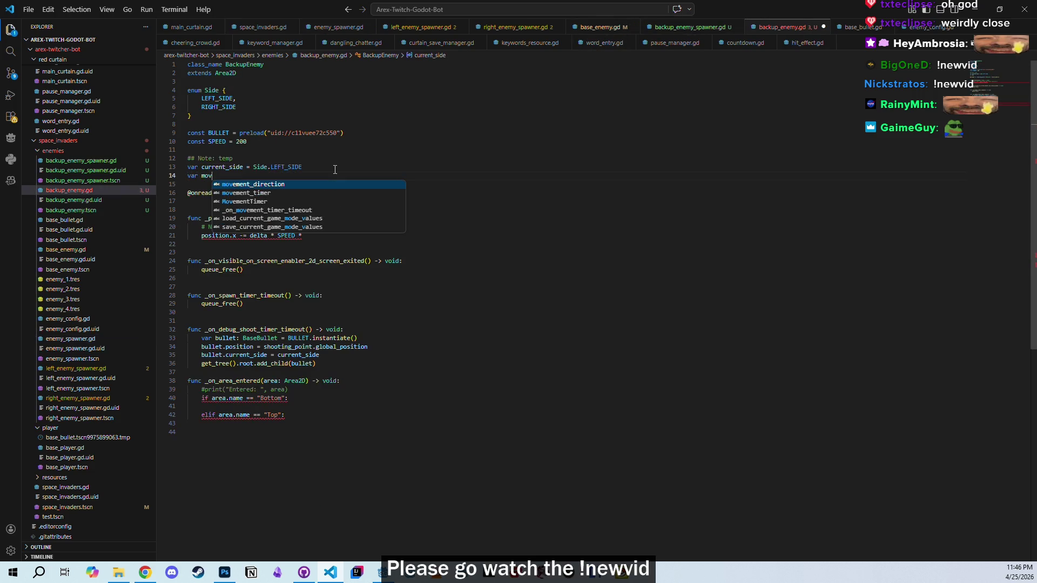
{"action": "type", "text": "ement_direction = 1"}
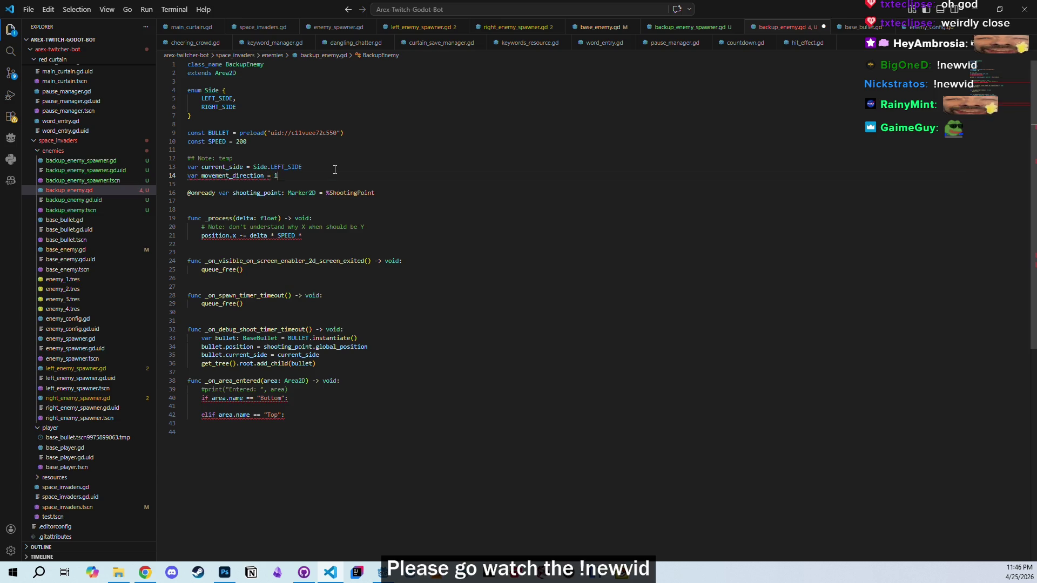
Change movement_direction's starting value to -1 and save
{"action": "key", "text": "BackSpace"}
{"action": "type", "text": "-1"}
{"action": "key", "text": "ctrl+s"}
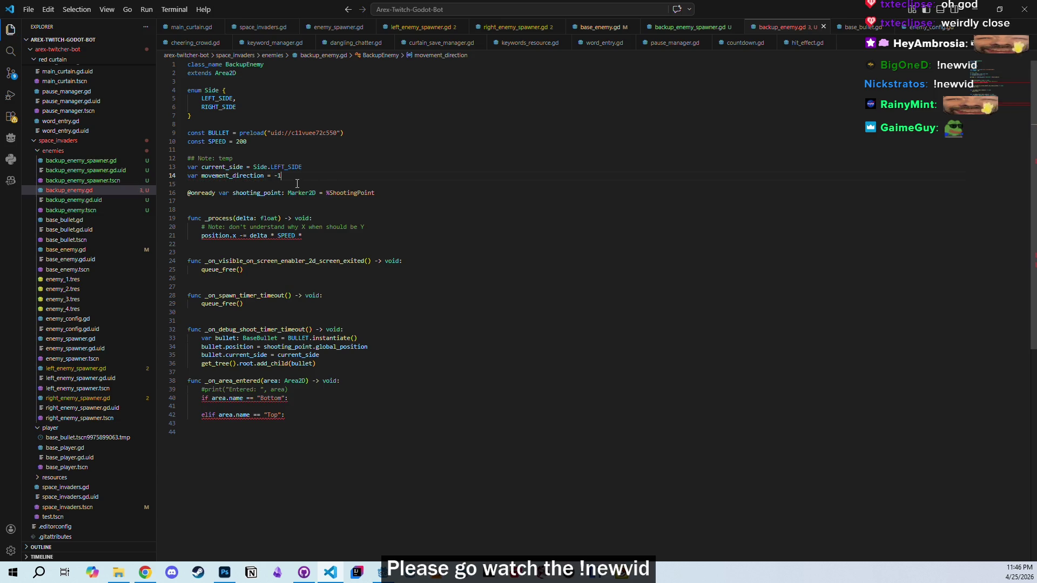
Add the movement_direction *= -1 flip to both the Bottom and Top branches and save
{"action": "double_click", "coordinate": [218, 176]}
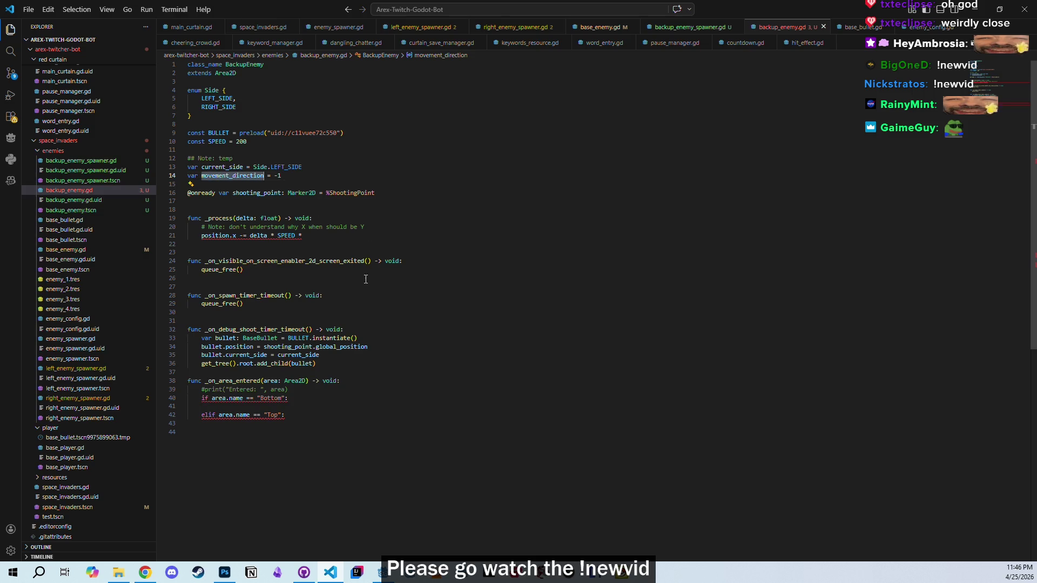
{"action": "left_click", "coordinate": [320, 404]}
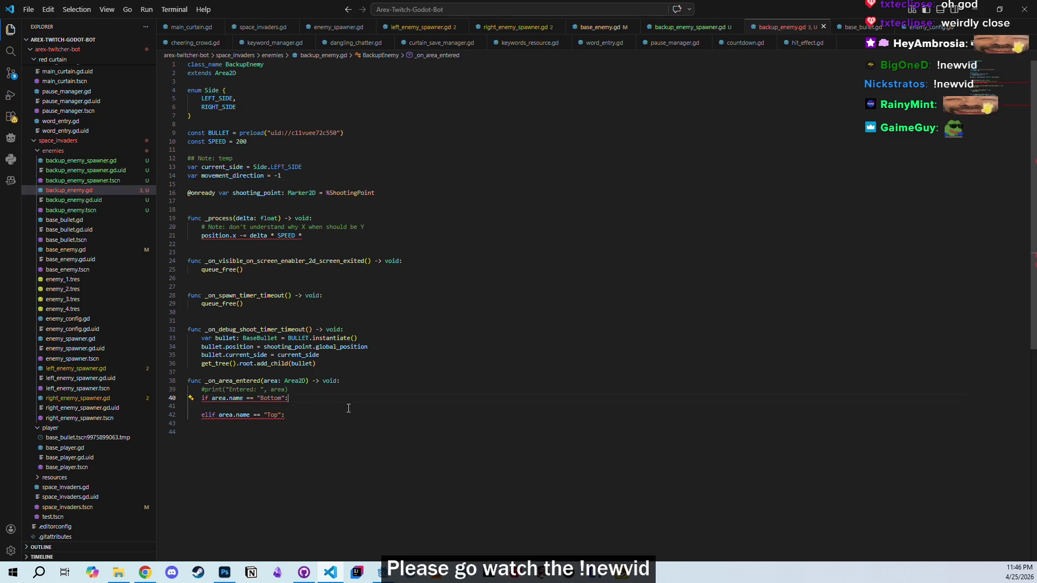
{"action": "key", "text": "Return"}
{"action": "type", "text": "movement_direction *"}
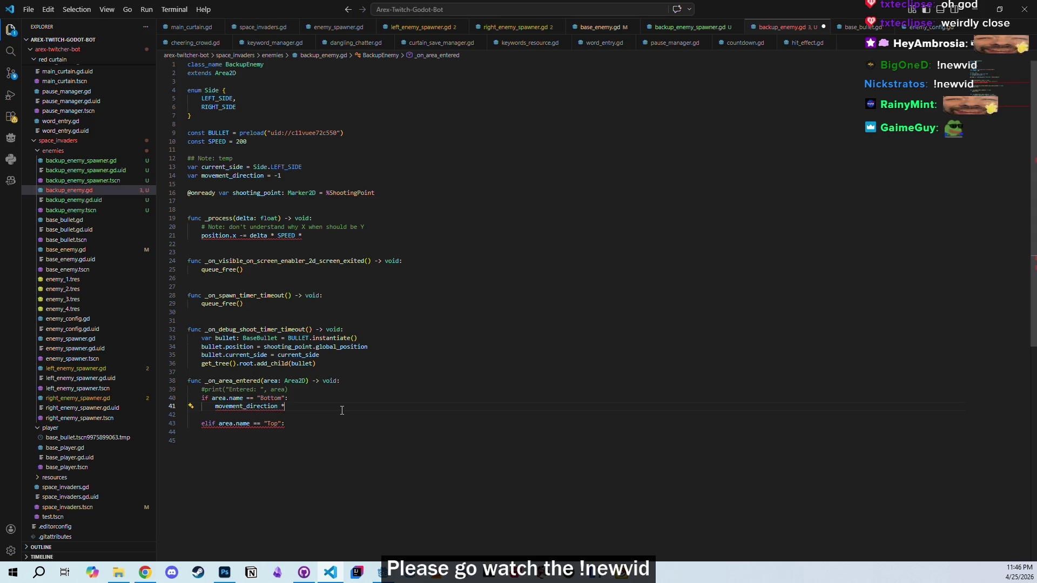
{"action": "type", "text": "  -1"}
{"action": "left_click_drag", "start_coordinate": [299, 406], "coordinate": [214, 407]}
{"action": "key", "text": "ctrl+c"}
{"action": "left_click", "coordinate": [322, 428]}
{"action": "left_click", "coordinate": [324, 424]}
{"action": "key", "text": "Return"}
{"action": "key", "text": "ctrl+v"}
{"action": "left_click", "coordinate": [282, 415]}
{"action": "key", "text": "BackSpace"}
{"action": "key", "text": "ctrl+s"}
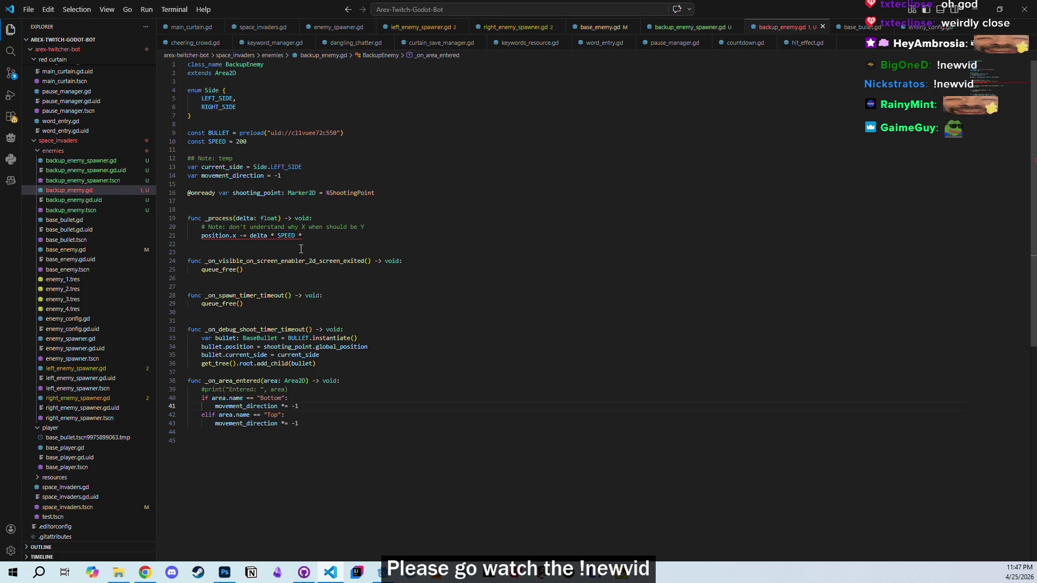
Multiply the SPEED movement on line 21 by movement_direction
{"action": "left_click", "coordinate": [245, 236]}
{"action": "type", "text": "movem"}
{"action": "key", "text": "Tab"}
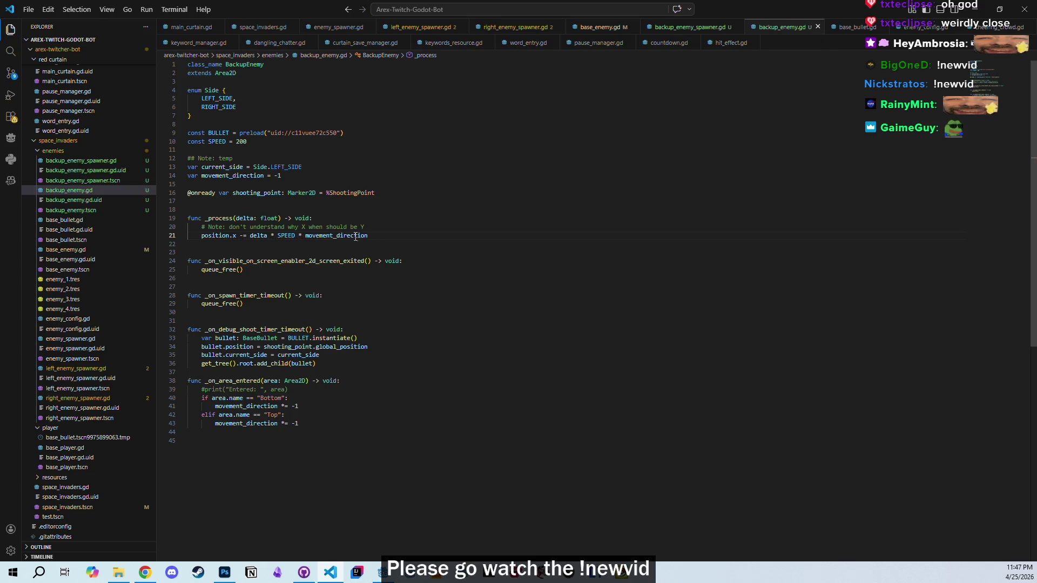
{"action": "left_click", "coordinate": [475, 579]}
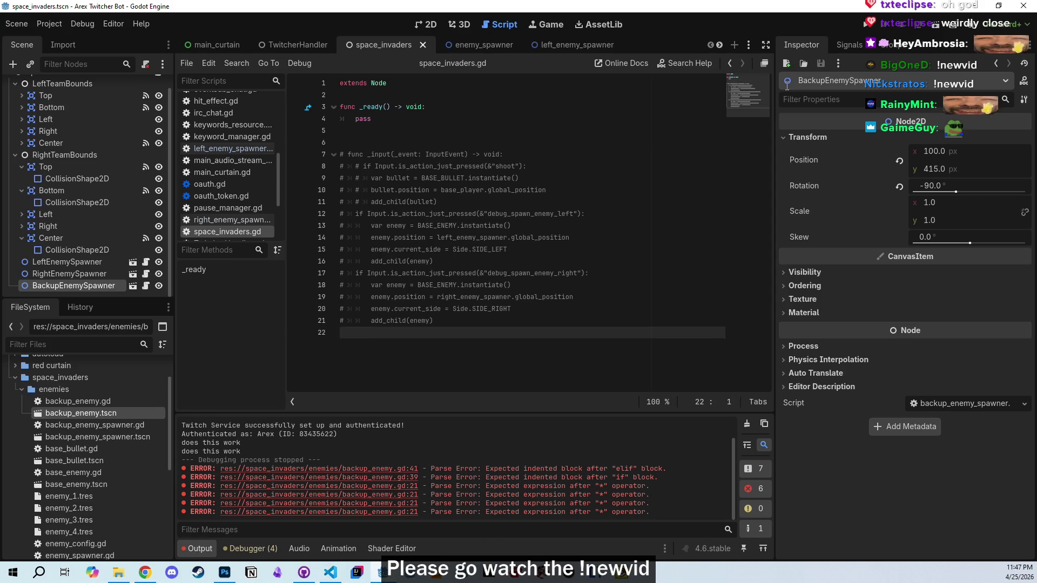
Run the game, watch the backup enemy bounce along the left edge, then stop it
{"action": "key", "text": "F5"}
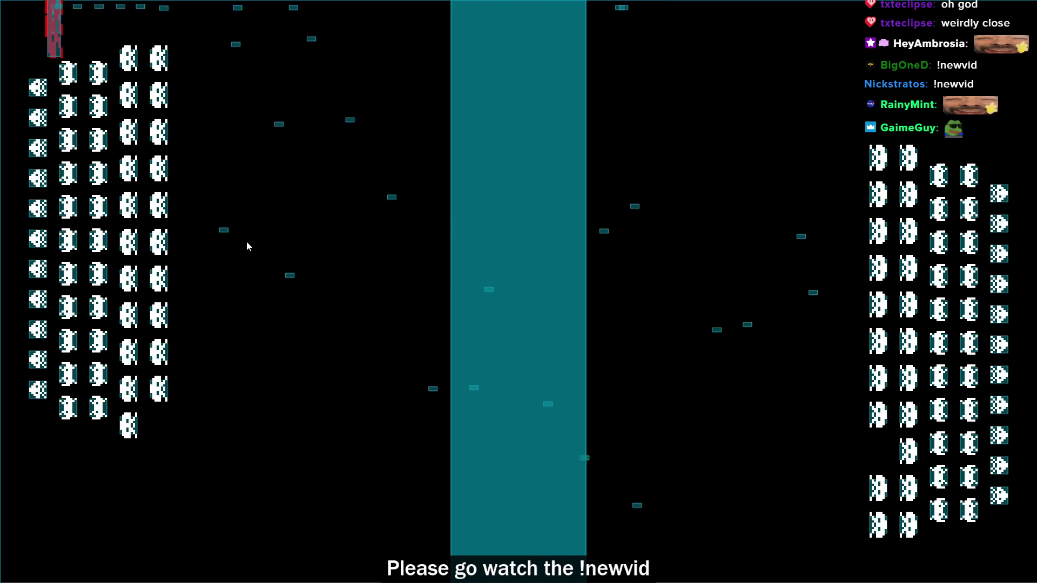
{"action": "key", "text": "F8"}
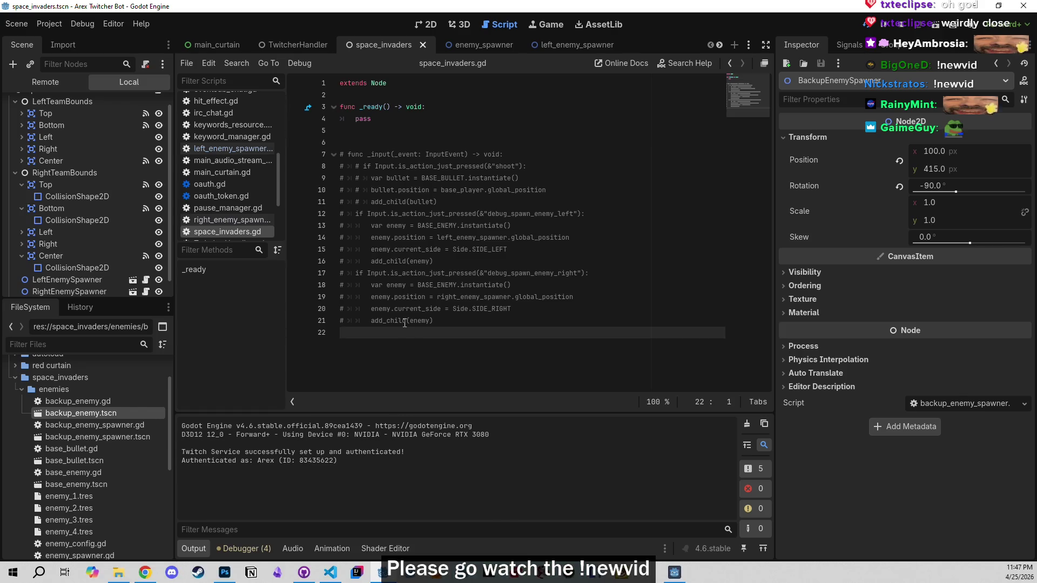
{"action": "key", "text": "alt+Tab"}
{"action": "key", "text": "F8"}
{"action": "left_click", "coordinate": [331, 572]}
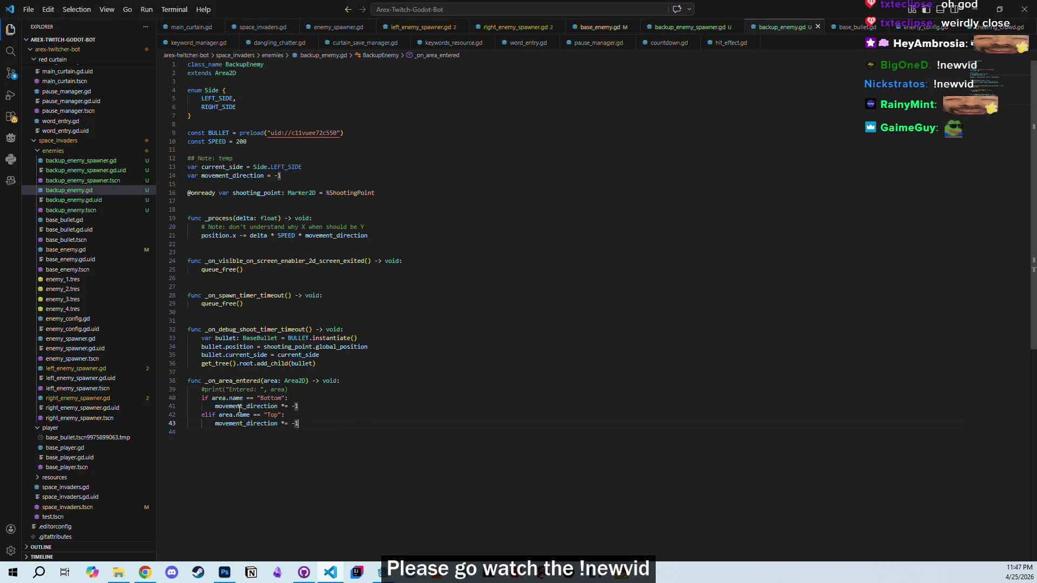
Add print("entered bottom") and print("entered top") debug lines to the Bottom and Top branches, and save
{"action": "left_click", "coordinate": [230, 406]}
{"action": "left_click", "coordinate": [332, 427]}
{"action": "left_click", "coordinate": [296, 399]}
{"action": "key", "text": "Return"}
{"action": "type", "text": "print(\"entered bottom"}
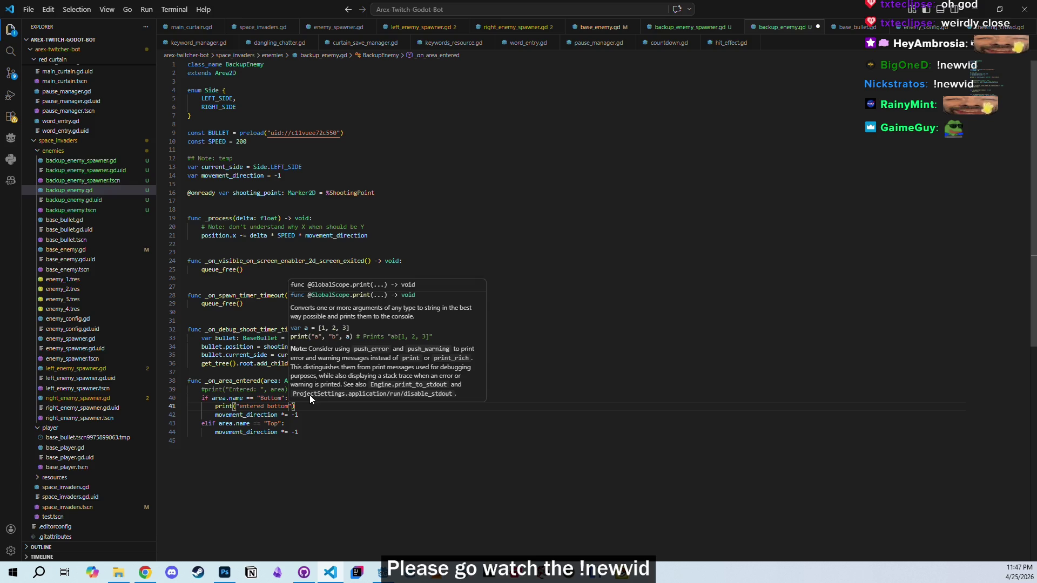
{"action": "left_click_drag", "start_coordinate": [296, 406], "coordinate": [215, 407]}
{"action": "left_click", "coordinate": [302, 425]}
{"action": "key", "text": "Return"}
{"action": "type", "text": "print(\"entered top"}
{"action": "key", "text": "ctrl+s"}
{"action": "key", "text": "Up"}
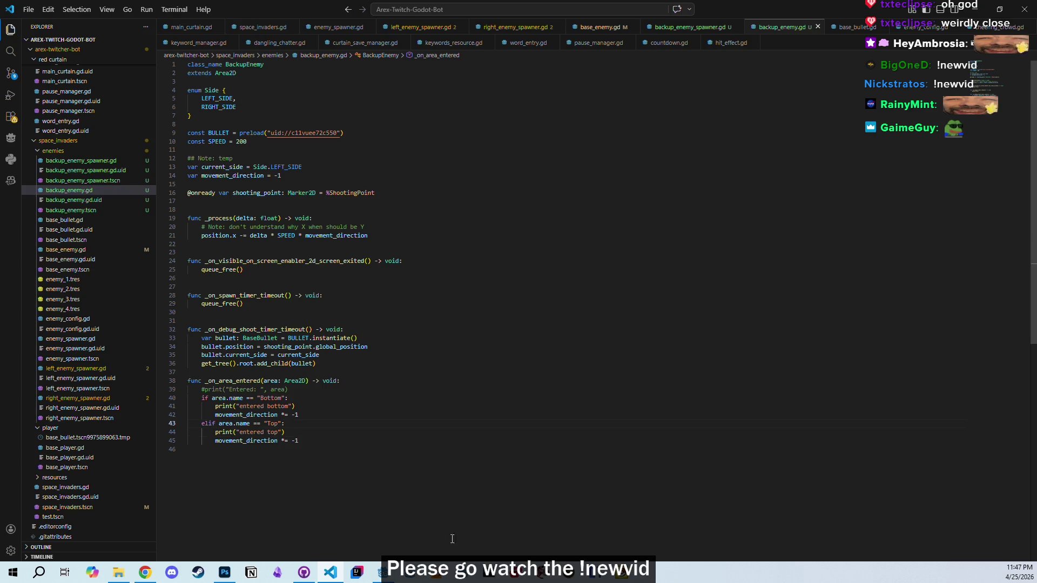
Run the game in Godot, see "entered top" logged twice, then close it
{"action": "key", "text": "alt+Tab"}
{"action": "key", "text": "F5"}
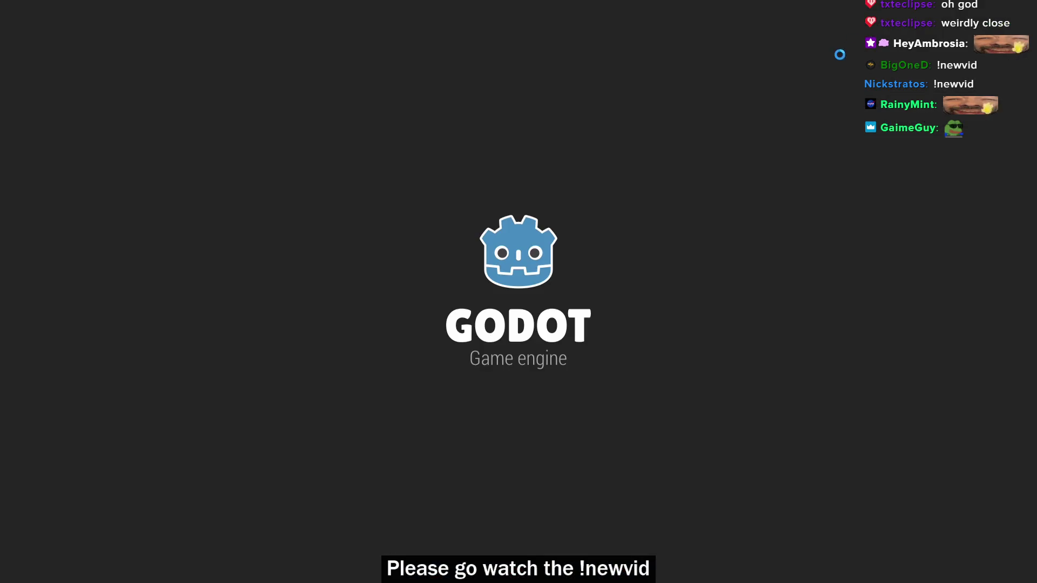
{"action": "key", "text": "F8"}
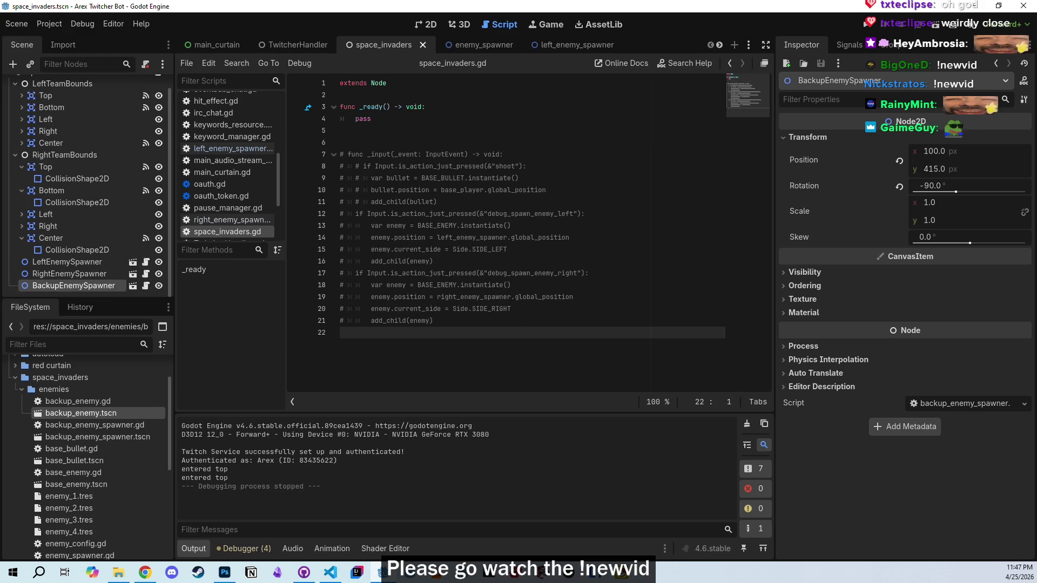
{"action": "left_click", "coordinate": [330, 572]}
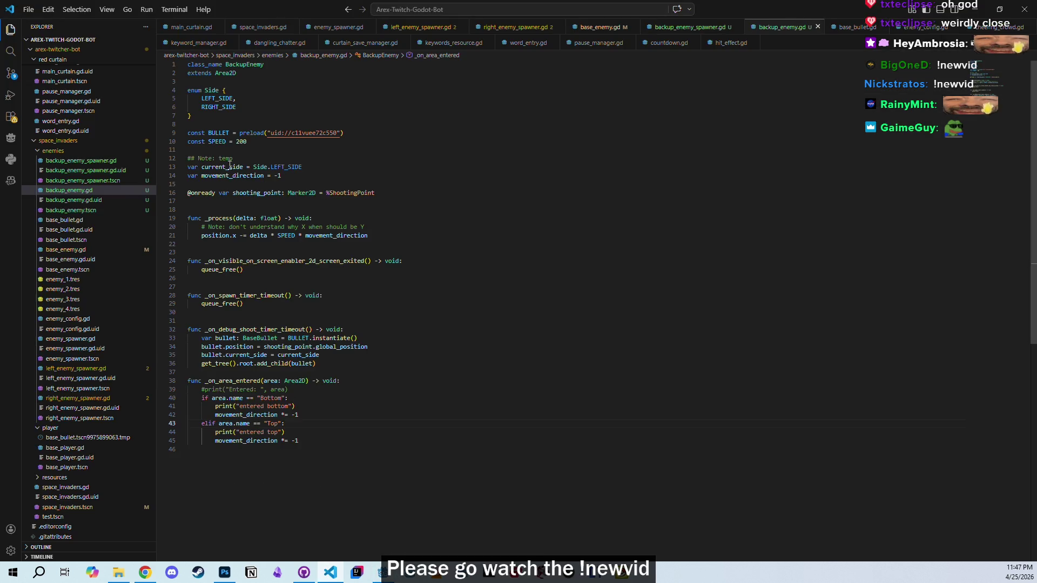
{"action": "double_click", "coordinate": [207, 176]}
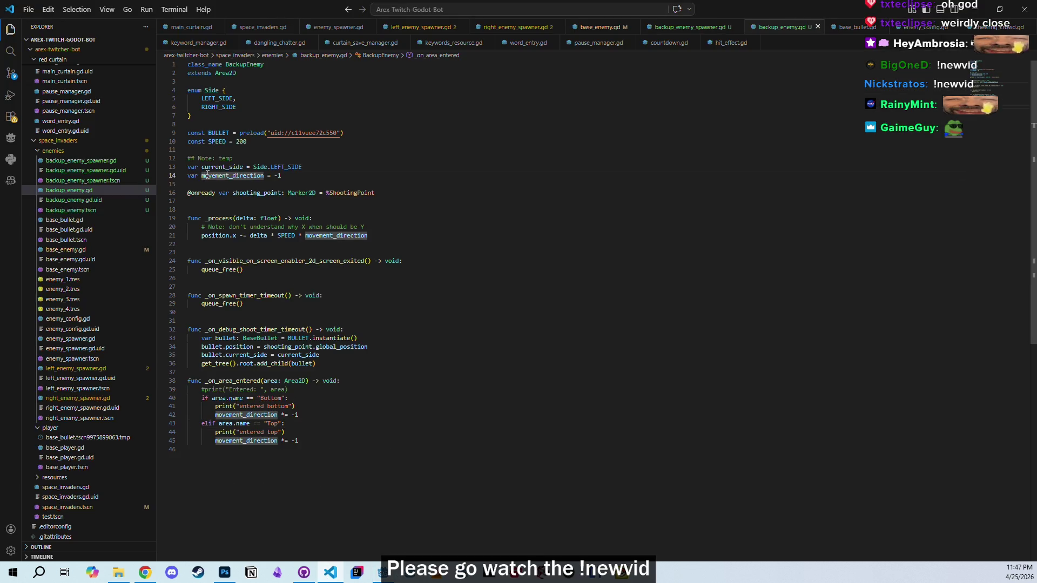
{"action": "left_click", "coordinate": [310, 414]}
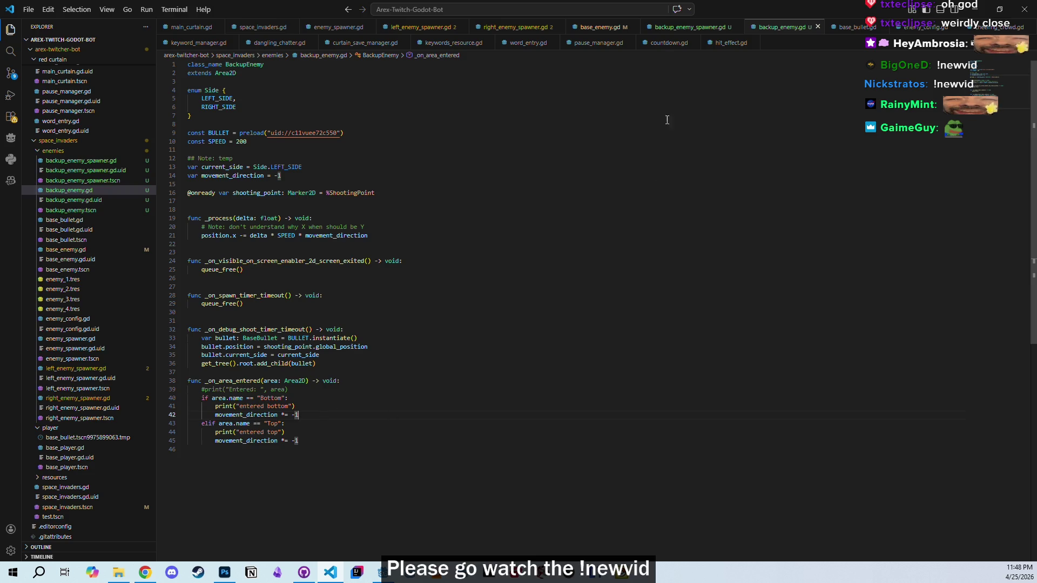
{"action": "left_click", "coordinate": [421, 27]}
{"action": "scroll", "coordinate": [458, 138], "scroll_direction": "down", "scroll_amount": 3}
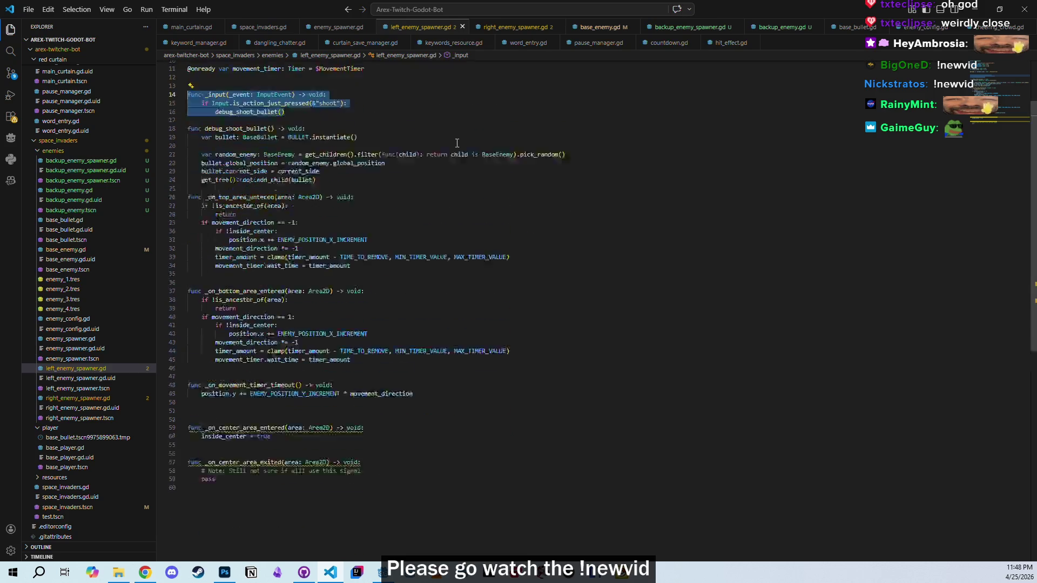
{"action": "scroll", "coordinate": [457, 143], "scroll_direction": "up", "scroll_amount": 3}
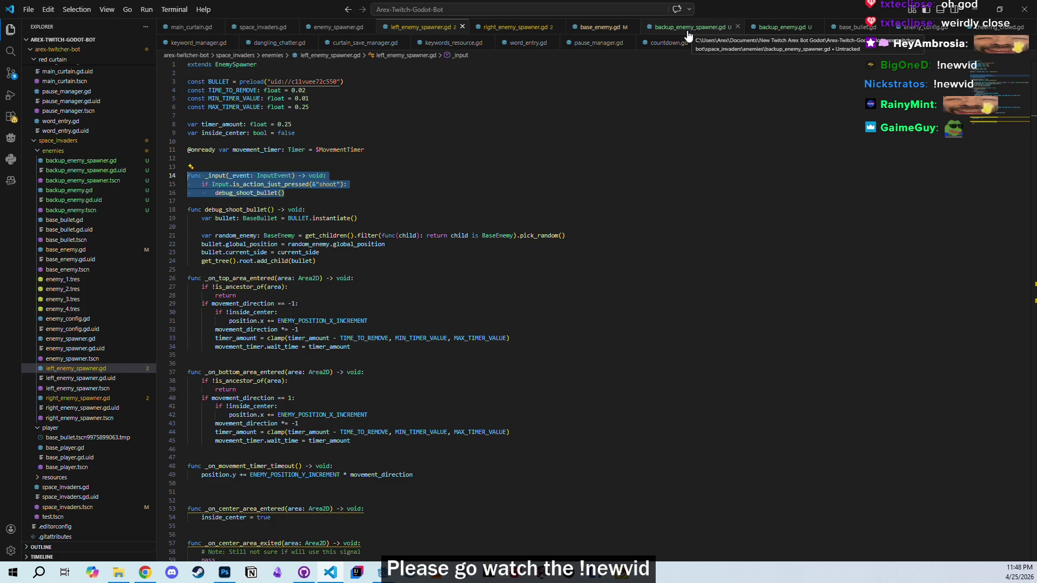
{"action": "left_click", "coordinate": [780, 31]}
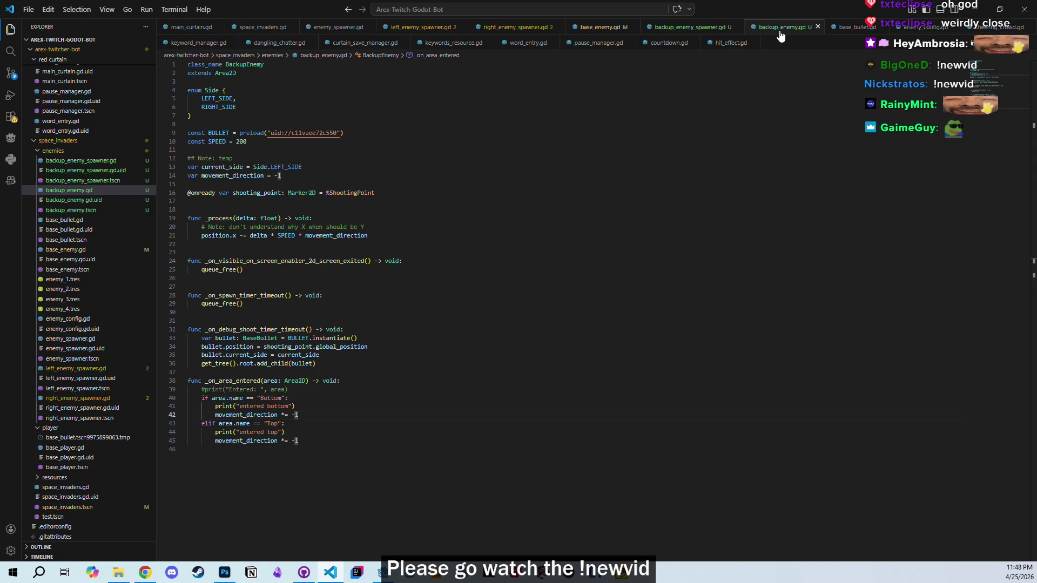
{"action": "left_click", "coordinate": [326, 32]}
{"action": "left_click", "coordinate": [436, 28]}
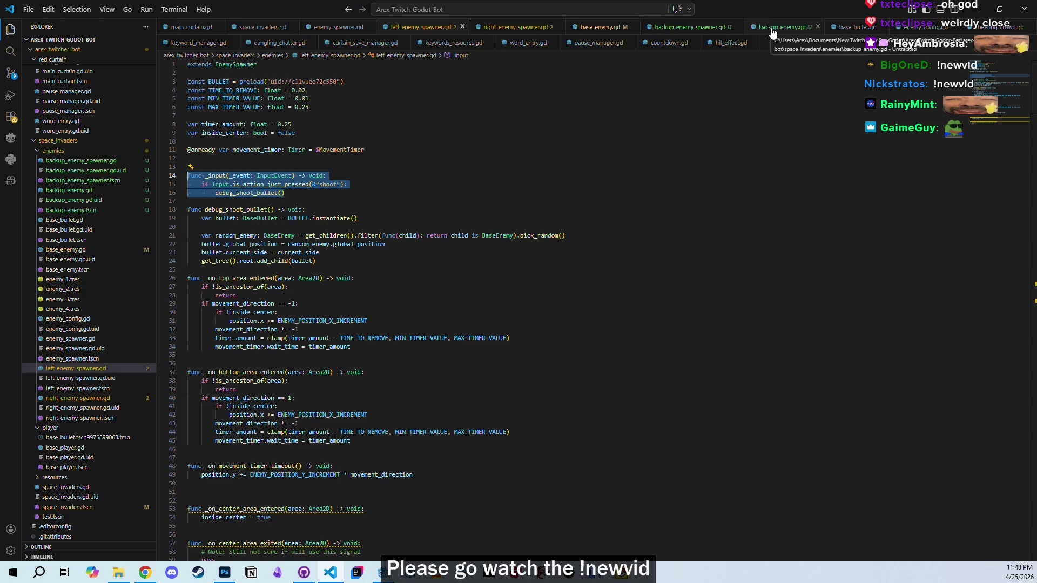
{"action": "key", "text": "F8"}
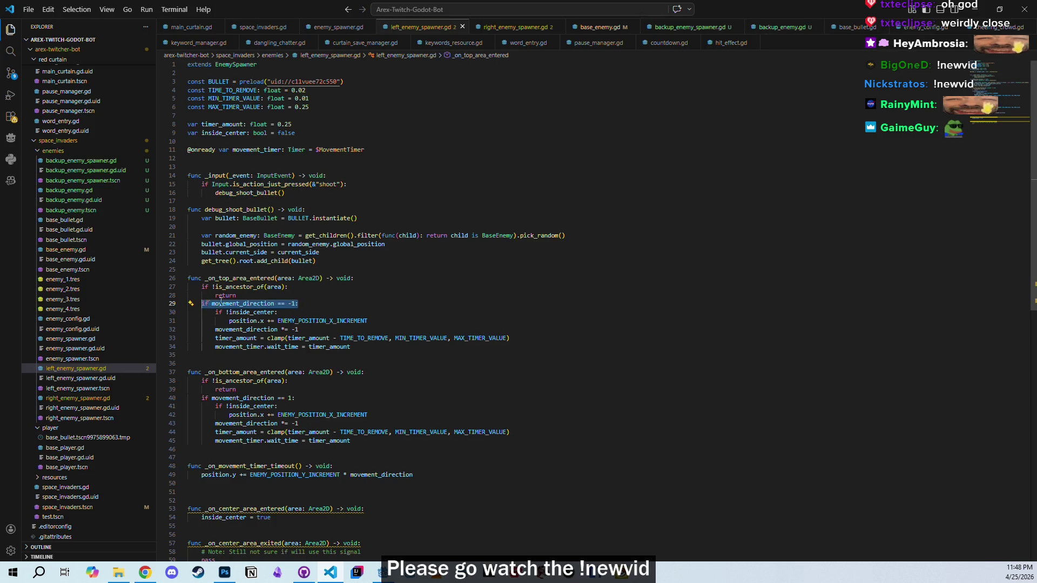
{"action": "left_click", "coordinate": [776, 28]}
Replace the Bottom print with an if movement_direction == -1 guard nesting the flip, and save
{"action": "key", "text": "Up"}
{"action": "key", "text": "shift+Home"}
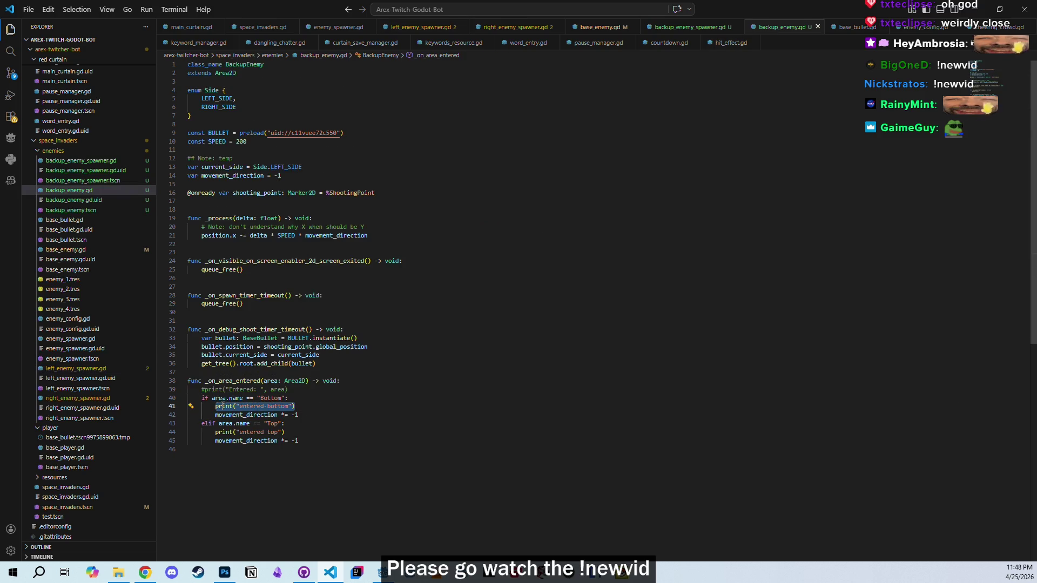
{"action": "type", "text": "if movement_direction == -1:"}
{"action": "key", "text": "Return"}
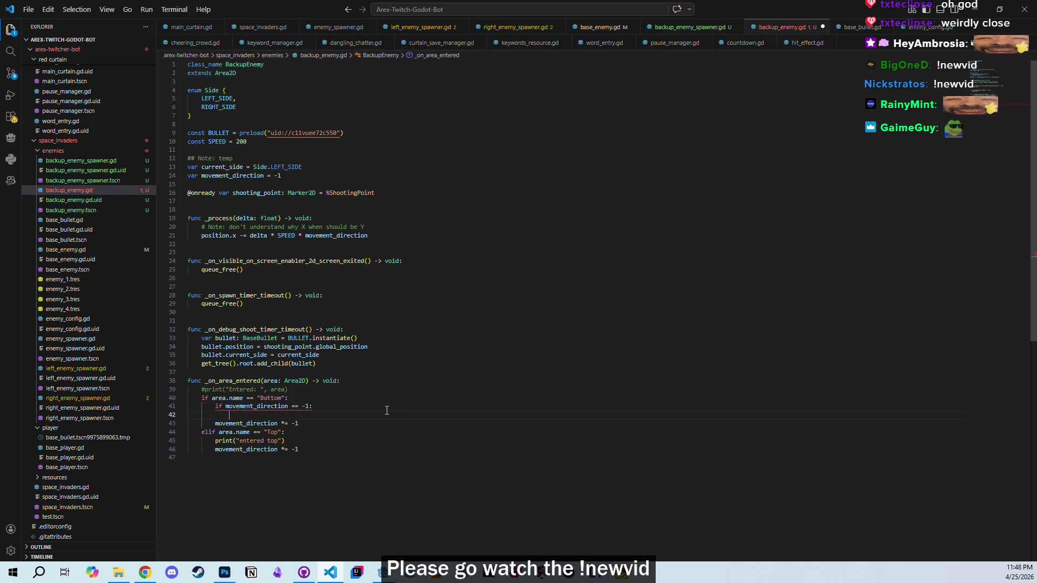
{"action": "key", "text": "ctrl+shift+k"}
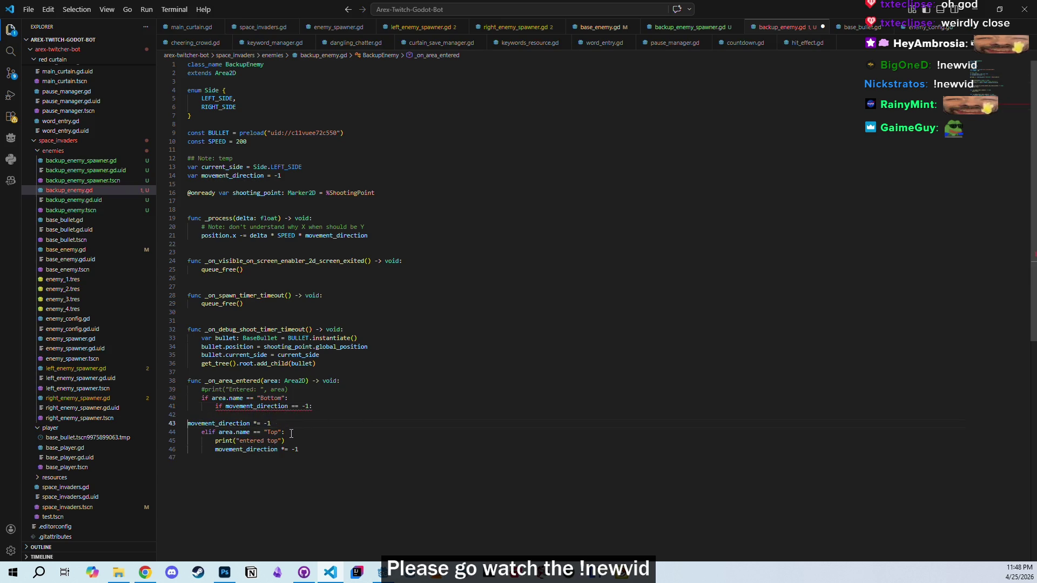
{"action": "key", "text": "Tab"}
{"action": "key", "text": "ctrl+s"}
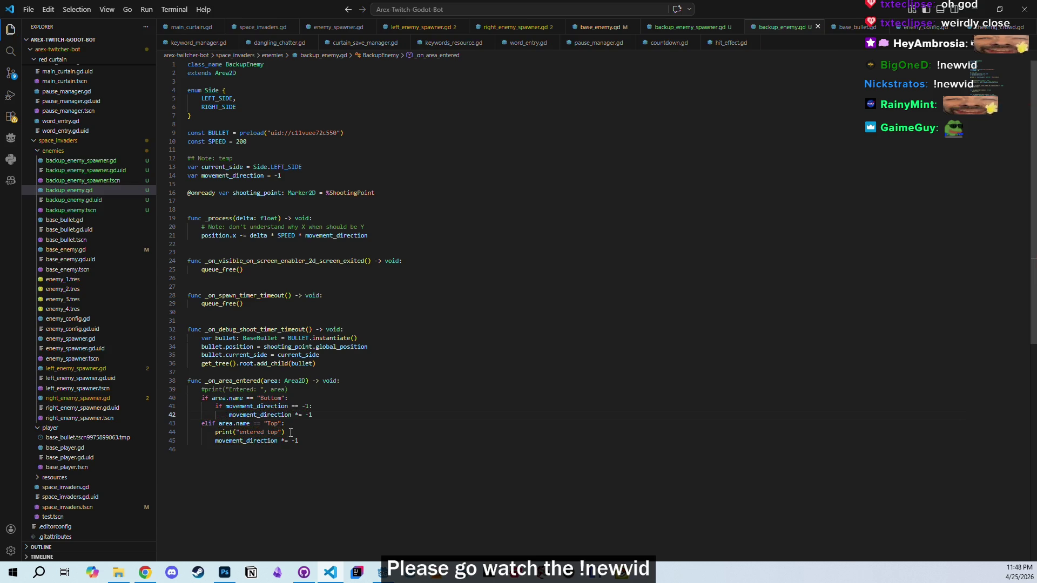
Copy the guard block into the Top branch, change it to check for 1, and save
{"action": "key", "text": "End"}
{"action": "key", "text": "shift+Up"}
{"action": "key", "text": "shift+Home"}
{"action": "key", "text": "shift+Home"}
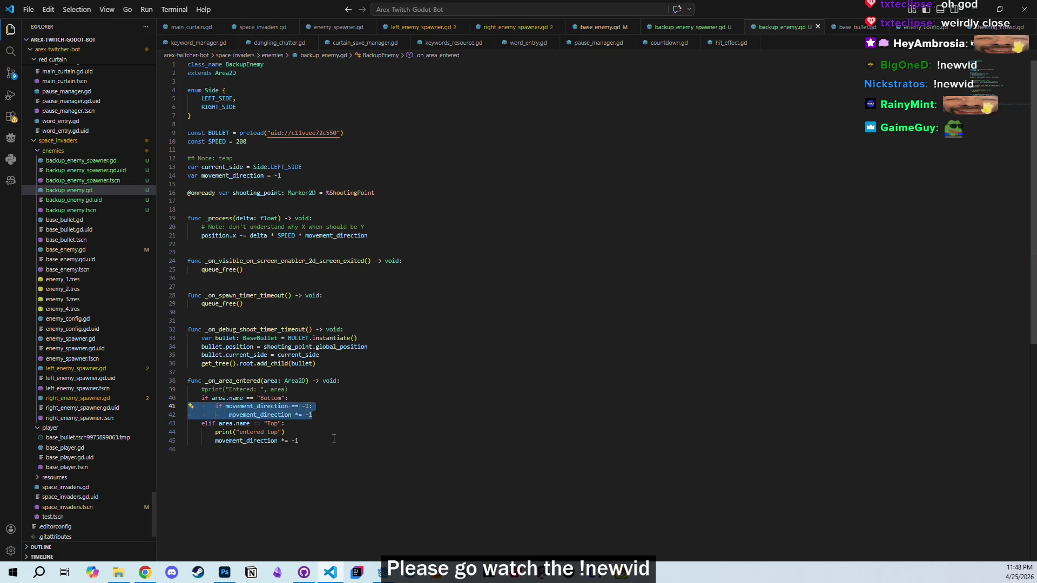
{"action": "key", "text": "ctrl+c"}
{"action": "key", "text": "Down"}
{"action": "key", "text": "Down"}
{"action": "key", "text": "Down"}
{"action": "key", "text": "End"}
{"action": "key", "text": "shift+Home"}
{"action": "key", "text": "shift+Home"}
{"action": "key", "text": "ctrl+v"}
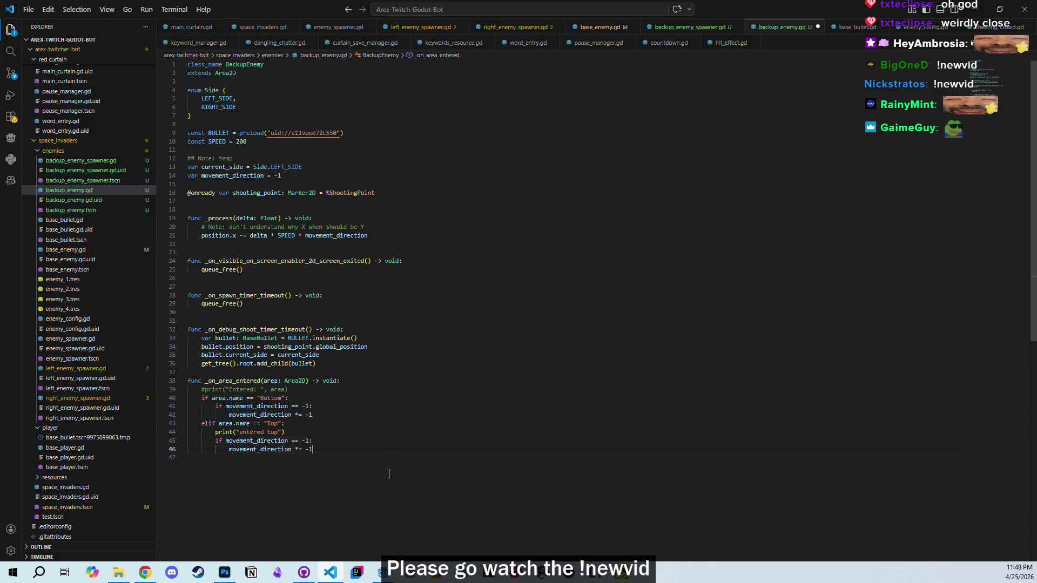
{"action": "key", "text": "Up"}
{"action": "key", "text": "Left"}
{"action": "key", "text": "Left"}
{"action": "key", "text": "Left"}
{"action": "key", "text": "Delete"}
{"action": "key", "text": "ctrl+s"}
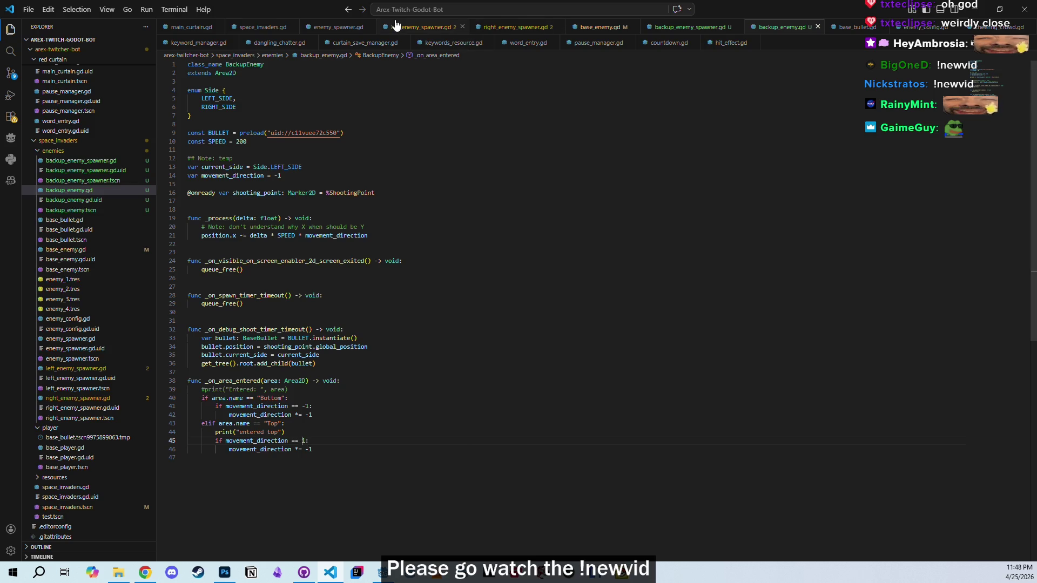
After comparing with the spawner scripts, make the Top guard check -1 and the Bottom guard check 1
{"action": "left_click", "coordinate": [397, 26]}
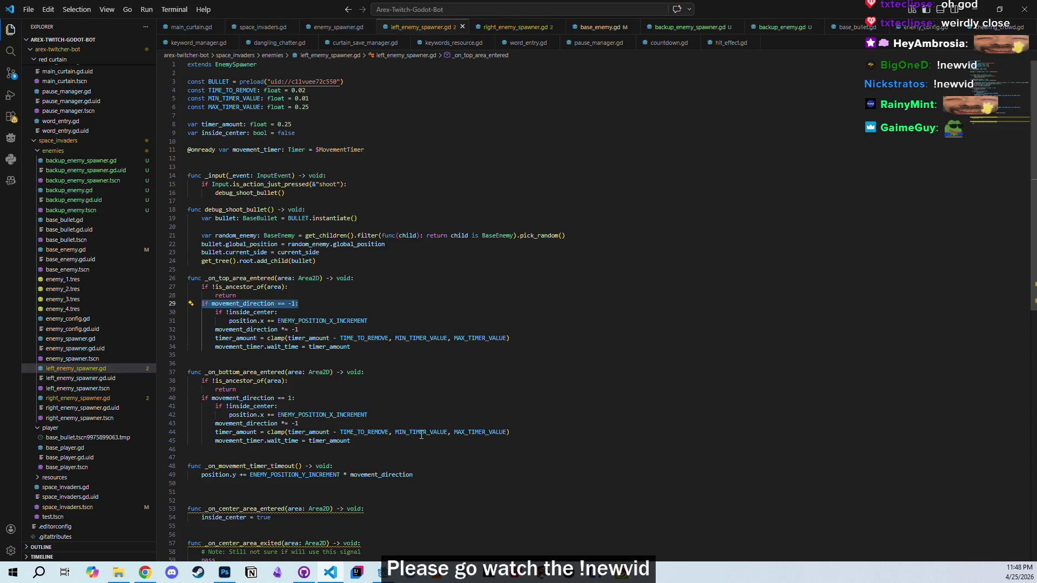
{"action": "left_click", "coordinate": [682, 27]}
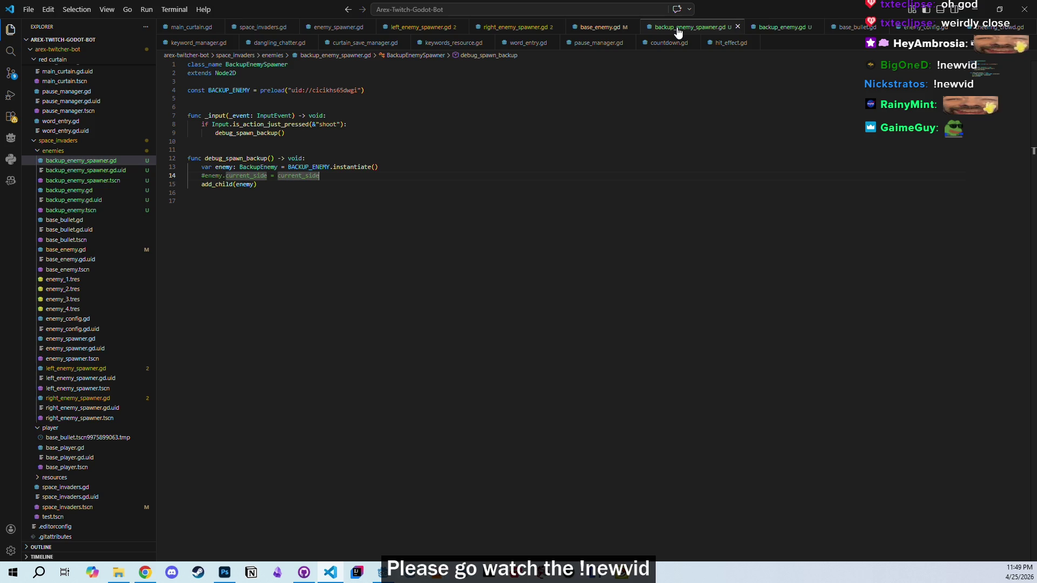
{"action": "left_click", "coordinate": [777, 28]}
{"action": "left_click", "coordinate": [318, 439]}
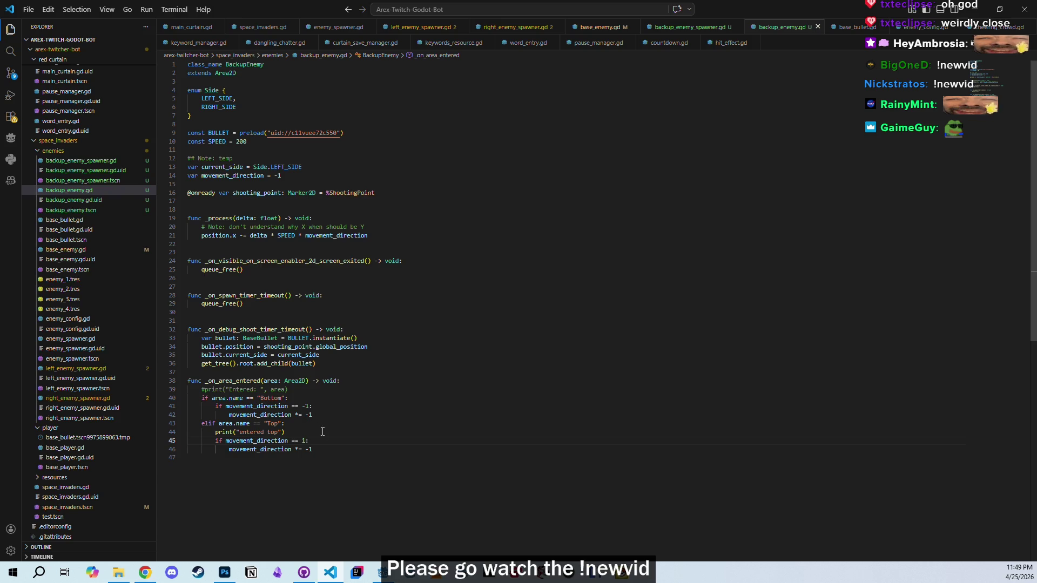
{"action": "key", "text": "Left"}
{"action": "key", "text": "Left"}
{"action": "key", "text": "Left"}
{"action": "type", "text": "-"}
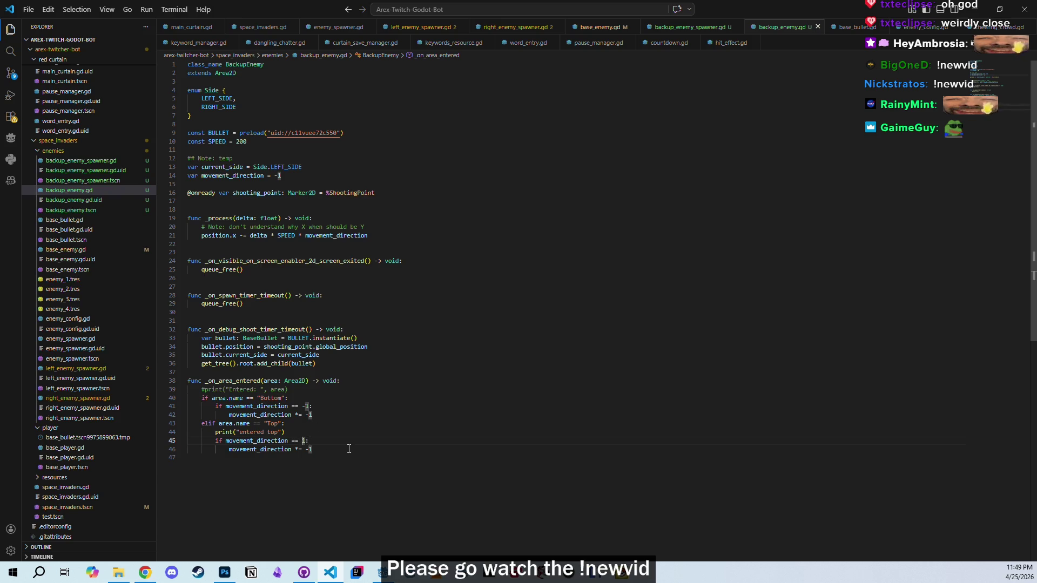
{"action": "left_click", "coordinate": [308, 406]}
{"action": "key", "text": "BackSpace"}
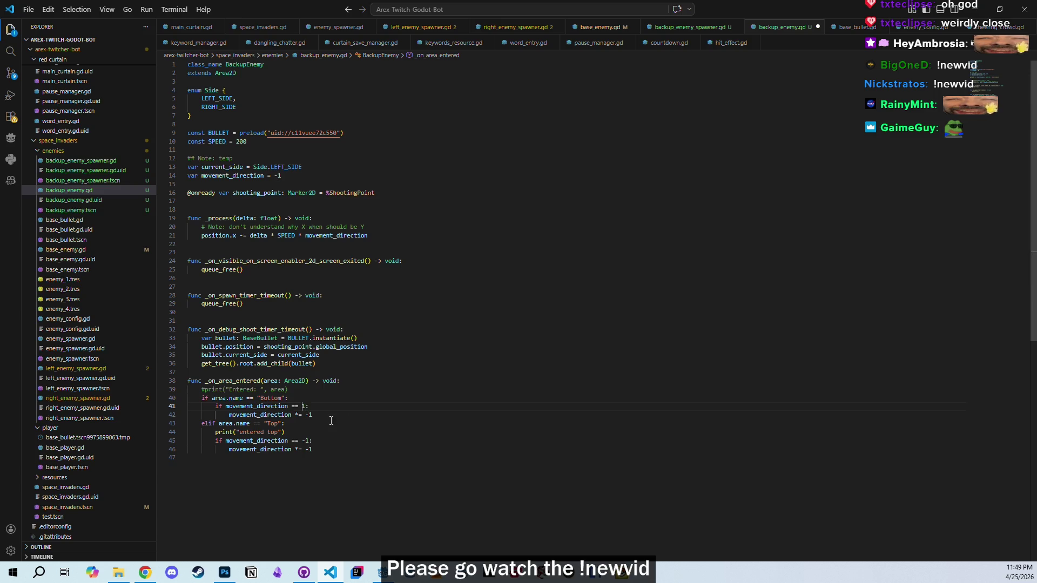
{"action": "key", "text": "Down"}
{"action": "key", "text": "Down"}
Move the Bottom branch below the Top branch, making Top the if and Bottom the elif
{"action": "left_click_drag", "start_coordinate": [312, 414], "coordinate": [162, 398]}
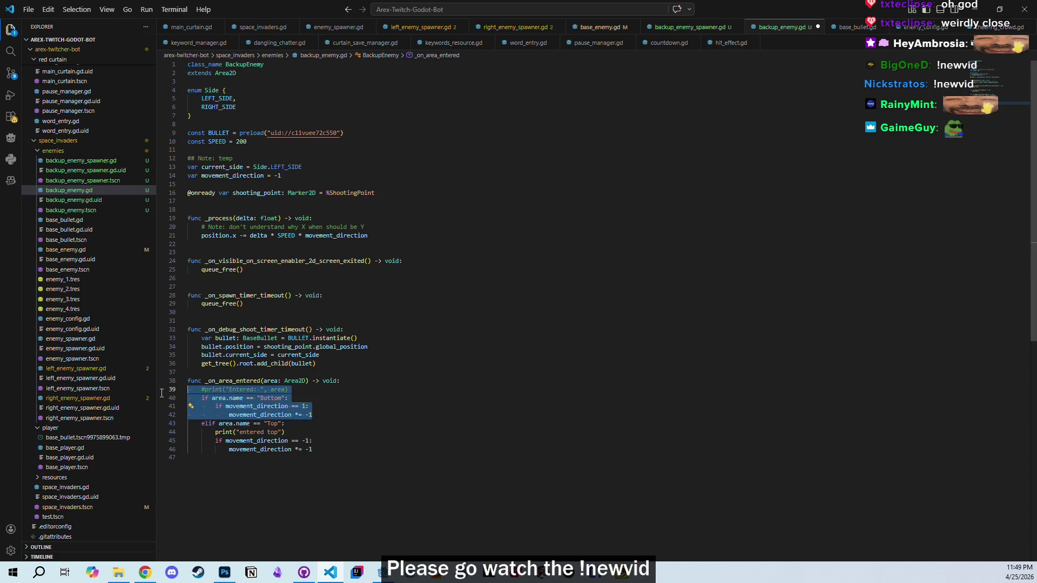
{"action": "key", "text": "BackSpace"}
{"action": "left_click", "coordinate": [321, 453]}
{"action": "key", "text": "ctrl+v"}
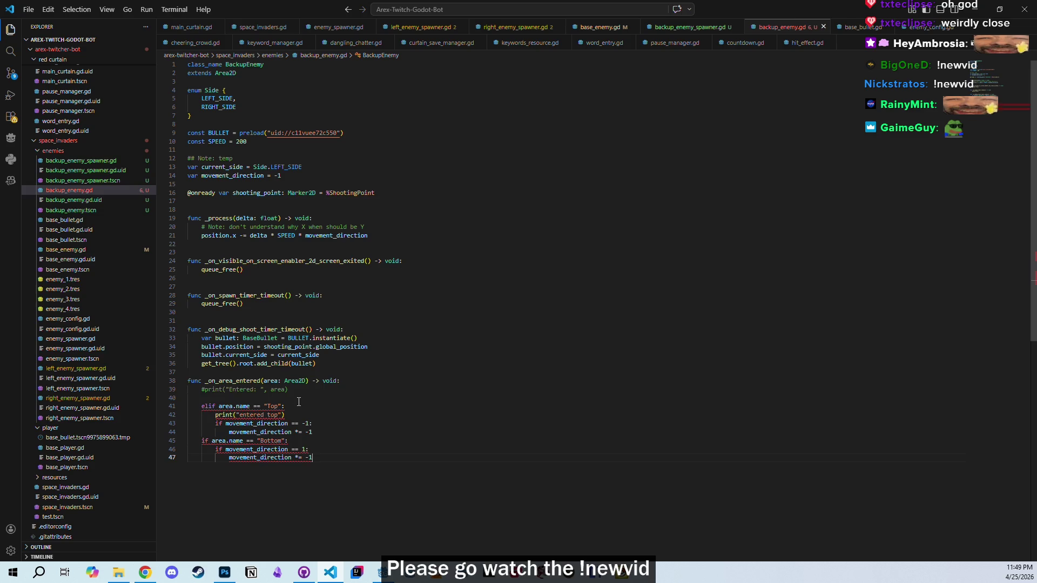
{"action": "key", "text": "Delete"}
{"action": "double_click", "coordinate": [208, 399]}
{"action": "type", "text": "if"}
{"action": "left_click", "coordinate": [201, 433]}
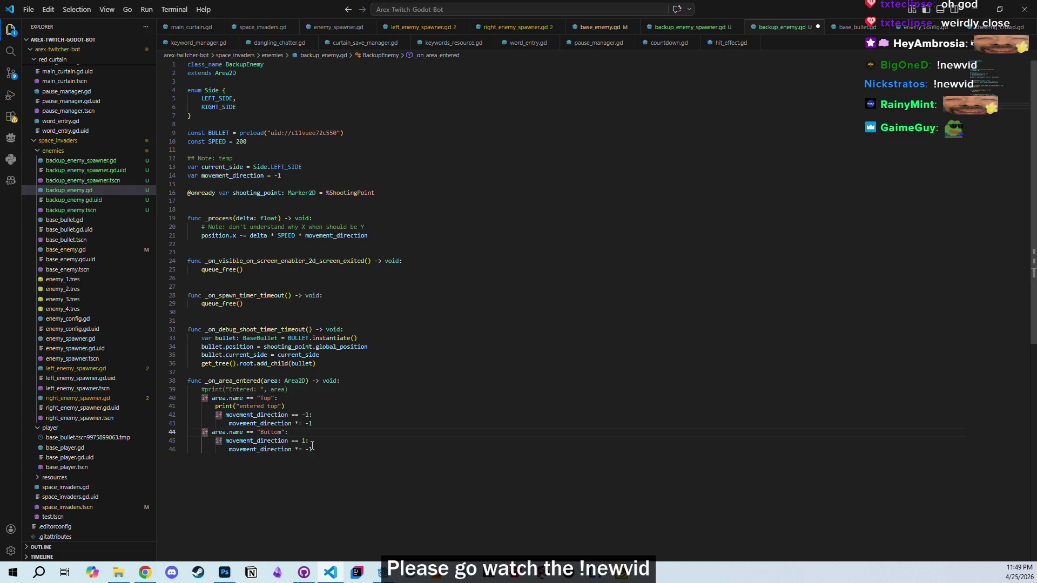
{"action": "type", "text": "el"}
Save backup_enemy.gd and launch the game in Godot with F5
{"action": "key", "text": "ctrl+s"}
{"action": "left_click", "coordinate": [436, 406]}
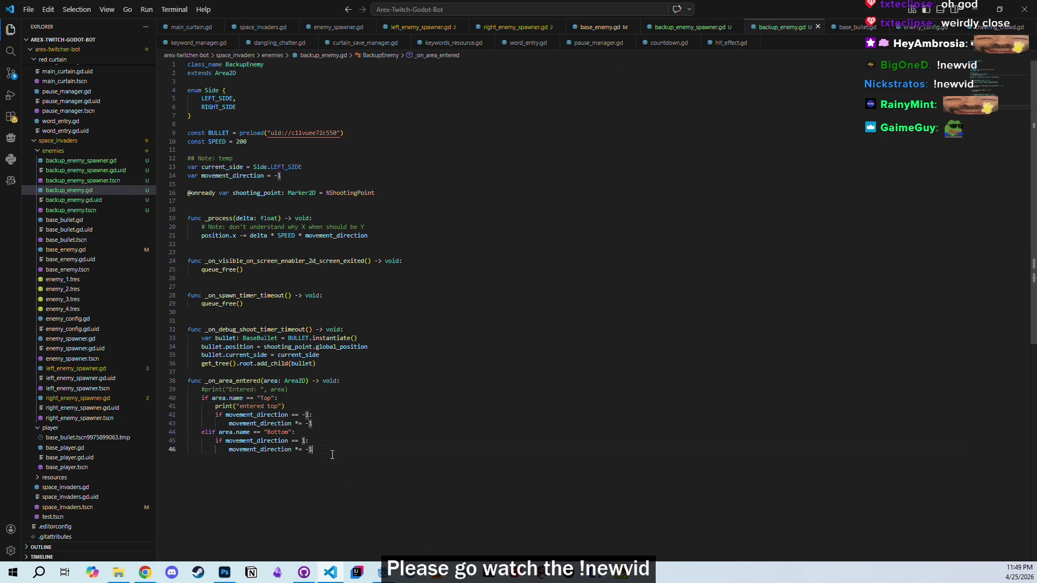
{"action": "key", "text": "alt+Tab"}
{"action": "key", "text": "F5"}
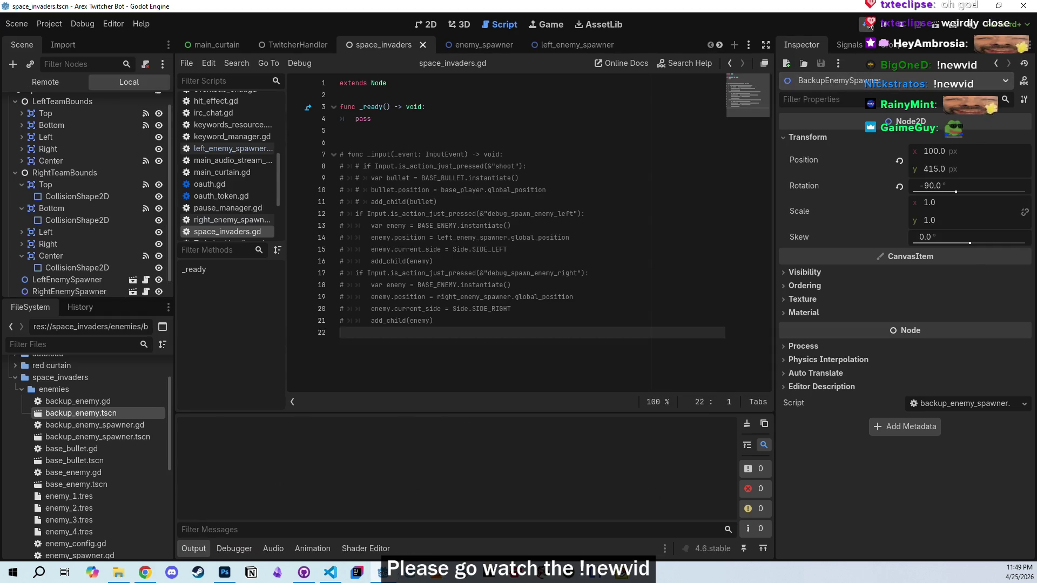
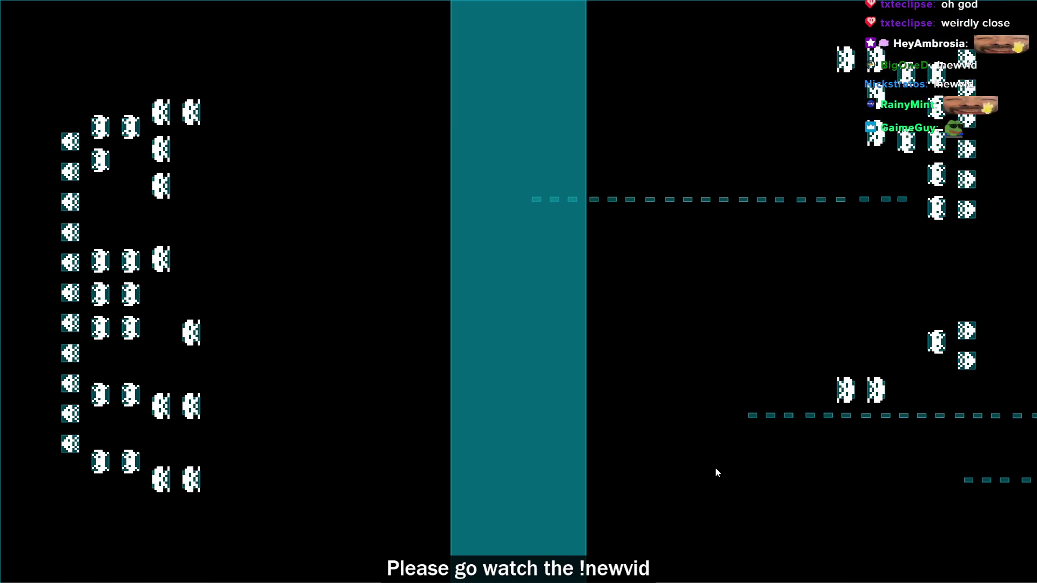
Close the running space-invaders game and bring backup_enemy.gd up in VS Code
{"action": "key", "text": "alt+F4"}
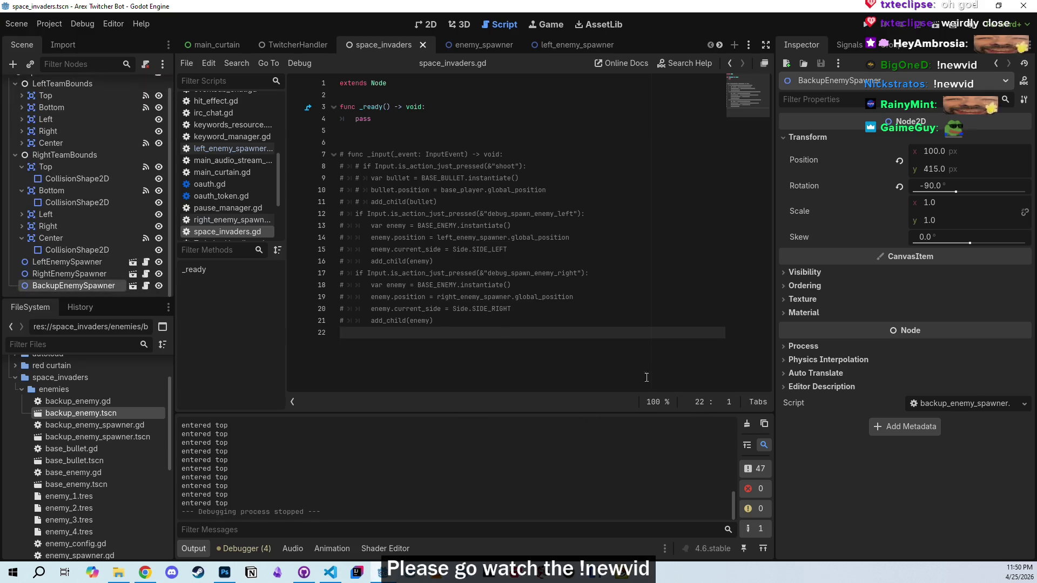
{"action": "left_click", "coordinate": [330, 572]}
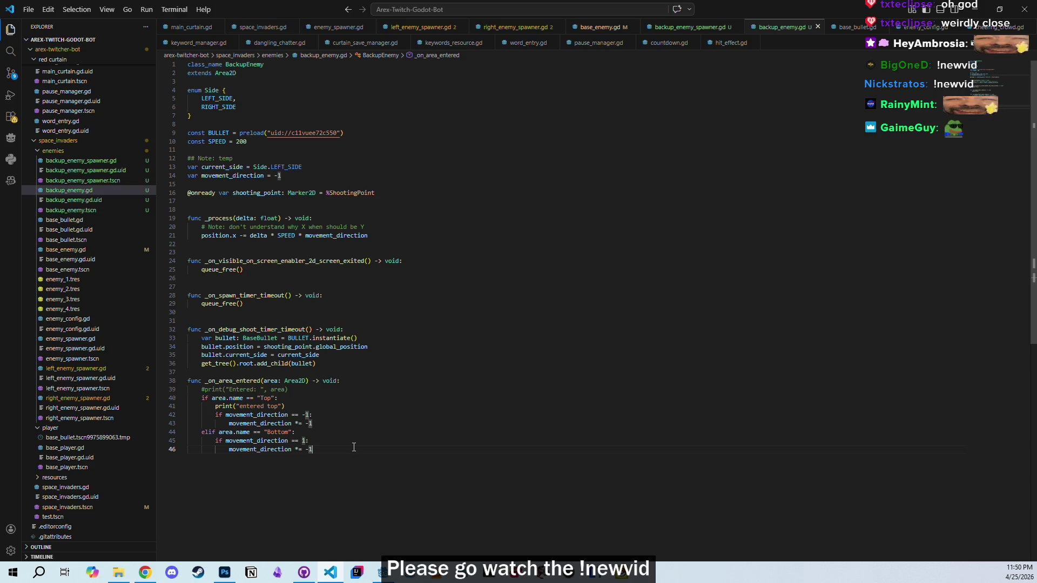
Delete the commented-out print line and change SPEED from 200 to 400, saving backup_enemy.gd
{"action": "left_click_drag", "start_coordinate": [315, 392], "coordinate": [314, 383]}
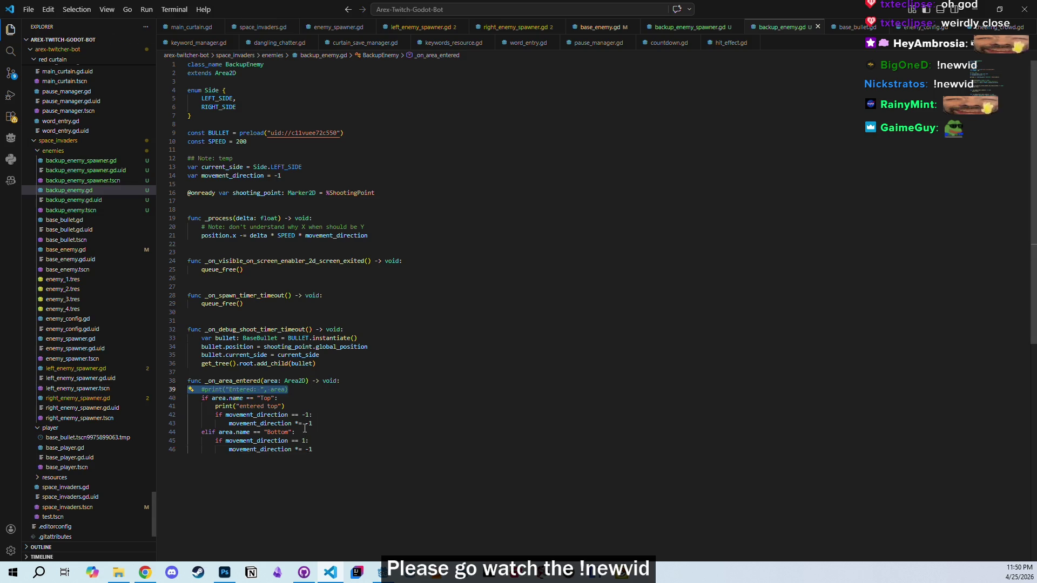
{"action": "key", "text": "BackSpace"}
{"action": "key", "text": "ctrl+s"}
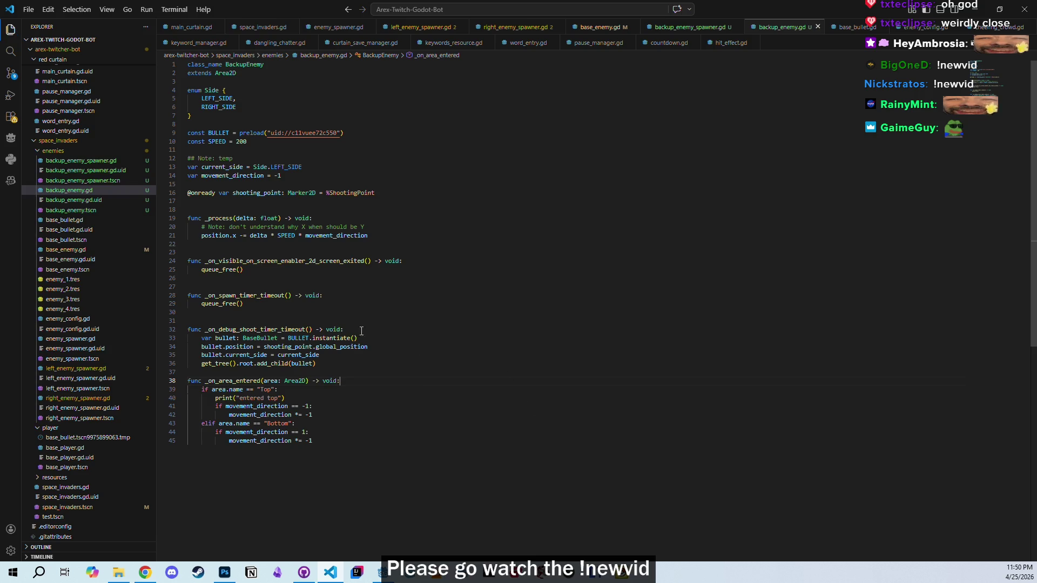
{"action": "double_click", "coordinate": [240, 141]}
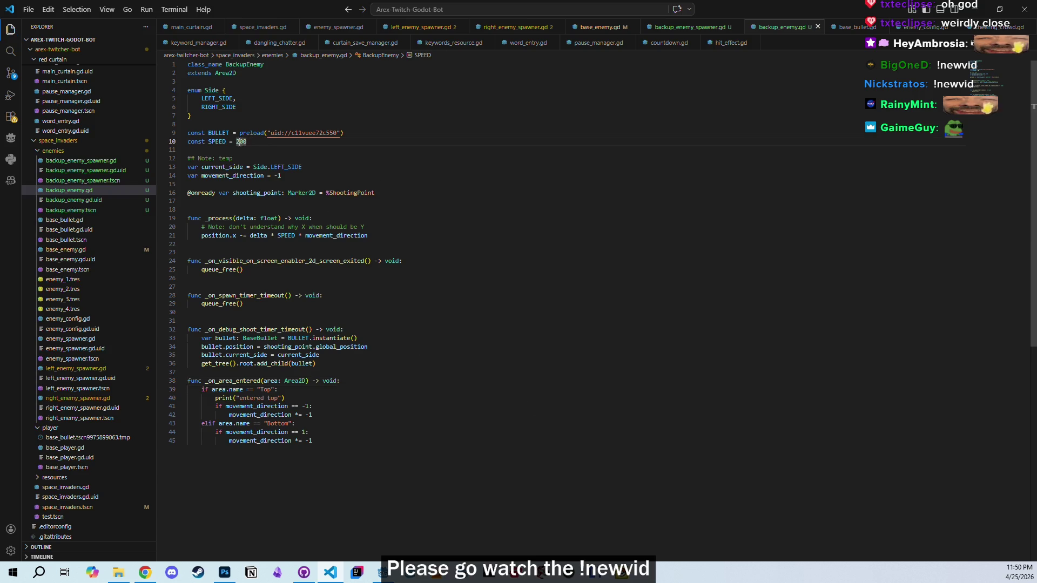
{"action": "type", "text": "400"}
{"action": "key", "text": "ctrl+s"}
{"action": "left_click", "coordinate": [321, 176]}
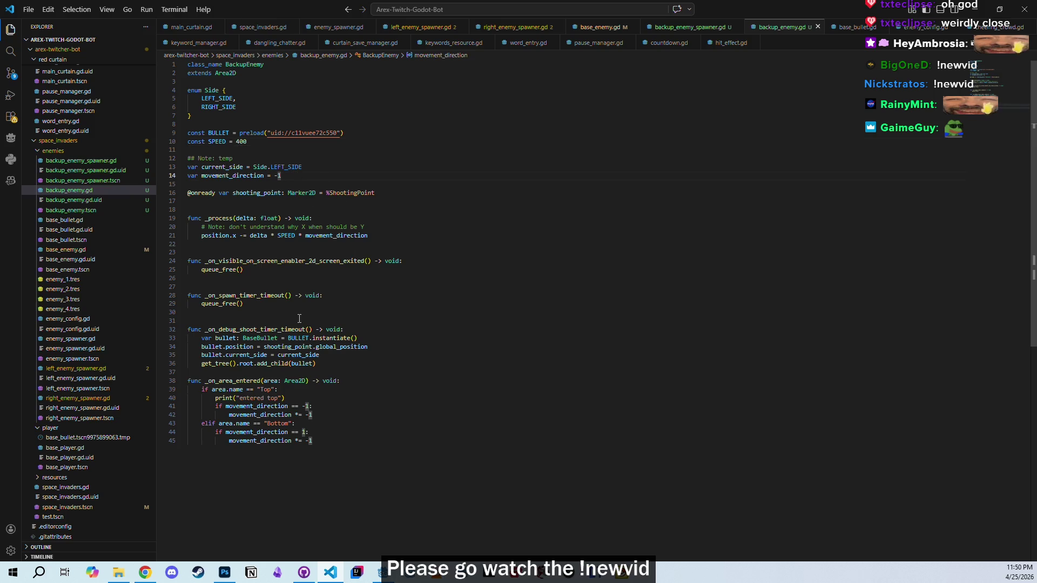
Rewrite the note as '## TODO: Temp side, change for both', save, and open backup_enemy_spawner.gd
{"action": "double_click", "coordinate": [258, 159]}
{"action": "type", "text": "side"}
{"action": "key", "text": "Return"}
{"action": "key", "text": "BackSpace"}
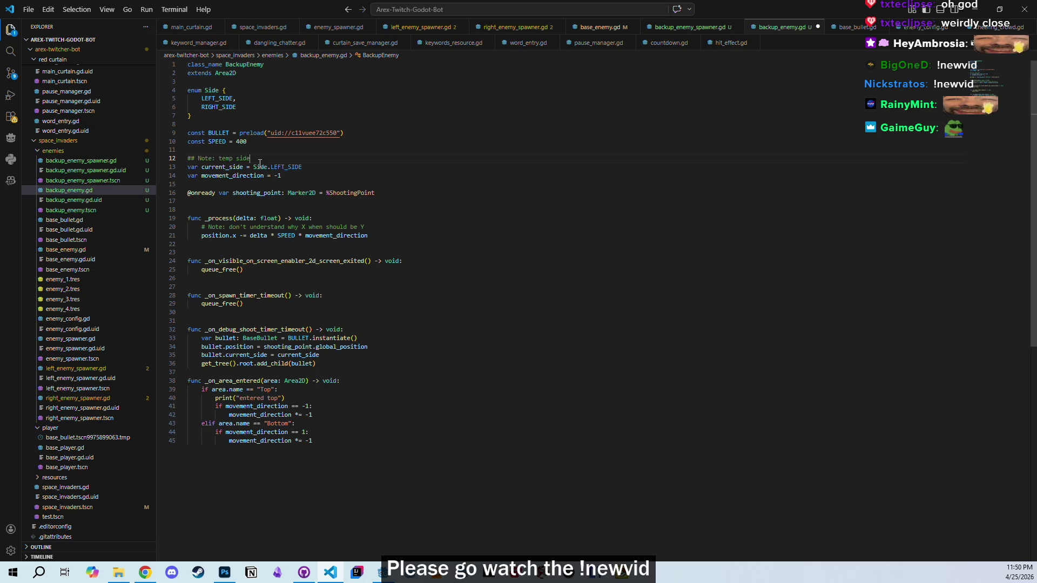
{"action": "left_click_drag", "start_coordinate": [268, 157], "coordinate": [197, 161]}
{"action": "type", "text": "TODO: T"}
{"action": "type", "text": "emp side"}
{"action": "type", "text": "change for both"}
{"action": "key", "text": "ctrl+s"}
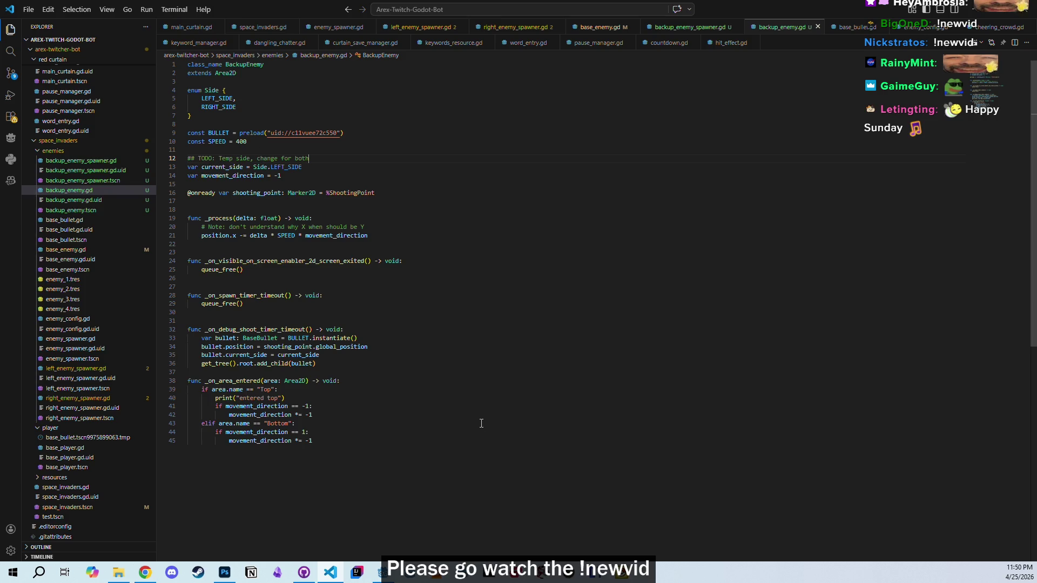
{"action": "left_click", "coordinate": [362, 439]}
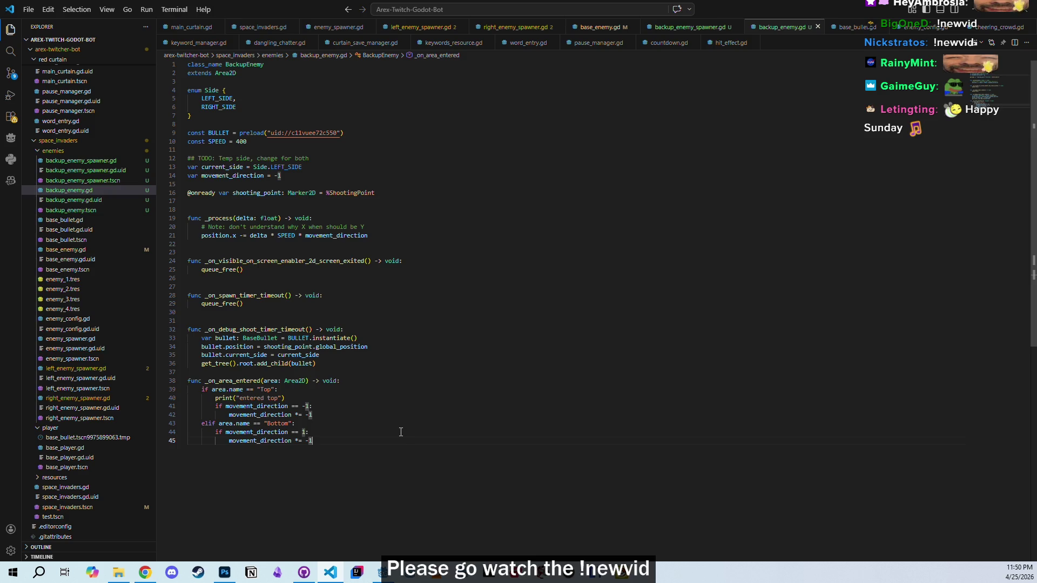
{"action": "left_click", "coordinate": [692, 27]}
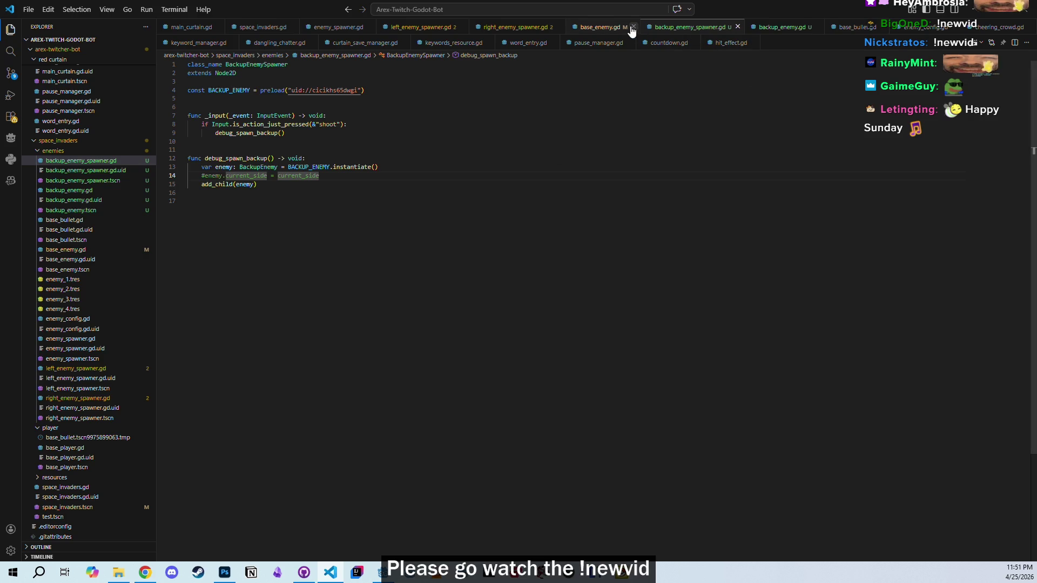
Copy the enum Side block into backup_enemy_spawner.gd below the extends line
{"action": "left_click", "coordinate": [588, 27]}
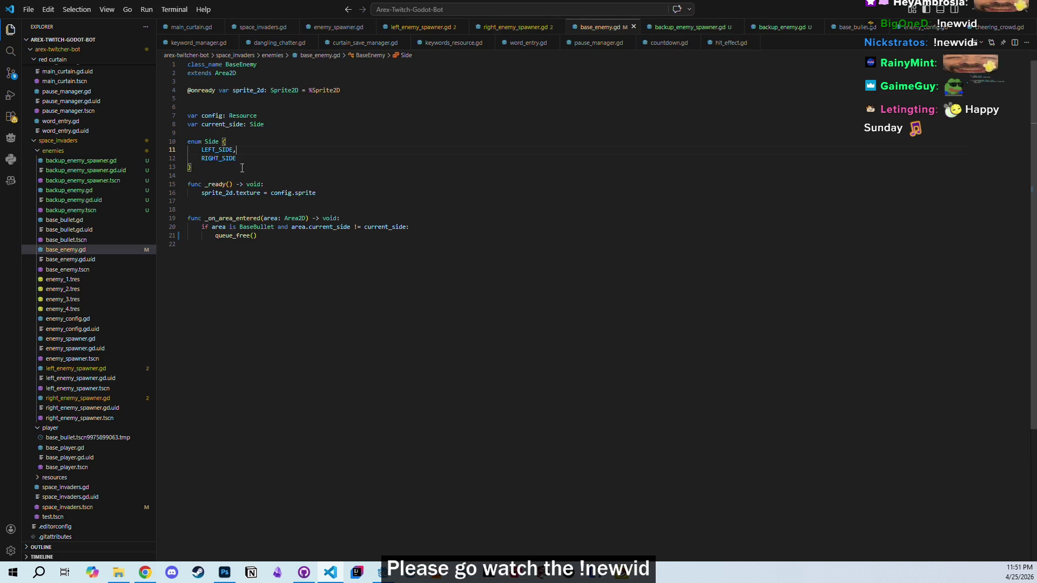
{"action": "left_click_drag", "start_coordinate": [192, 167], "coordinate": [188, 142]}
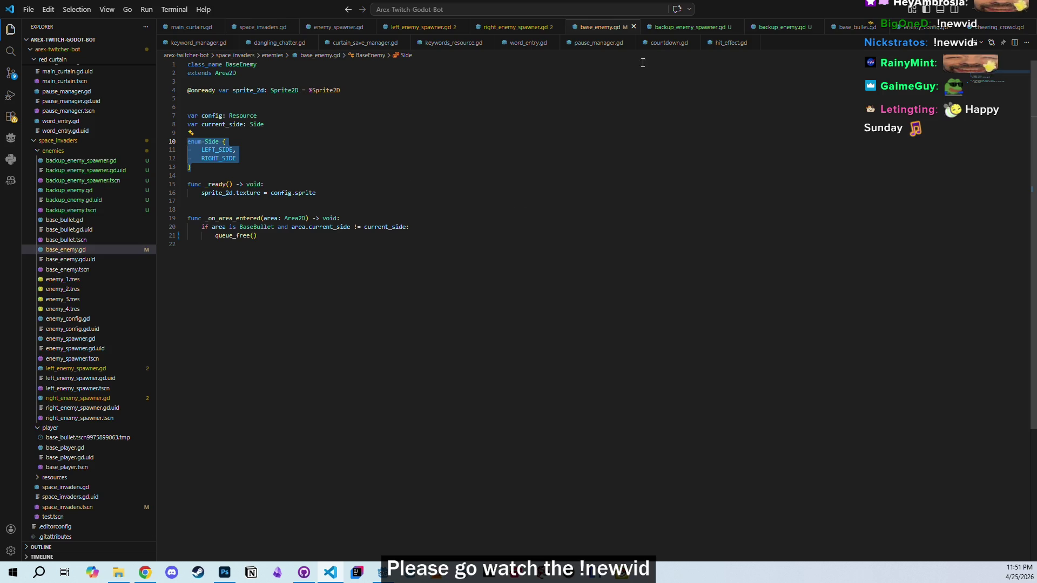
{"action": "left_click", "coordinate": [777, 27]}
{"action": "left_click_drag", "start_coordinate": [220, 125], "coordinate": [187, 89]}
{"action": "key", "text": "ctrl+c"}
{"action": "left_click", "coordinate": [709, 34]}
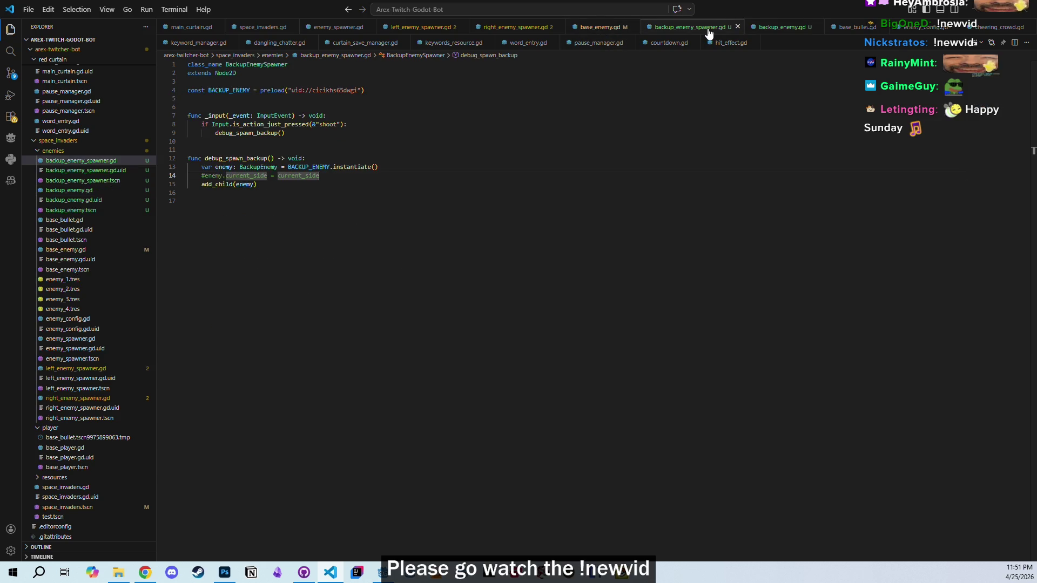
{"action": "left_click", "coordinate": [781, 27]}
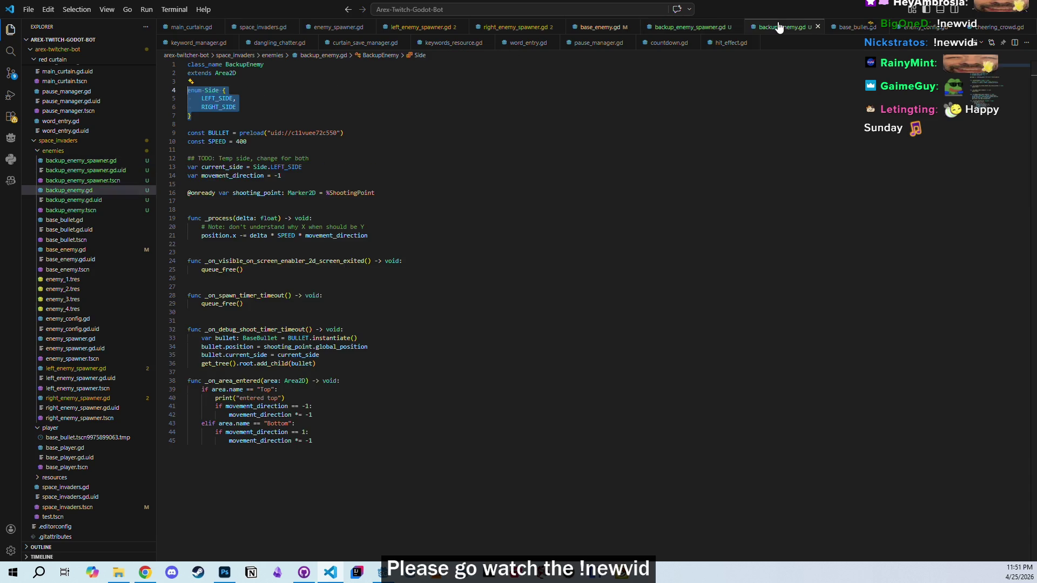
{"action": "left_click", "coordinate": [307, 95]}
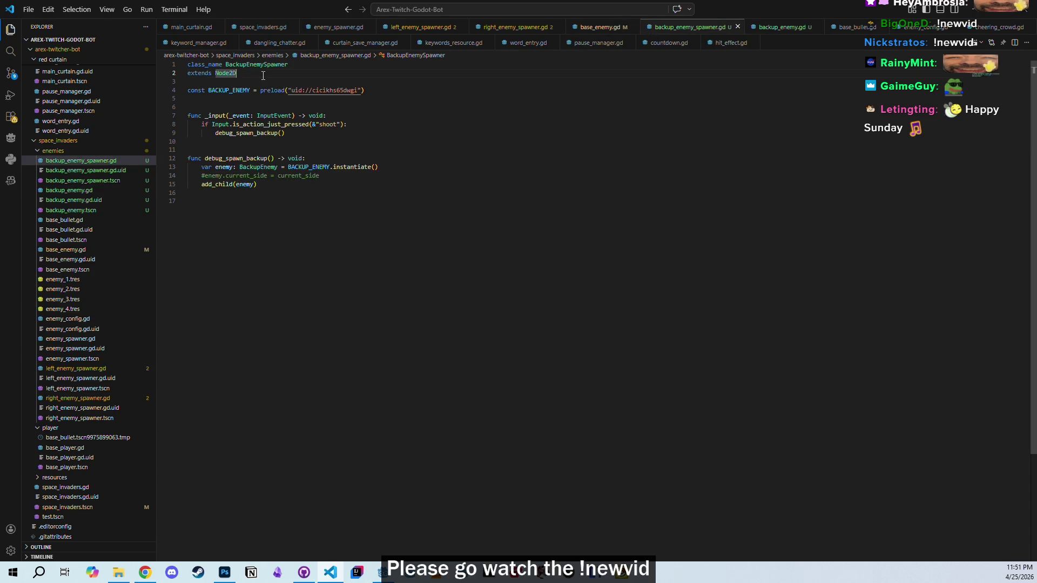
{"action": "key", "text": "ctrl+v"}
{"action": "left_click", "coordinate": [230, 145]}
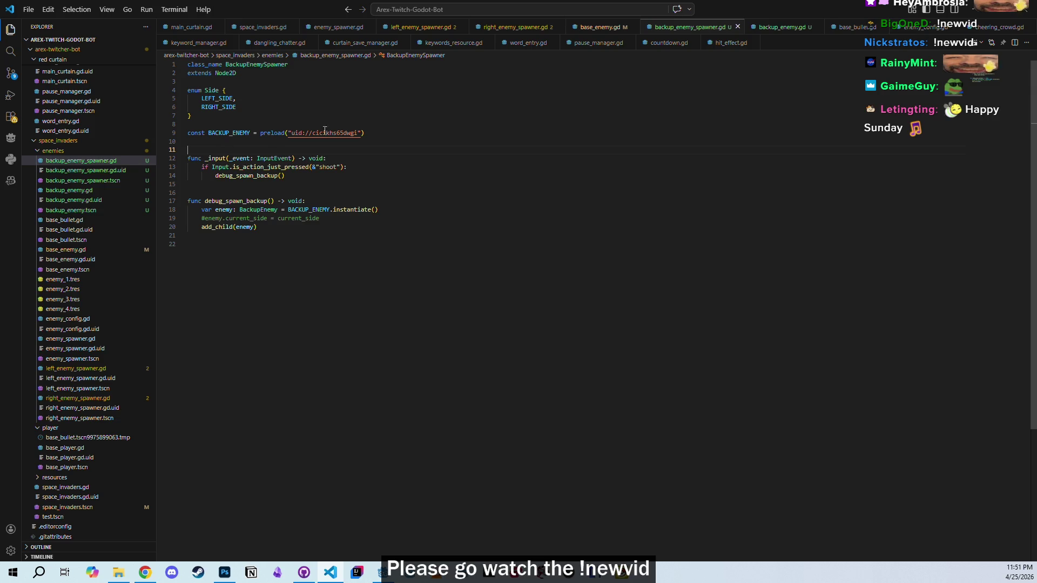
Add the 'var current_side: Side' declaration after the Side enum in base_enemy.gd
{"action": "left_click", "coordinate": [782, 27]}
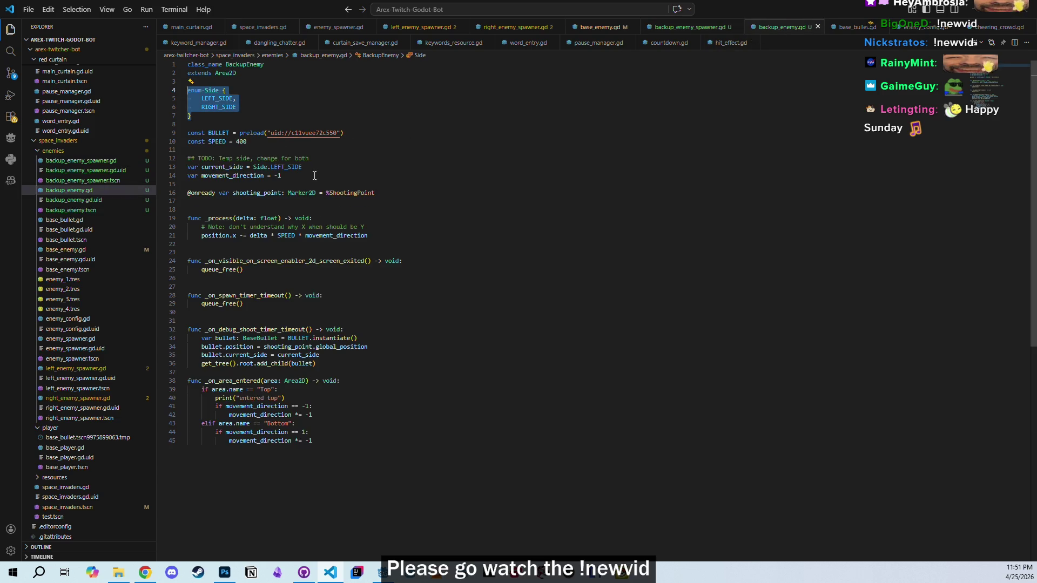
{"action": "left_click_drag", "start_coordinate": [303, 167], "coordinate": [188, 167]}
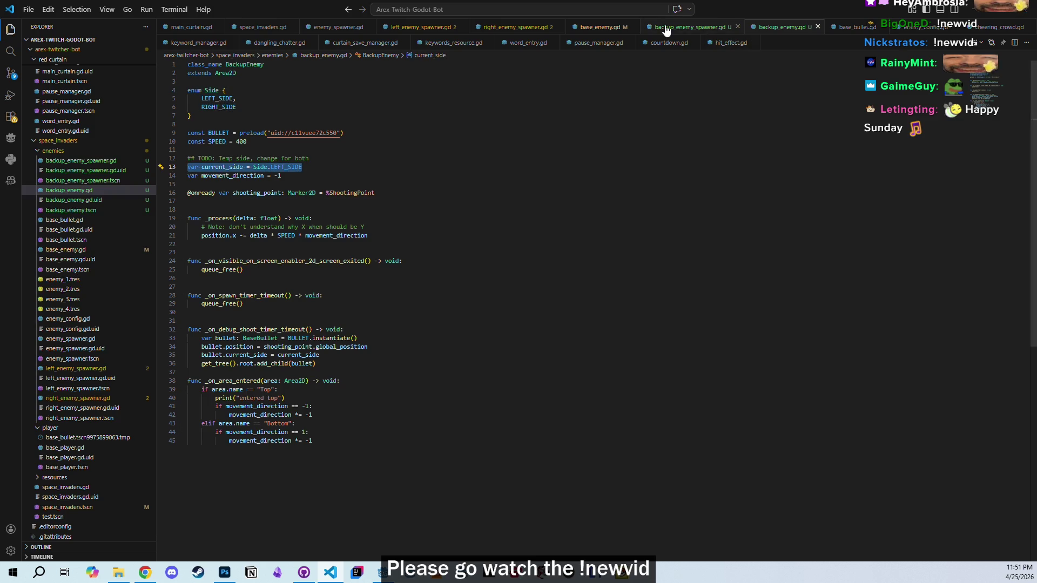
{"action": "left_click", "coordinate": [564, 27]}
{"action": "left_click", "coordinate": [596, 27]}
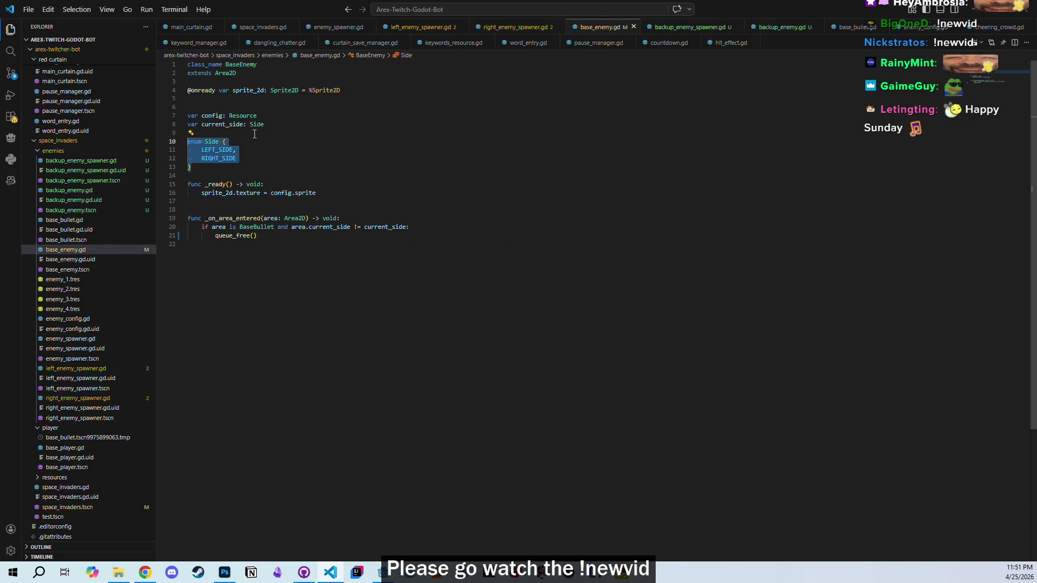
{"action": "left_click", "coordinate": [219, 168]}
{"action": "key", "text": "Return"}
{"action": "key", "text": "Return"}
{"action": "key", "text": "Tab"}
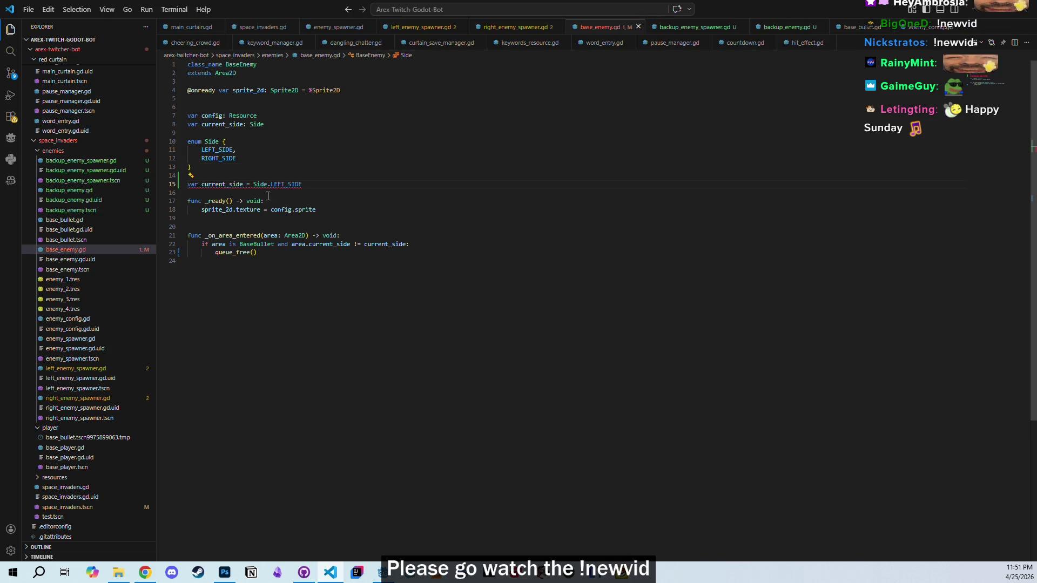
Remove the duplicate current_side line in base_enemy.gd, copy the declaration, and return to the spawner script
{"action": "mouse_move", "coordinate": [220, 186]}
{"action": "left_click", "coordinate": [222, 184]}
{"action": "left_click", "coordinate": [332, 192]}
{"action": "left_click", "coordinate": [326, 188]}
{"action": "key", "text": "shift+Home"}
{"action": "key", "text": "BackSpace"}
{"action": "key", "text": "BackSpace"}
{"action": "key", "text": "BackSpace"}
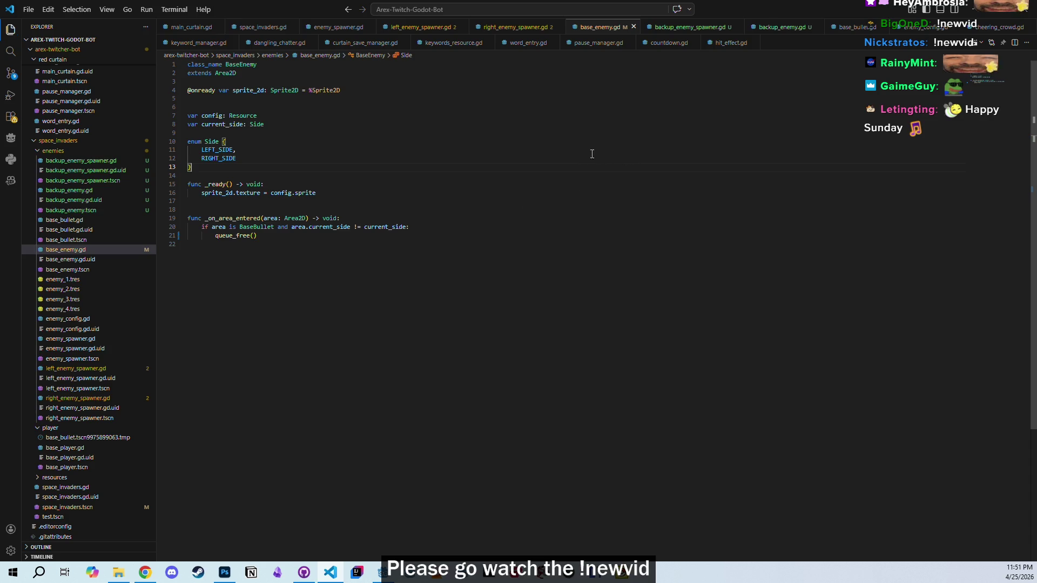
{"action": "left_click_drag", "start_coordinate": [276, 125], "coordinate": [186, 125]}
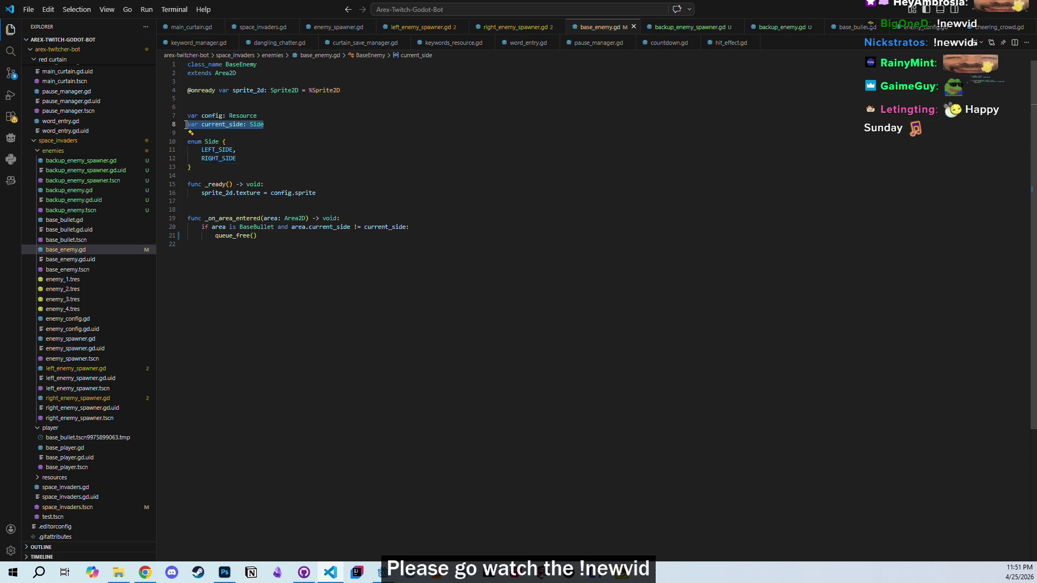
{"action": "left_click", "coordinate": [781, 27]}
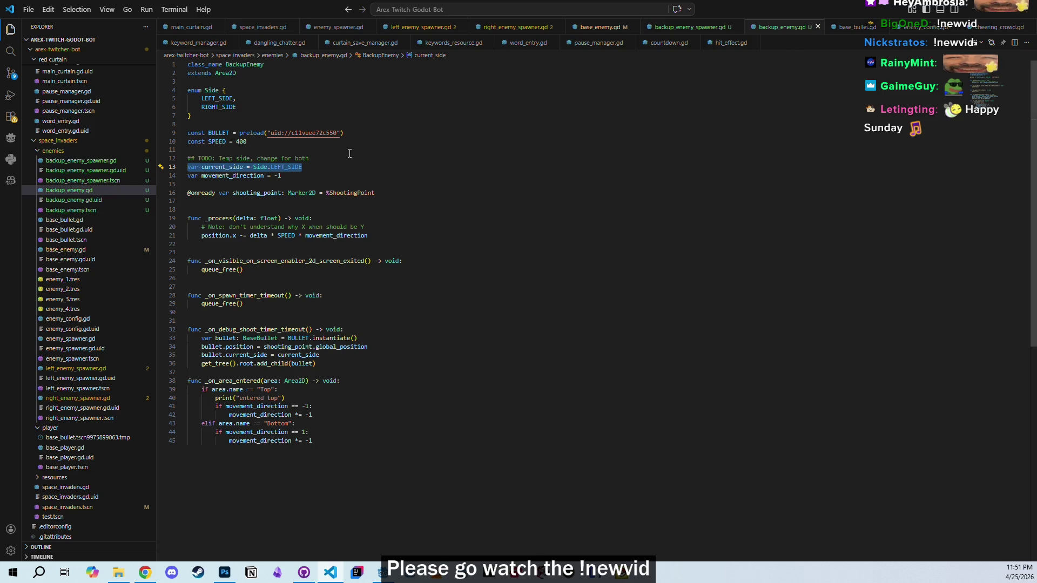
{"action": "left_click", "coordinate": [685, 27]}
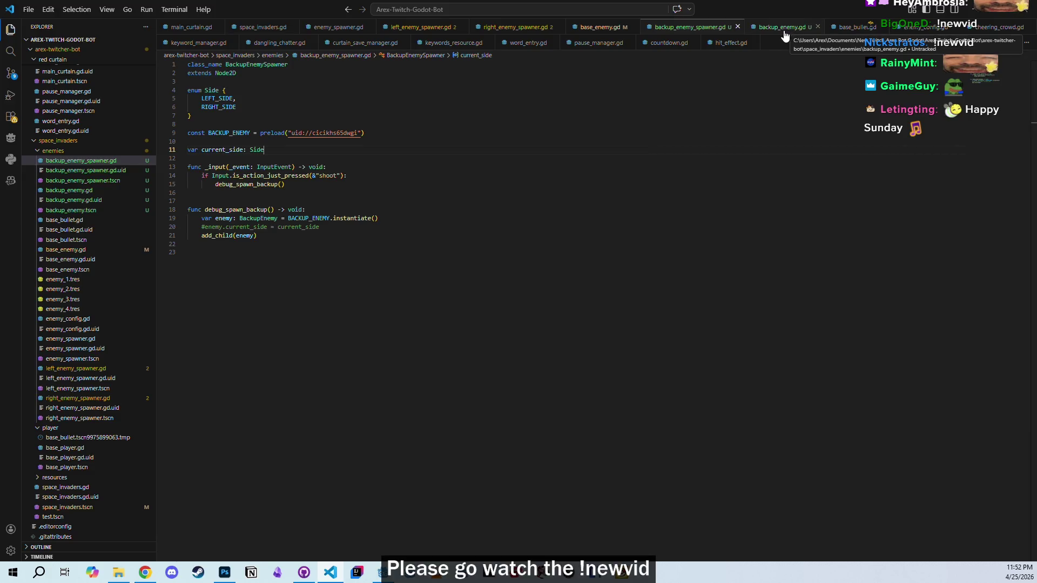
{"action": "left_click", "coordinate": [205, 227]}
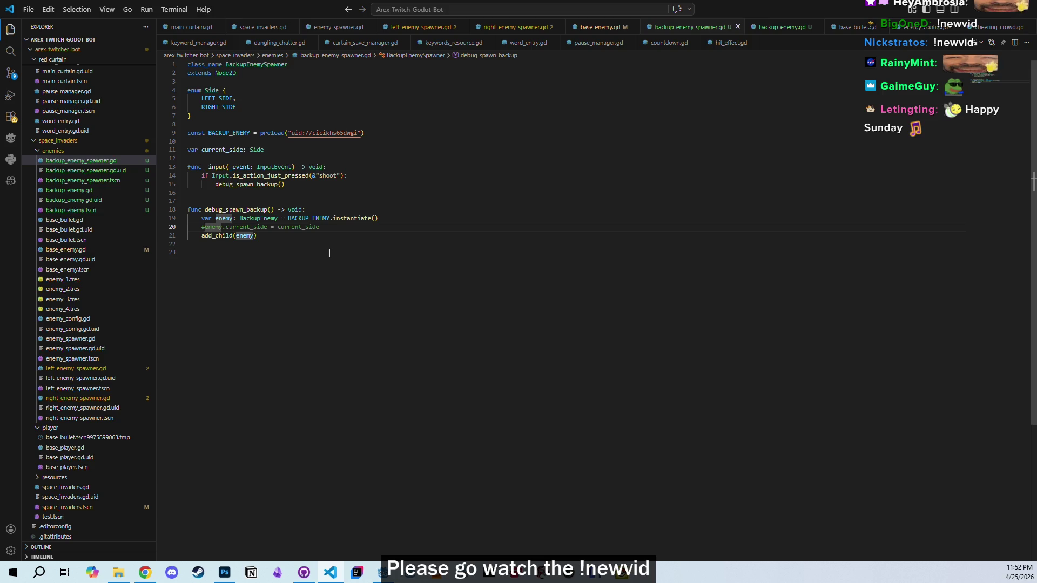
{"action": "left_click", "coordinate": [188, 150]}
{"action": "type", "text": "@export"}
{"action": "key", "text": "ctrl+s"}
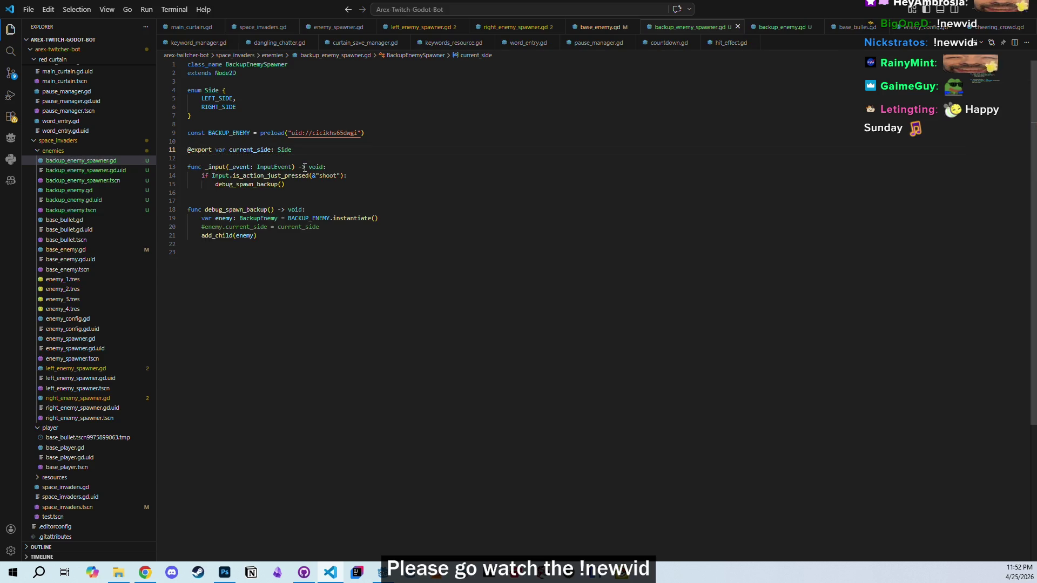
{"action": "left_click", "coordinate": [301, 148]}
Uncomment enemy.current_side = current_side in debug_spawn_backup, save, and bring Godot forward
{"action": "left_click", "coordinate": [349, 227]}
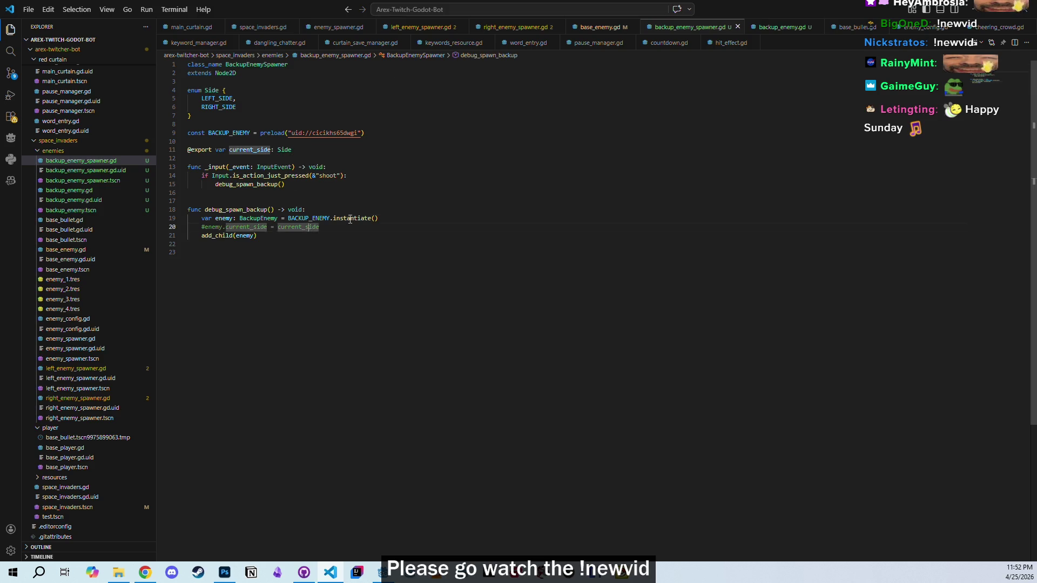
{"action": "left_click", "coordinate": [212, 227]}
{"action": "key", "text": "Home"}
{"action": "key", "text": "Delete"}
{"action": "key", "text": "ctrl+s"}
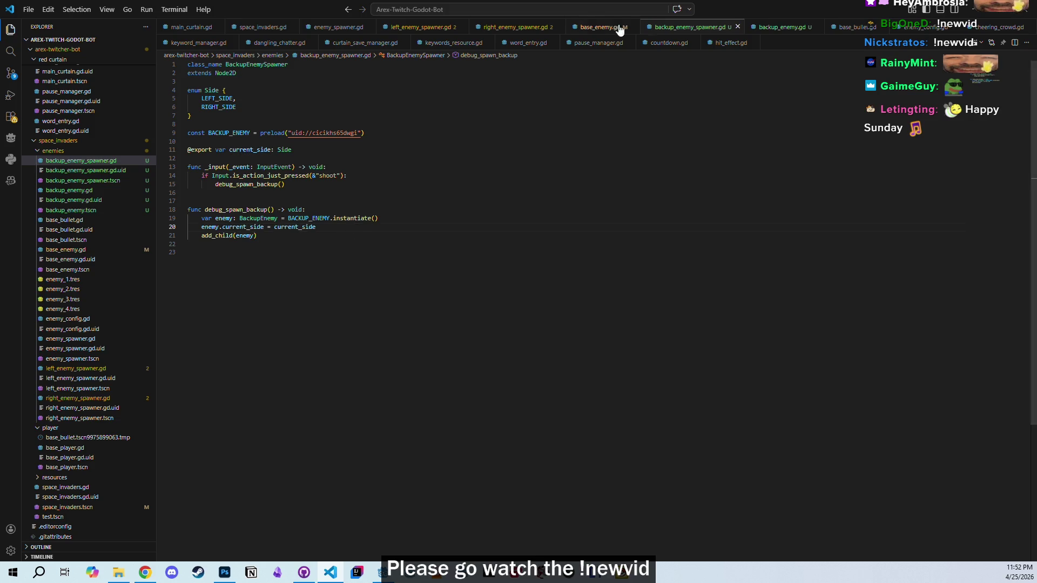
{"action": "left_click", "coordinate": [597, 27]}
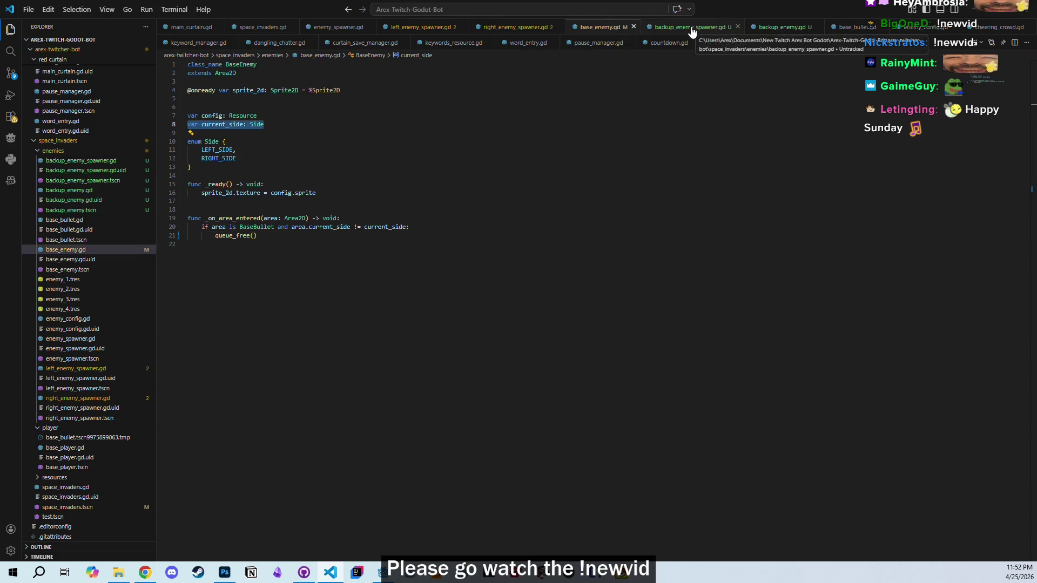
{"action": "left_click", "coordinate": [686, 27]}
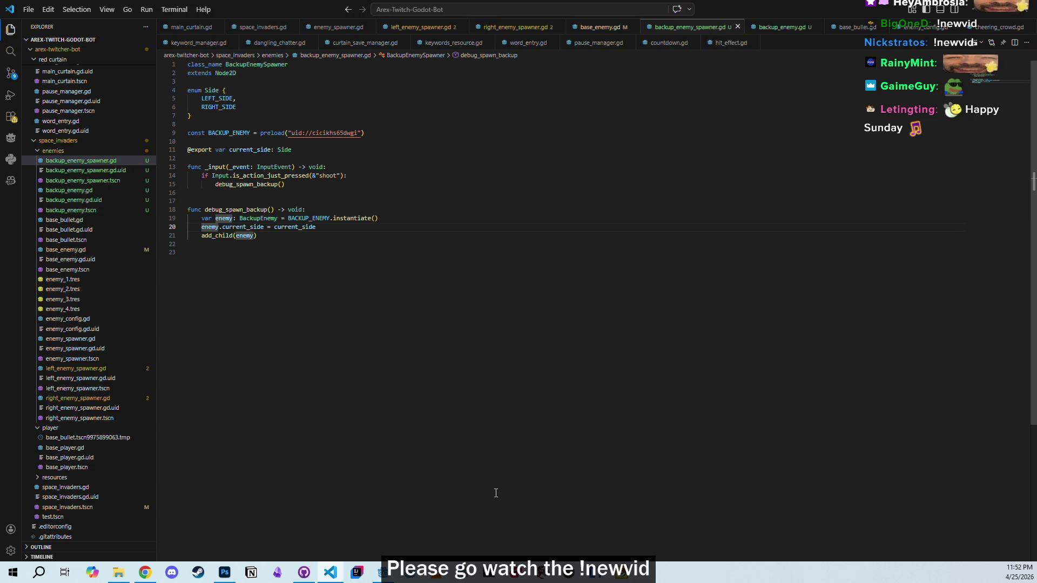
{"action": "mouse_move", "coordinate": [381, 577]}
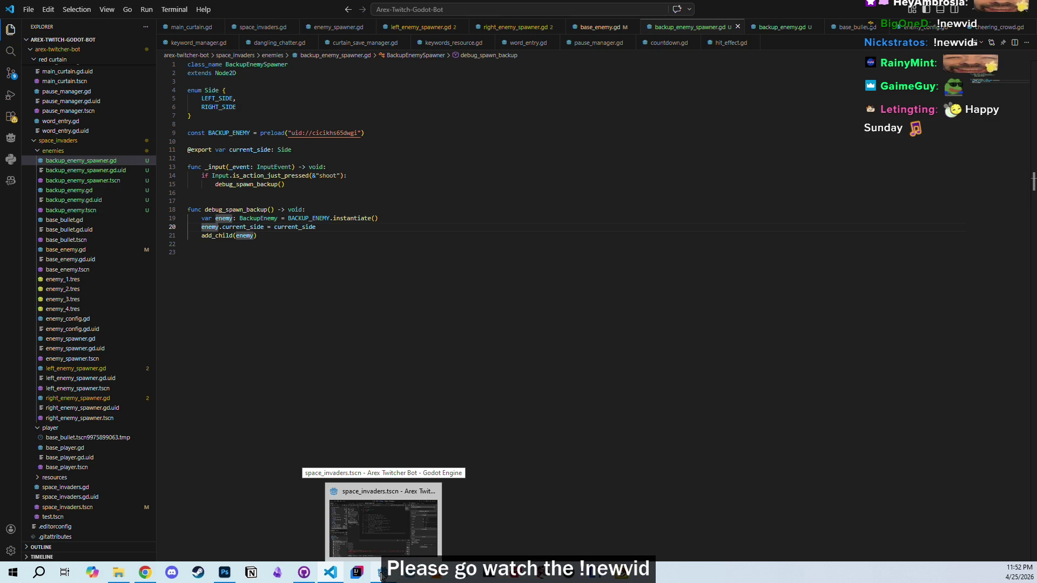
{"action": "left_click", "coordinate": [381, 576]}
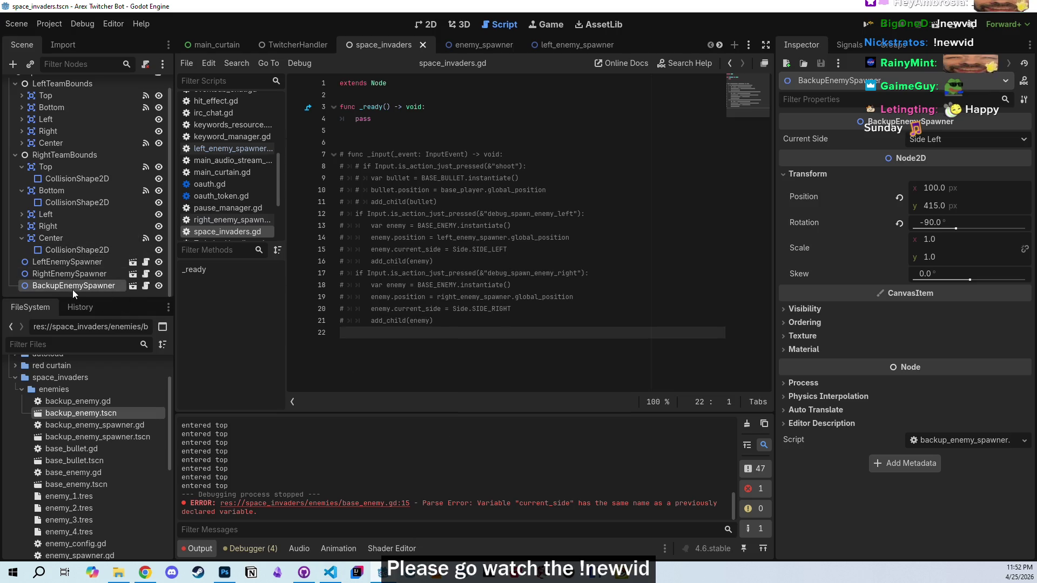
Duplicate the BackupEnemySpawner node and try making its sub-resources unique
{"action": "key", "text": "ctrl+d"}
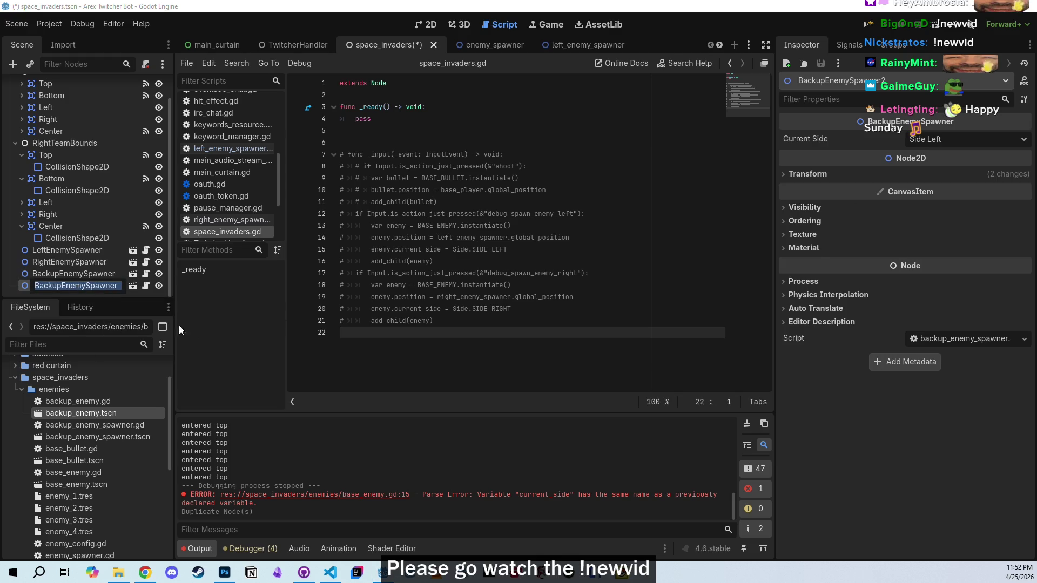
{"action": "left_click", "coordinate": [48, 274]}
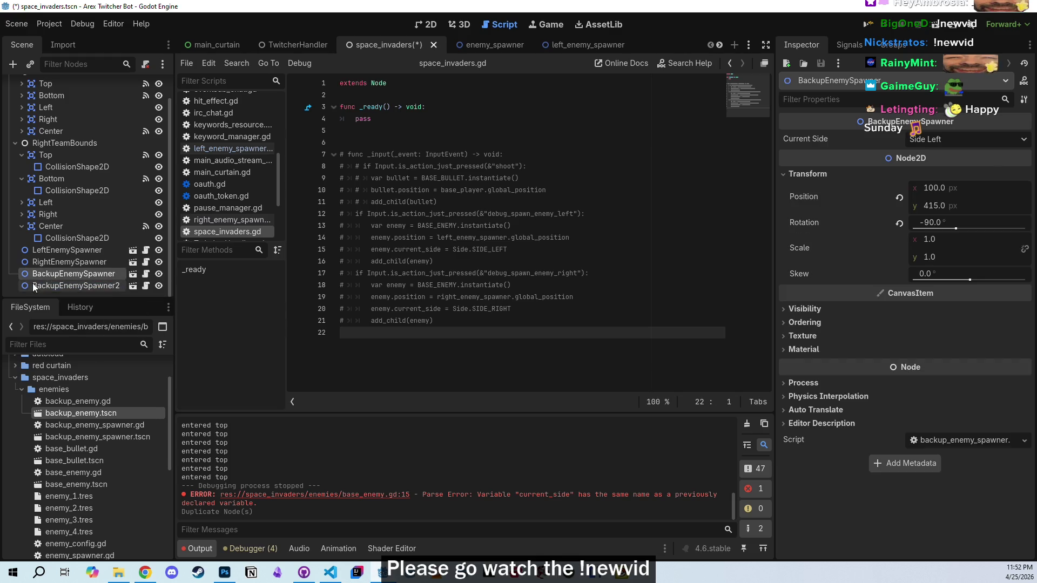
{"action": "left_click", "coordinate": [48, 285]}
{"action": "left_click", "coordinate": [1026, 99]}
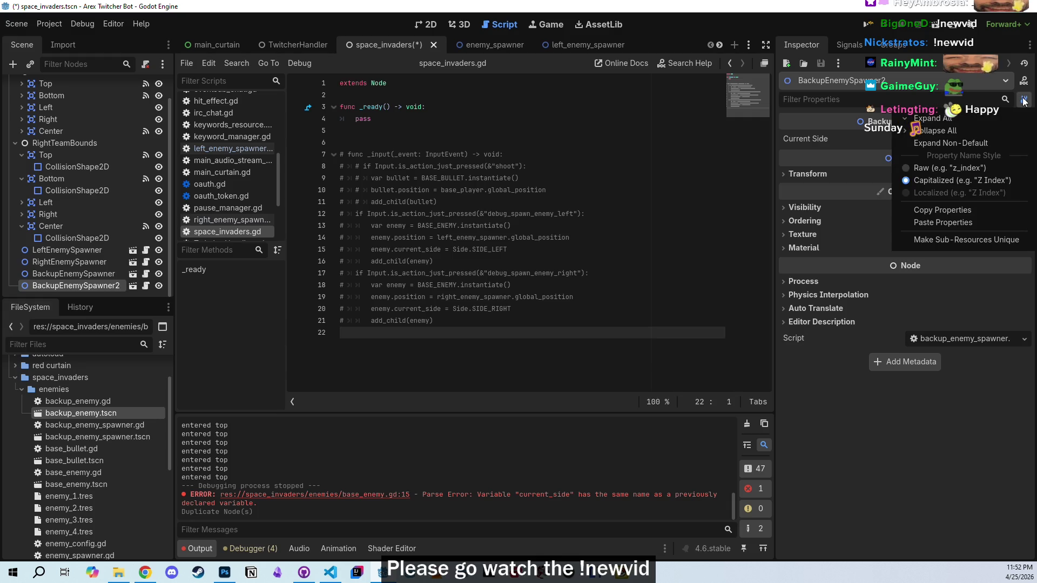
{"action": "left_click", "coordinate": [965, 238]}
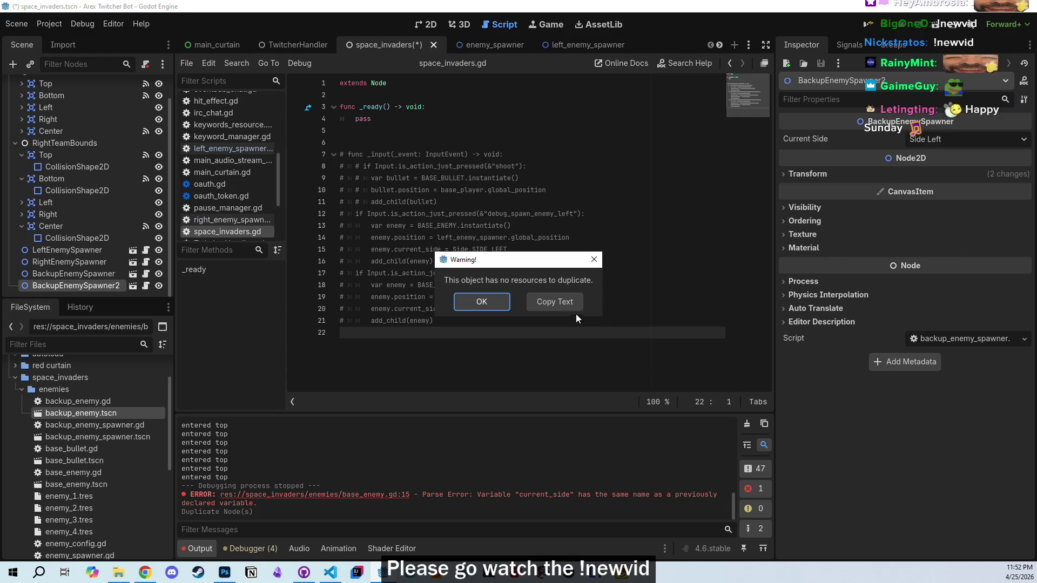
{"action": "left_click", "coordinate": [479, 303]}
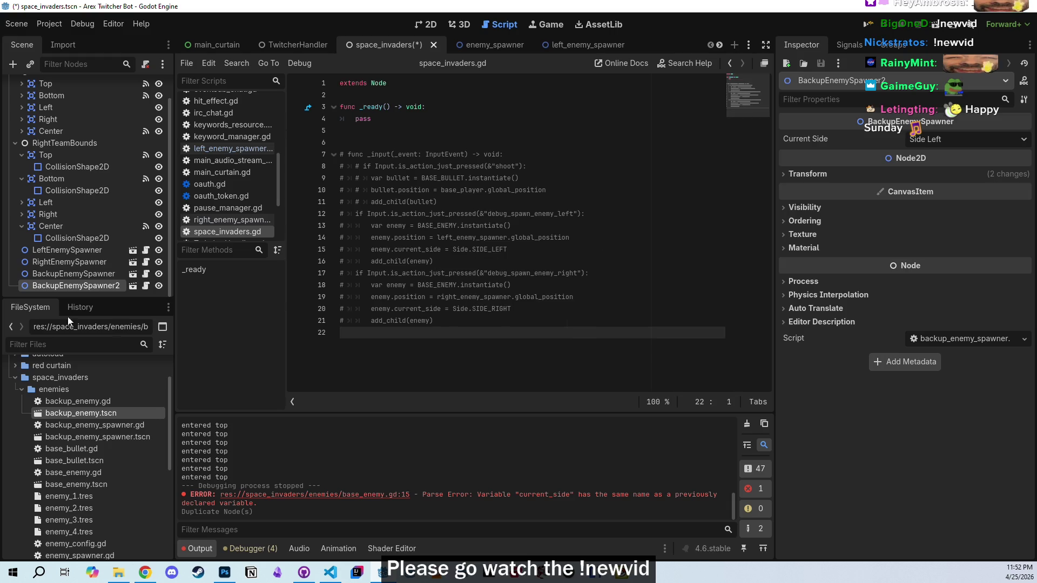
Rename the original spawner to LeftBackupEnemySpawner
{"action": "left_click", "coordinate": [67, 272]}
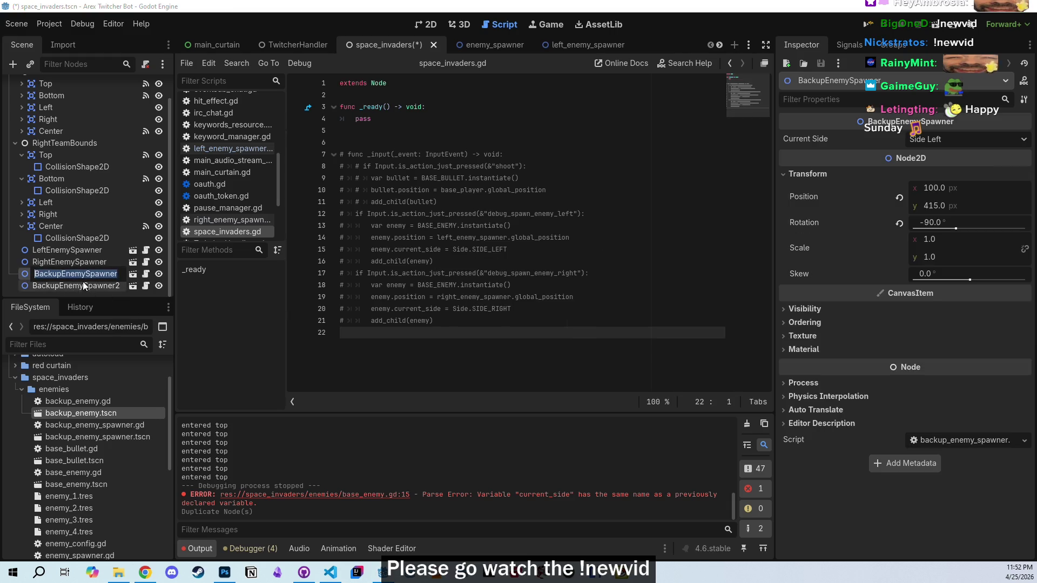
{"action": "double_click", "coordinate": [111, 274]}
{"action": "key", "text": "Home"}
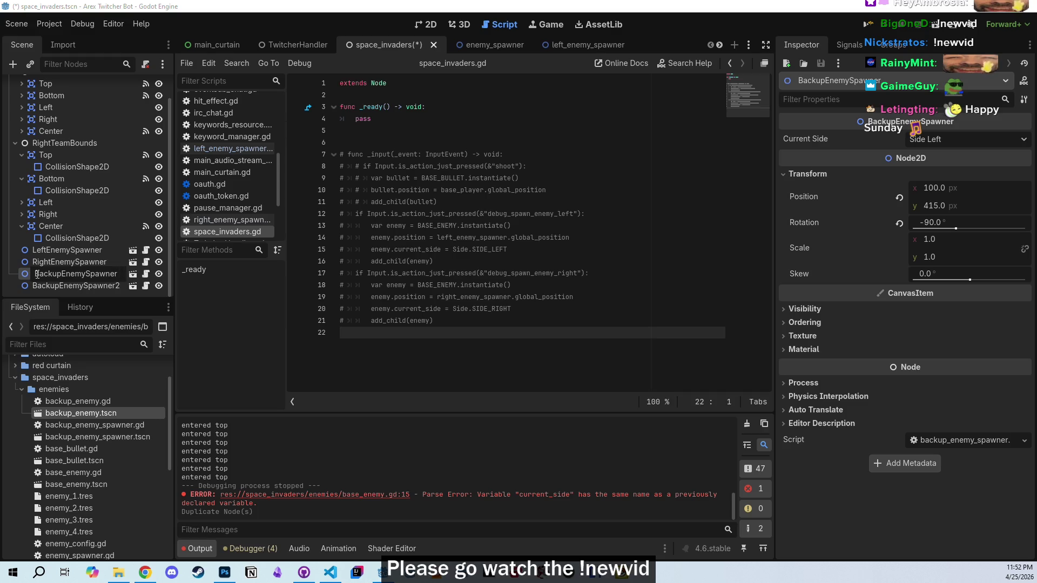
{"action": "type", "text": "Left"}
{"action": "key", "text": "Return"}
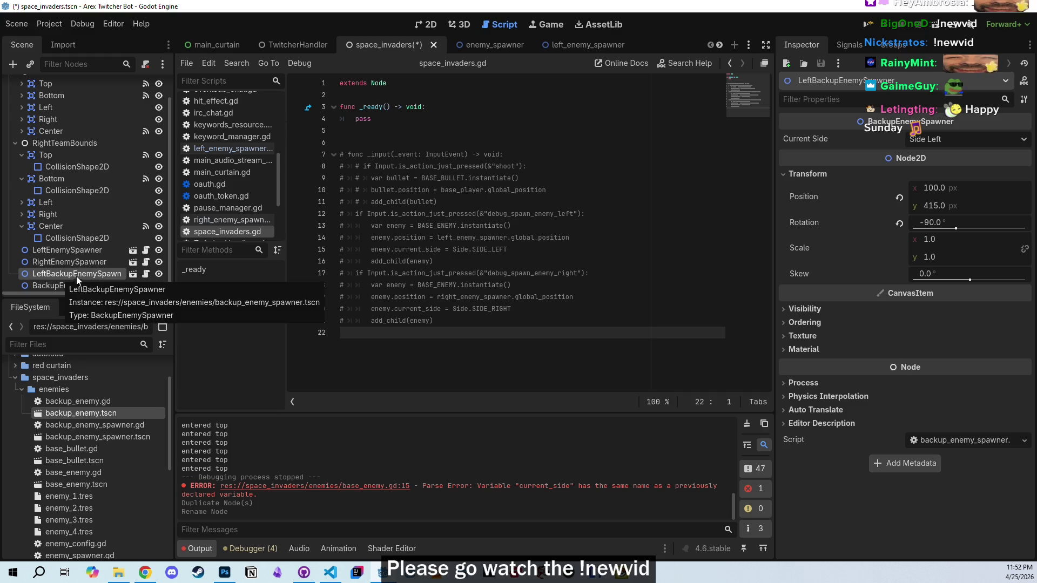
Rename the duplicate to RightBackupEnemySpawner and save the scene
{"action": "left_click", "coordinate": [67, 285]}
{"action": "left_click", "coordinate": [66, 285]}
{"action": "key", "text": "End"}
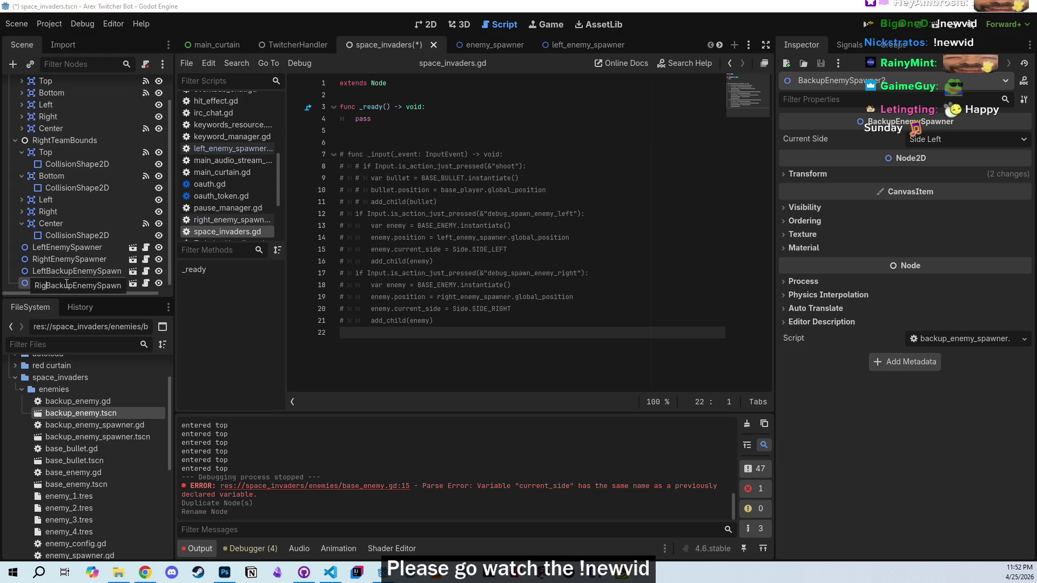
{"action": "key", "text": "BackSpace"}
{"action": "key", "text": "Home"}
{"action": "type", "text": "Right"}
{"action": "key", "text": "Return"}
{"action": "key", "text": "ctrl+s"}
{"action": "left_click", "coordinate": [424, 26]}
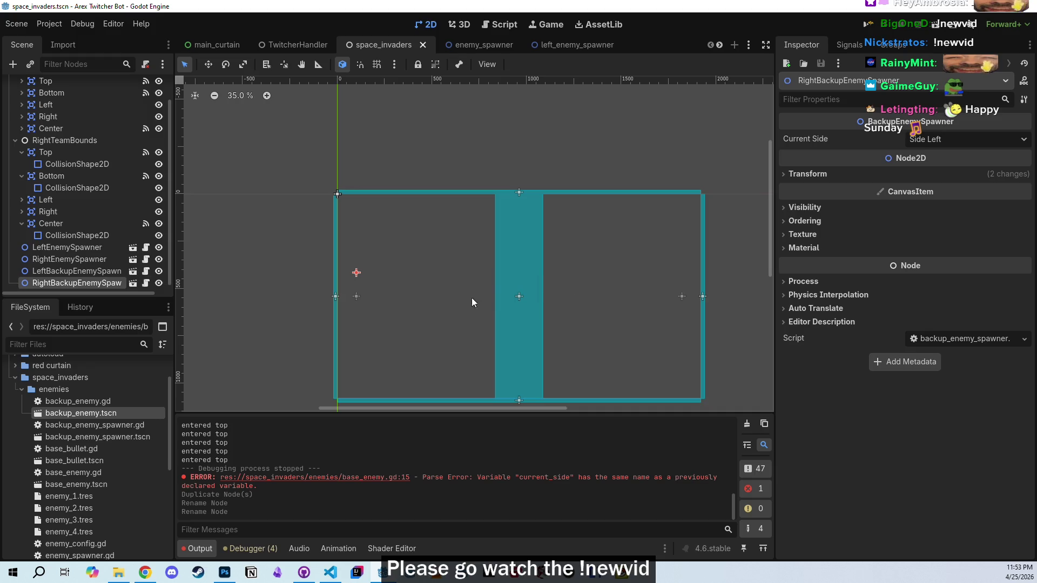
Drag the right spawner to the arena's top-right, rotate it 90°, and save
{"action": "left_click_drag", "start_coordinate": [407, 329], "coordinate": [733, 259]}
{"action": "left_click", "coordinate": [806, 174]}
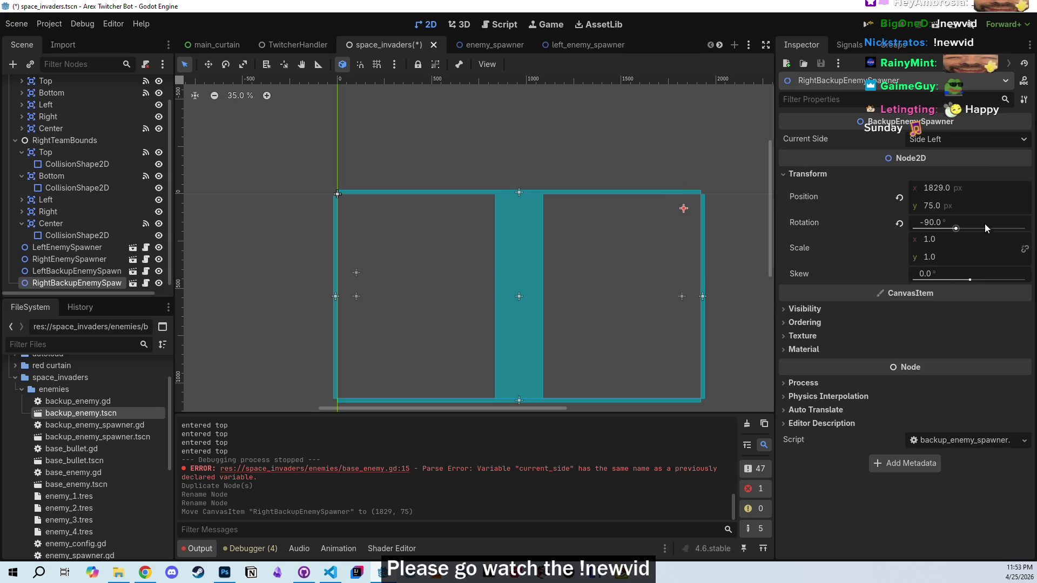
{"action": "left_click", "coordinate": [961, 224]}
{"action": "type", "text": "90"}
{"action": "key", "text": "Return"}
{"action": "key", "text": "ctrl+s"}
{"action": "scroll", "coordinate": [76, 270], "scroll_direction": "down", "scroll_amount": 1}
Place the left backup spawner at position (40, 980), entering y as 1080-100
{"action": "left_click", "coordinate": [75, 266]}
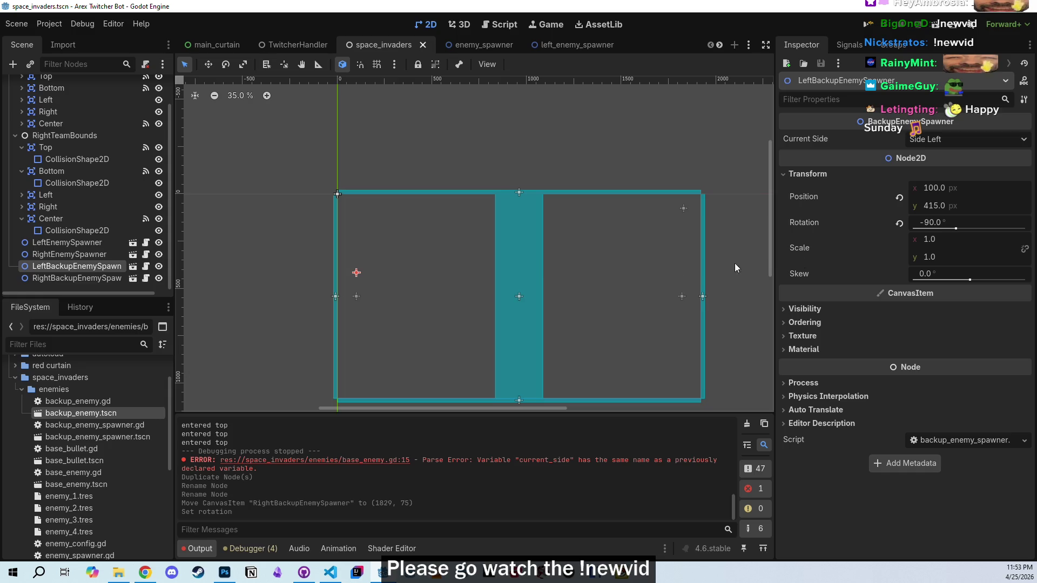
{"action": "left_click", "coordinate": [945, 209]}
{"action": "type", "text": "1080-100"}
{"action": "key", "text": "Return"}
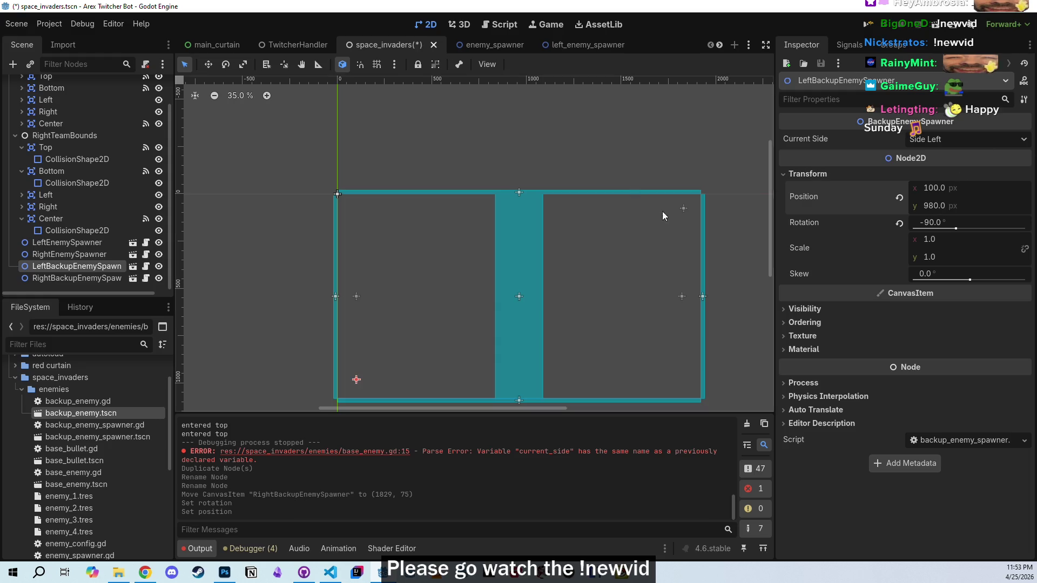
{"action": "left_click", "coordinate": [966, 188]}
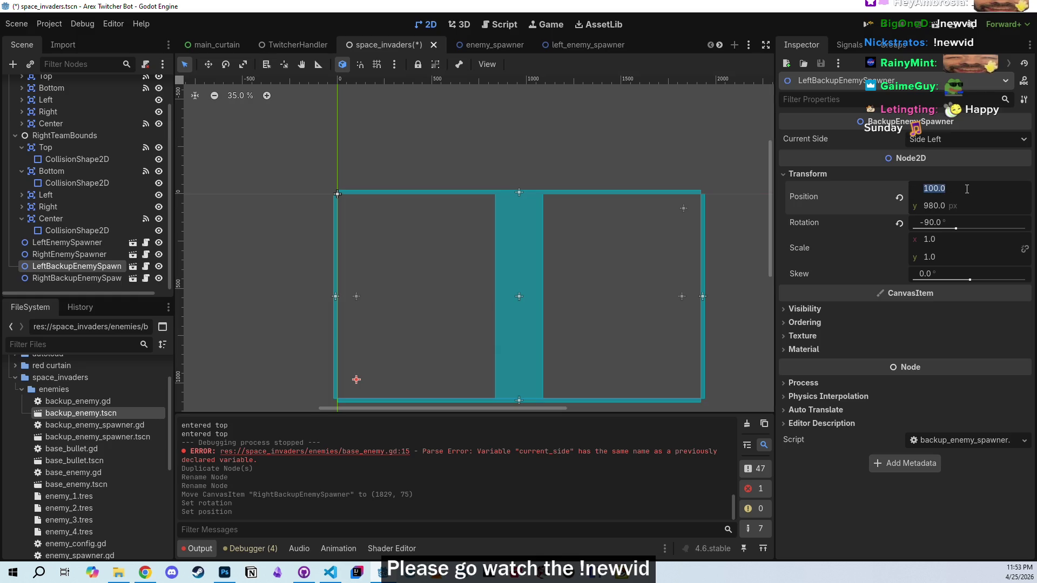
{"action": "type", "text": "40"}
{"action": "key", "text": "Return"}
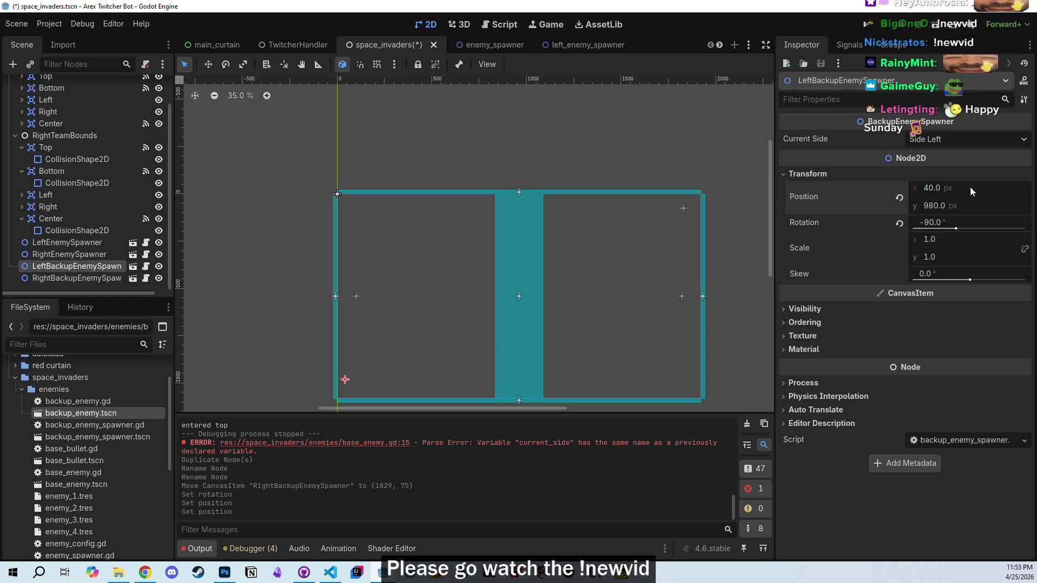
Place the right backup spawner at position (1880, 100) and save the scene
{"action": "left_click", "coordinate": [76, 278]}
{"action": "left_click", "coordinate": [960, 190]}
{"action": "type", "text": "1916"}
{"action": "key", "text": "Return"}
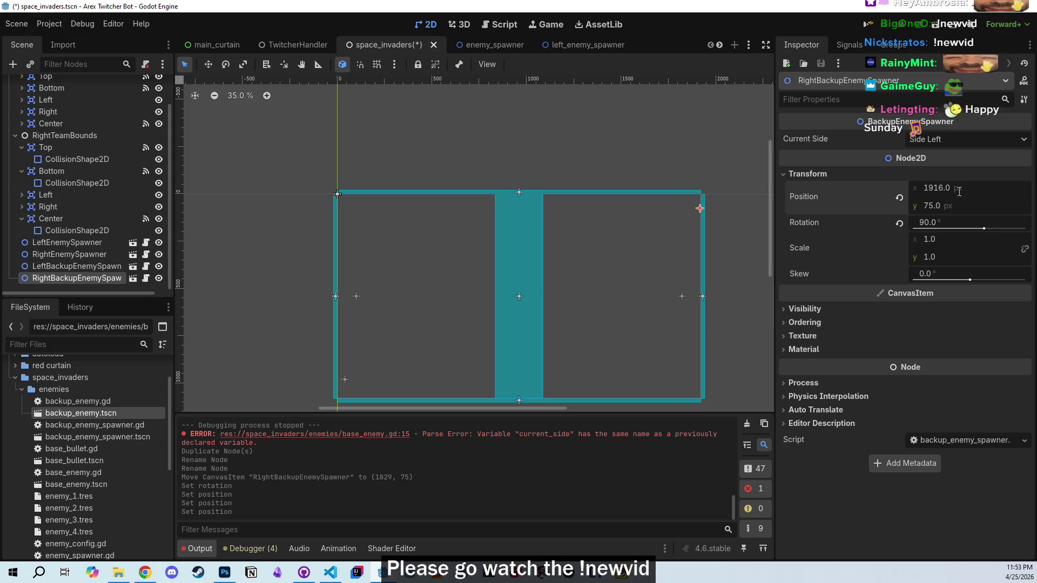
{"action": "type", "text": "1880"}
{"action": "key", "text": "Return"}
{"action": "left_click", "coordinate": [959, 208]}
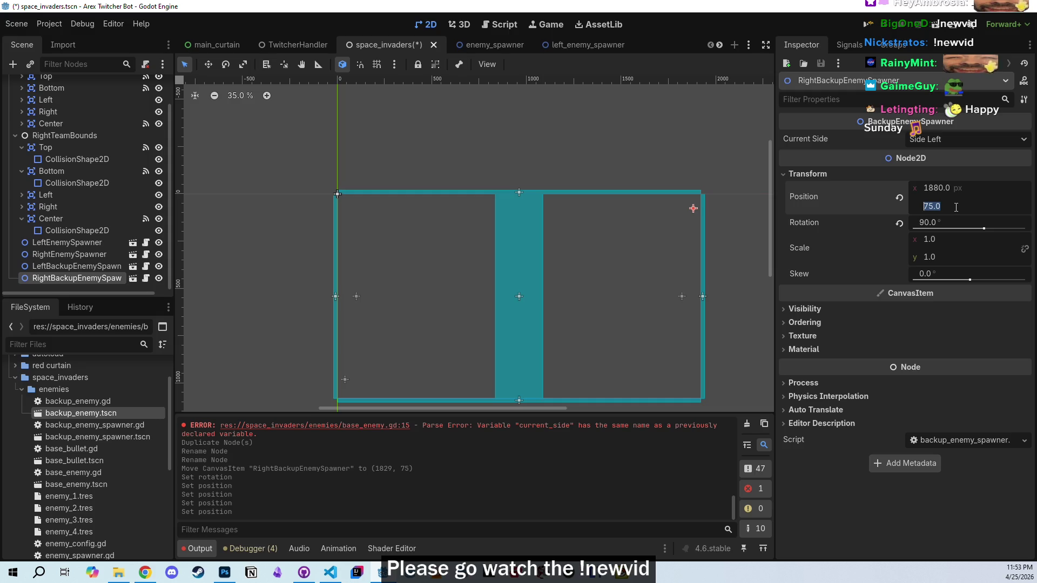
{"action": "type", "text": "100"}
{"action": "key", "text": "Return"}
{"action": "key", "text": "ctrl+s"}
Set the right spawner's Current Side to Side Right, then return to VS Code
{"action": "left_click", "coordinate": [75, 268]}
{"action": "left_click", "coordinate": [72, 279]}
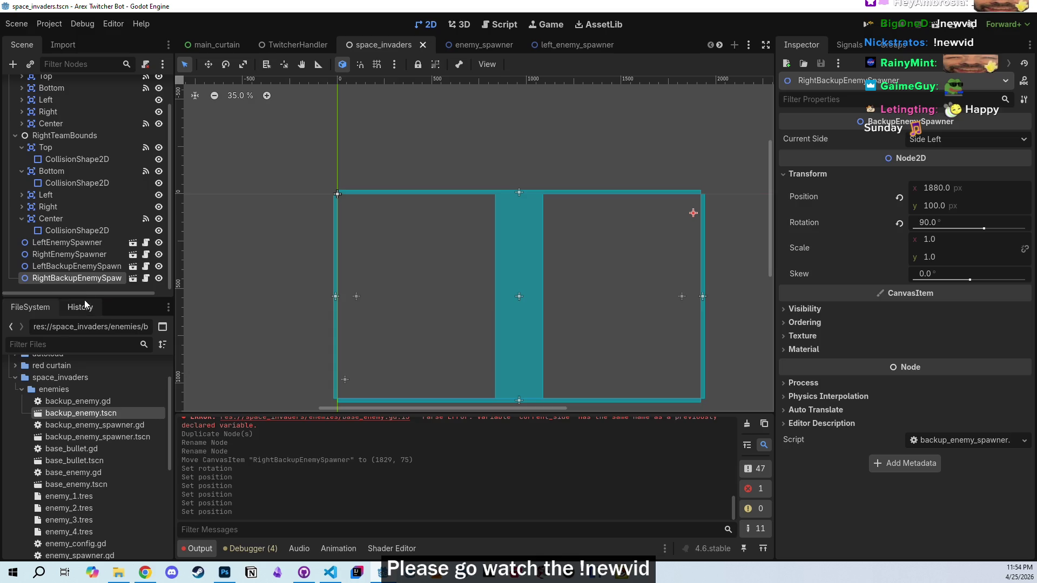
{"action": "left_click", "coordinate": [959, 140]}
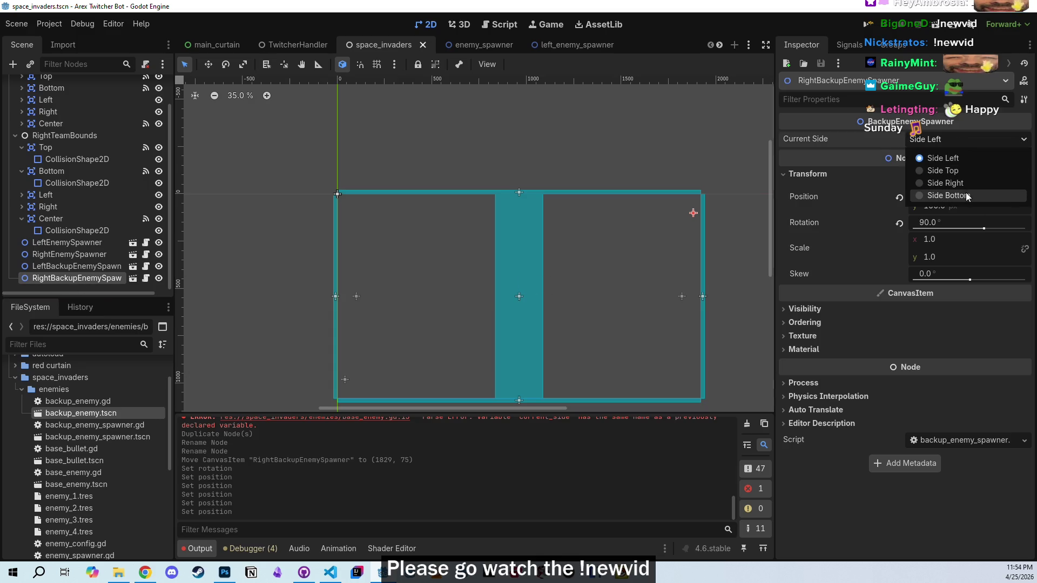
{"action": "left_click", "coordinate": [832, 142]}
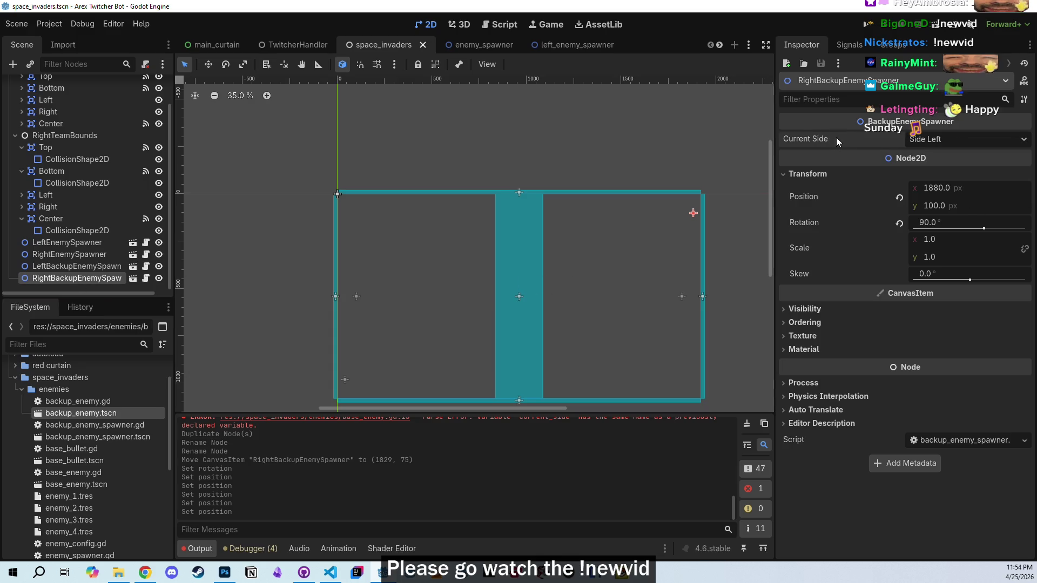
{"action": "left_click", "coordinate": [58, 267]}
{"action": "left_click", "coordinate": [76, 278]}
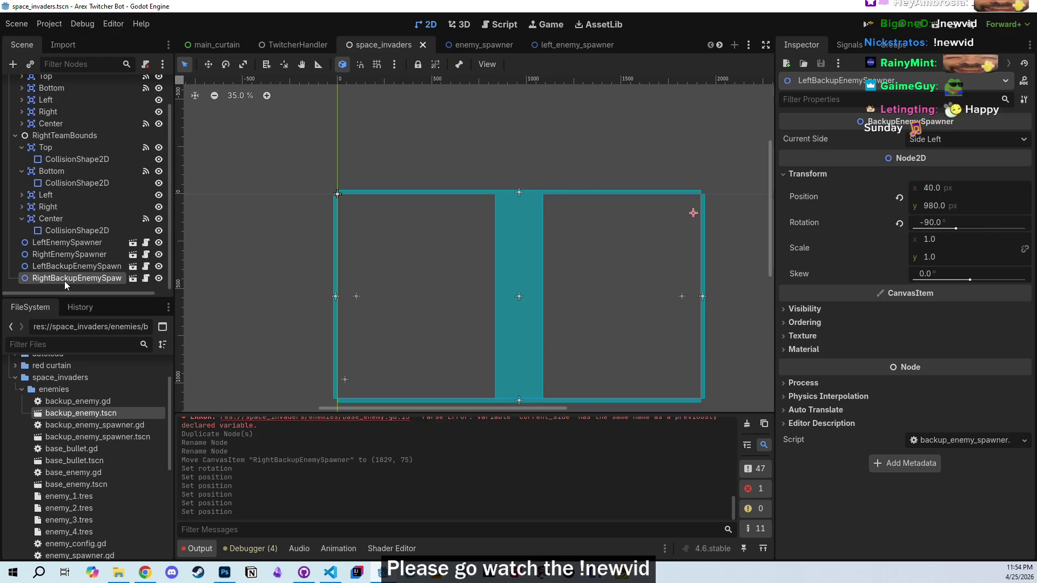
{"action": "left_click", "coordinate": [943, 142]}
{"action": "left_click", "coordinate": [945, 183]}
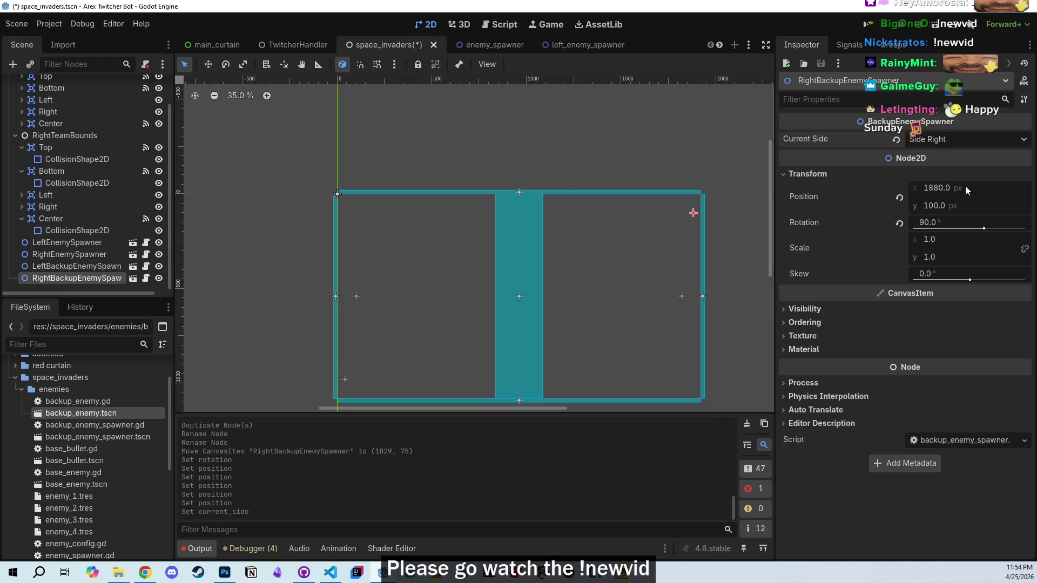
{"action": "left_click", "coordinate": [330, 573]}
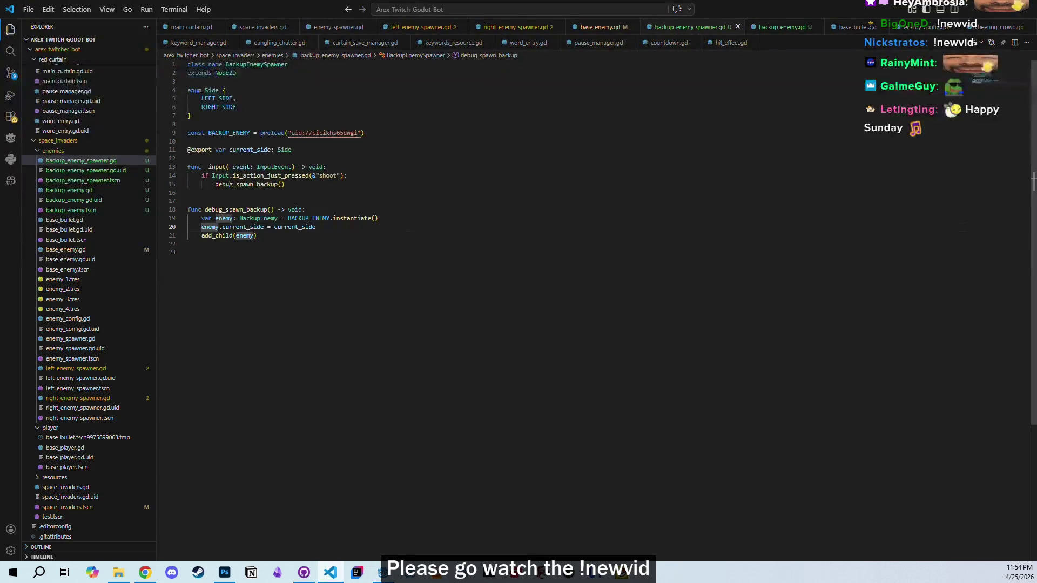
Jump to the Side enum definition in the spawner script and check Godot's side options
{"action": "mouse_move", "coordinate": [218, 106]}
{"action": "left_click", "coordinate": [290, 150], "text": "ctrl"}
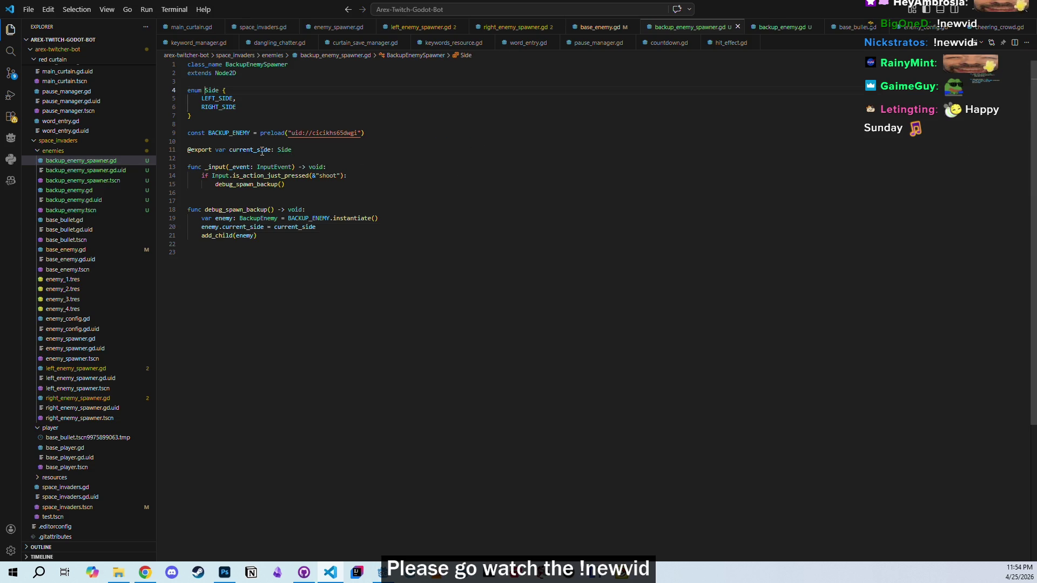
{"action": "mouse_move", "coordinate": [286, 152]}
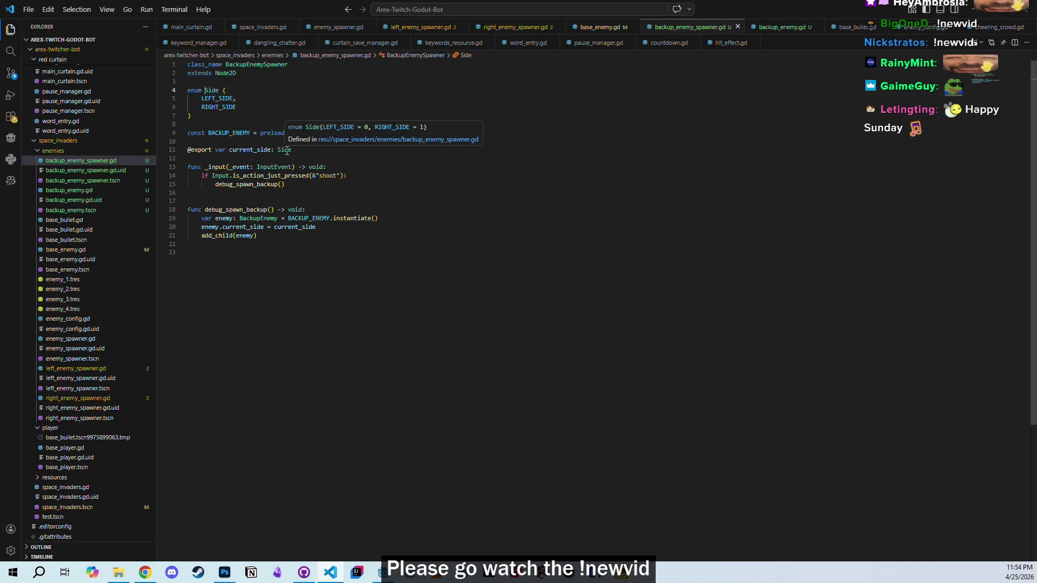
{"action": "left_click", "coordinate": [382, 573]}
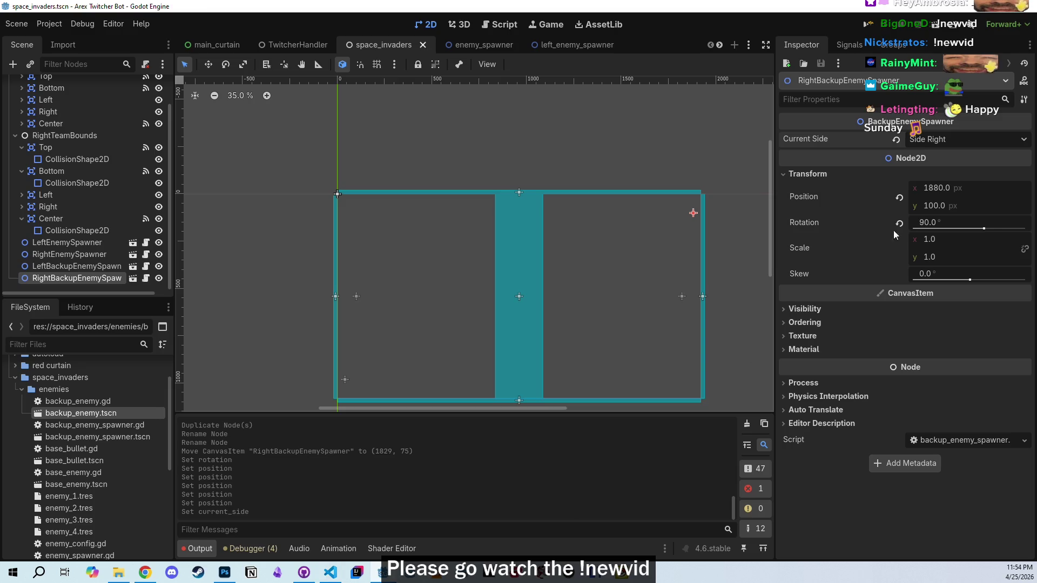
{"action": "left_click", "coordinate": [948, 140]}
Return to backup_enemy_spawner.gd and start editing the current_side name on line 11
{"action": "key", "text": "alt+Tab"}
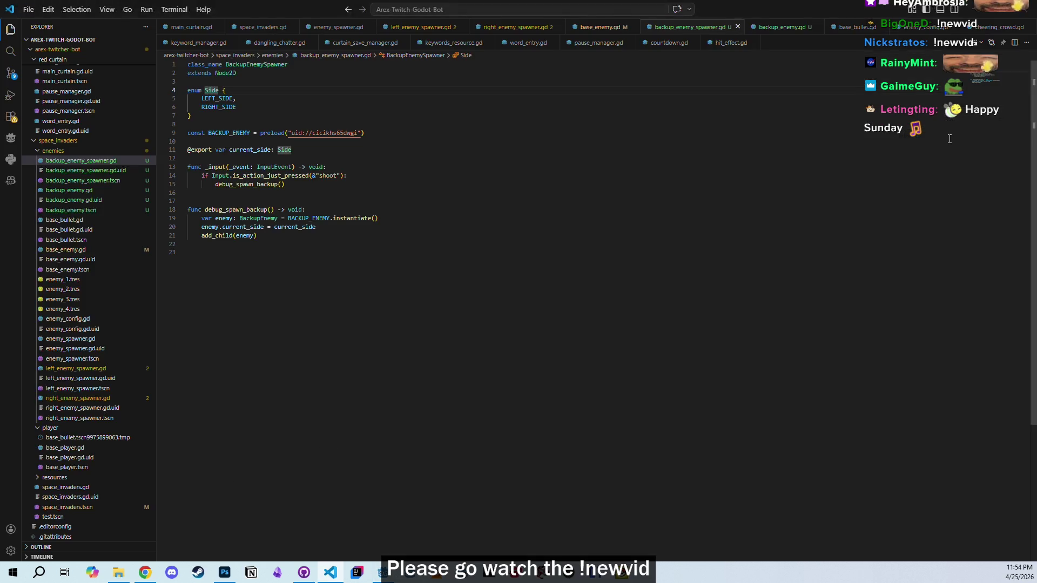
{"action": "key", "text": "alt+Tab"}
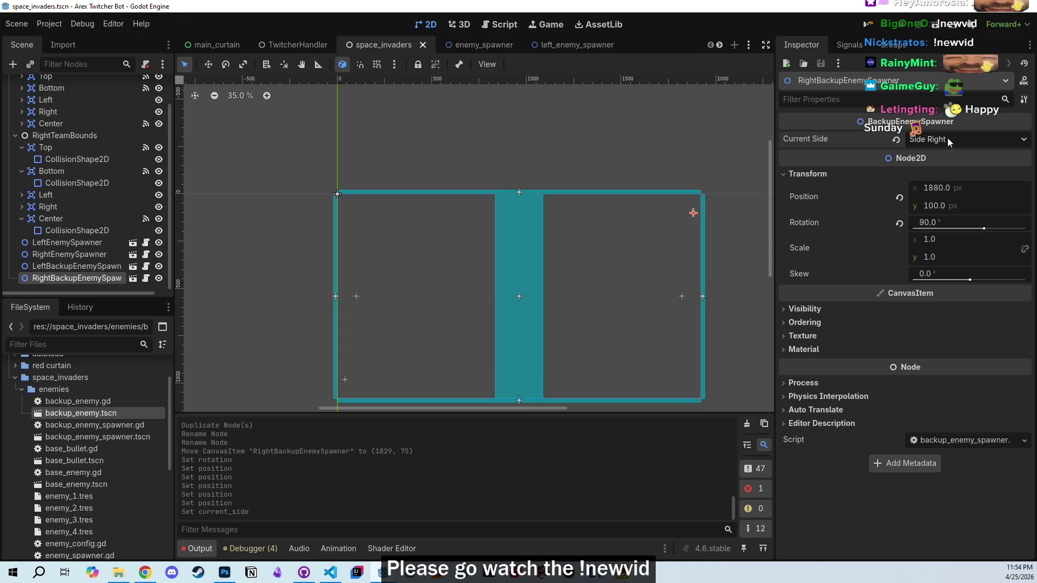
{"action": "mouse_move", "coordinate": [822, 138]}
{"action": "left_click", "coordinate": [331, 576]}
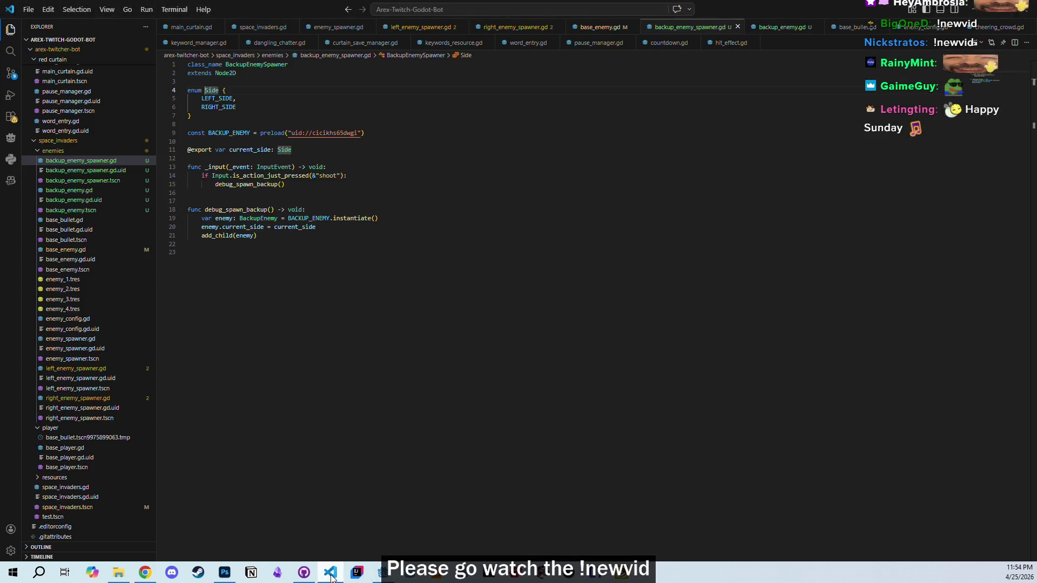
{"action": "left_click", "coordinate": [239, 154]}
Try renaming current_side on lines 11 and 20, undo both renames, and save the spawner script
{"action": "type", "text": "aoijwefioajwe"}
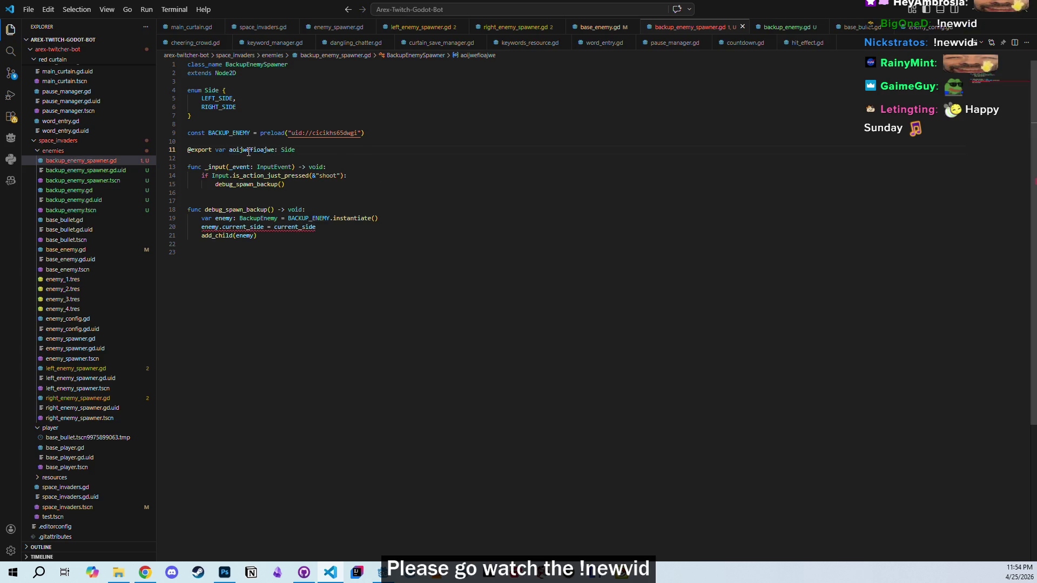
{"action": "double_click", "coordinate": [248, 152]}
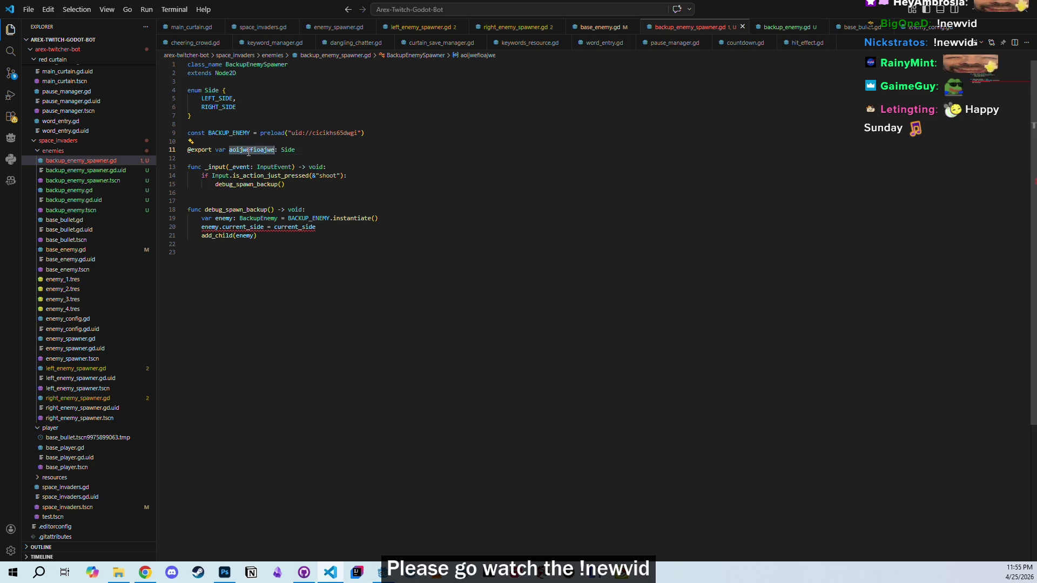
{"action": "key", "text": "ctrl+c"}
{"action": "double_click", "coordinate": [243, 227]}
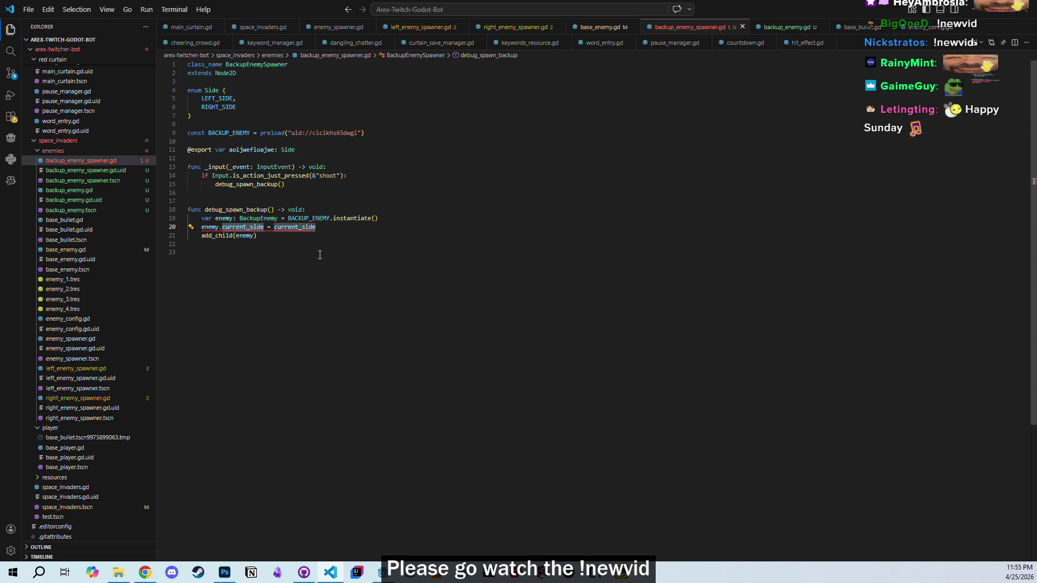
{"action": "key", "text": "ctrl+v"}
{"action": "key", "text": "ctrl+z"}
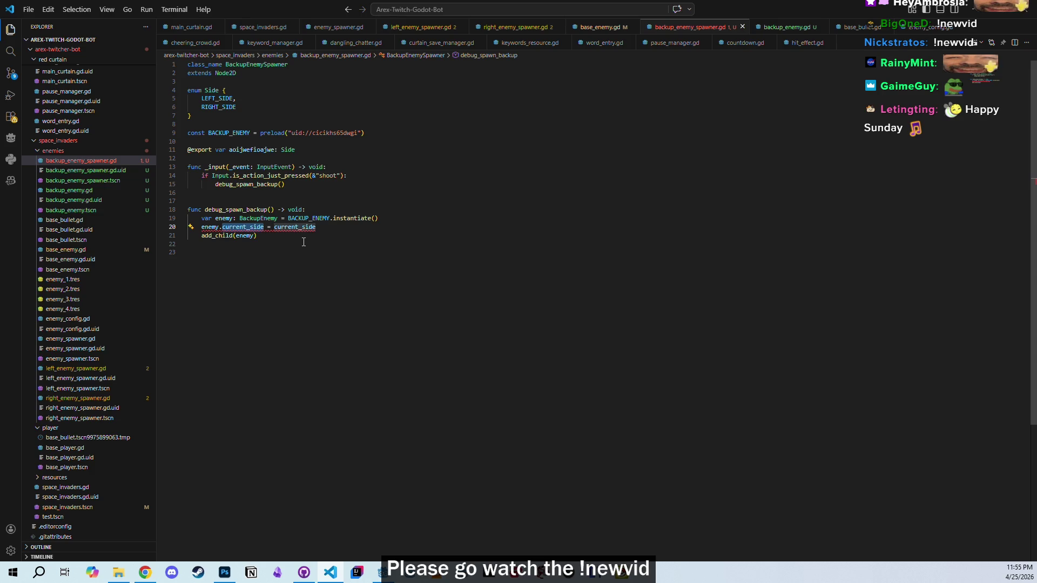
{"action": "key", "text": "ctrl+z"}
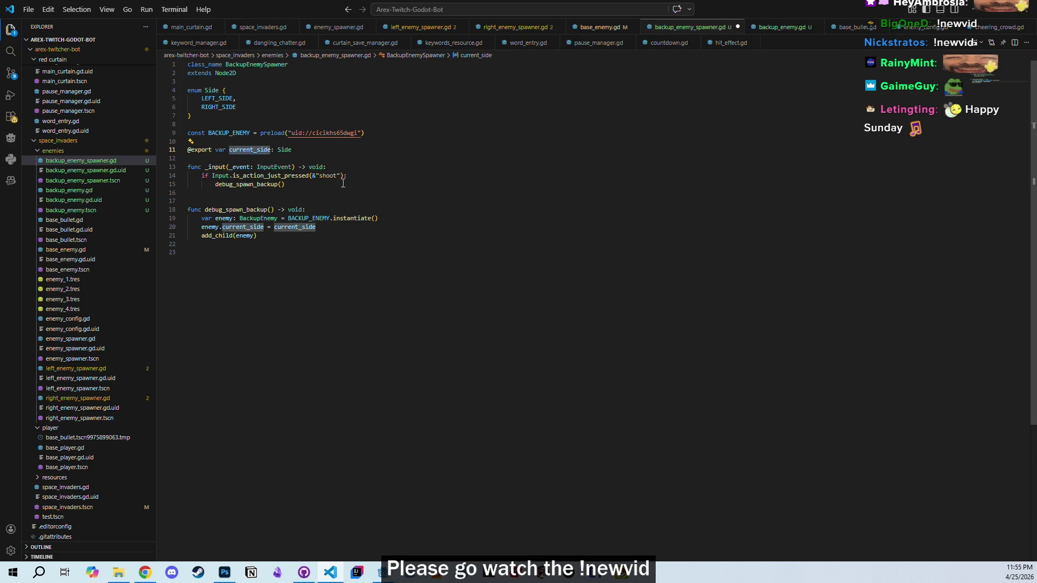
{"action": "key", "text": "ctrl+s"}
Set RightBackupEnemySpawner's Current Side to Side Right in Godot's Inspector
{"action": "key", "text": "alt+Tab"}
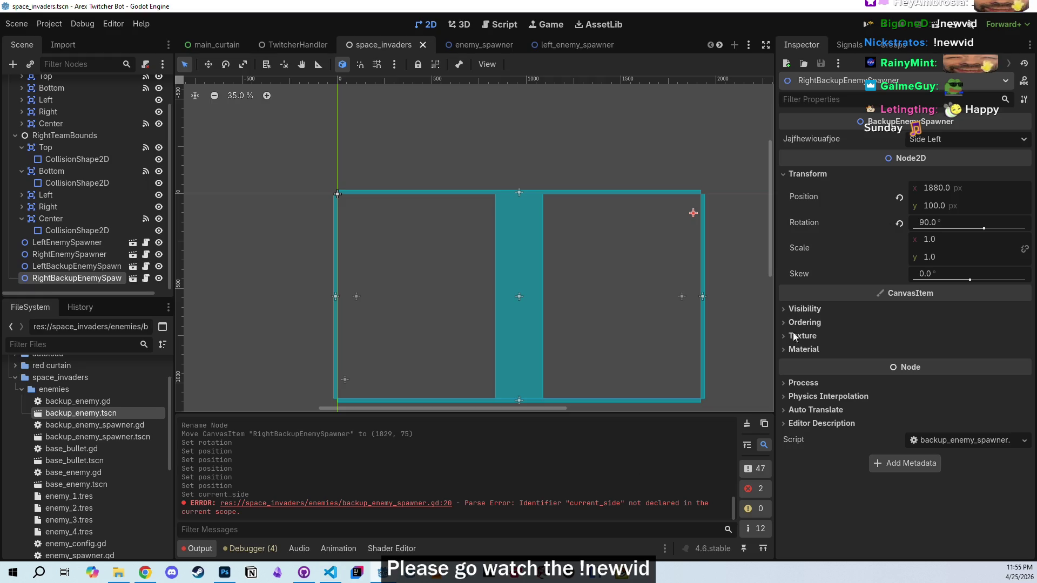
{"action": "mouse_move", "coordinate": [790, 139]}
{"action": "left_click", "coordinate": [967, 139]}
{"action": "key", "text": "alt+Tab"}
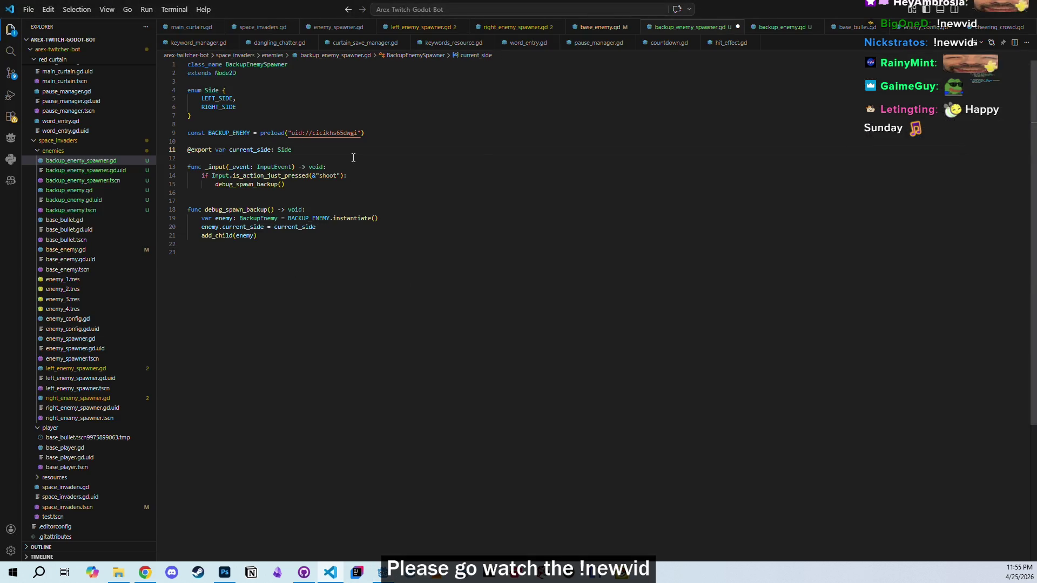
{"action": "key", "text": "ctrl+s"}
{"action": "key", "text": "alt+Tab"}
{"action": "left_click", "coordinate": [942, 138]}
{"action": "left_click", "coordinate": [944, 137]}
{"action": "left_click", "coordinate": [945, 137]}
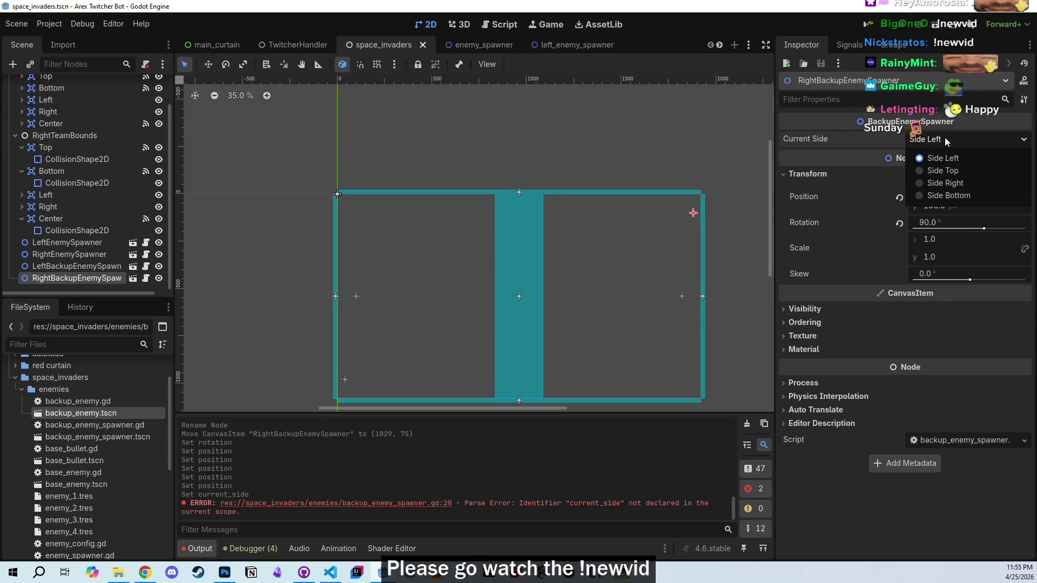
{"action": "left_click", "coordinate": [951, 182]}
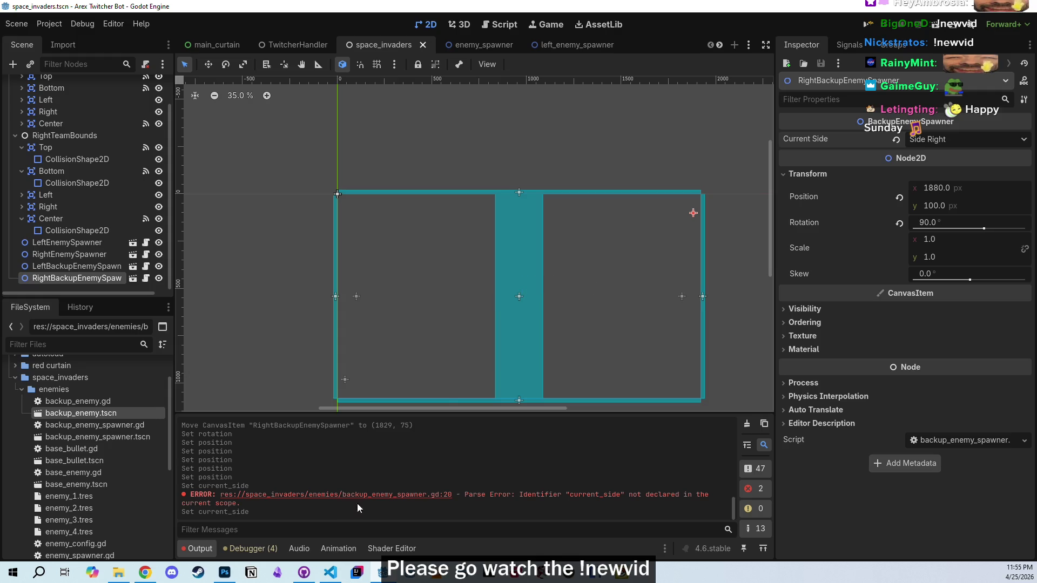
Check the add_child(enemy) line in debug_spawn_backup, then return to Godot
{"action": "key", "text": "alt+Tab"}
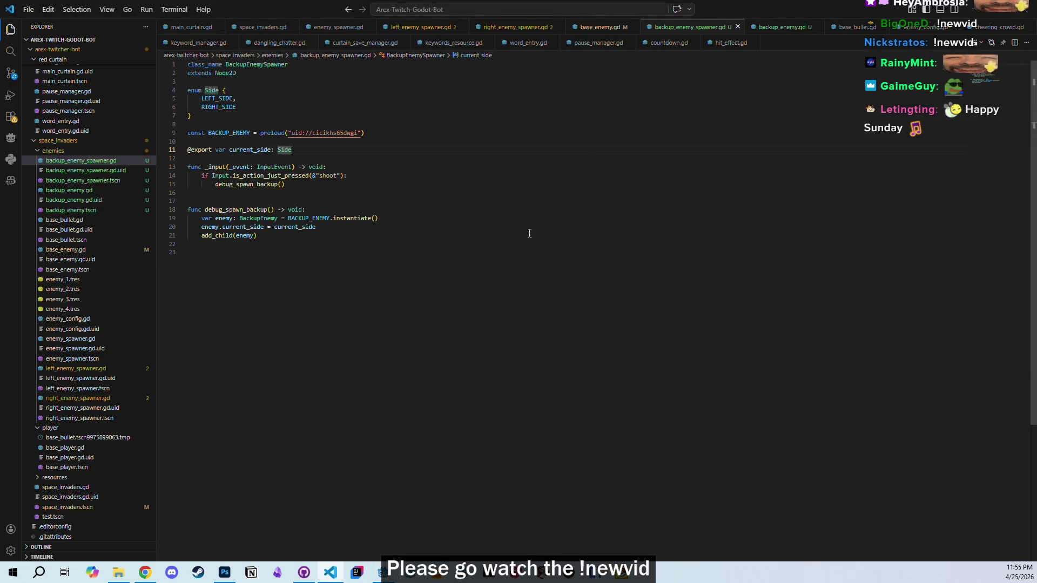
{"action": "left_click", "coordinate": [345, 227]}
{"action": "left_click", "coordinate": [278, 236]}
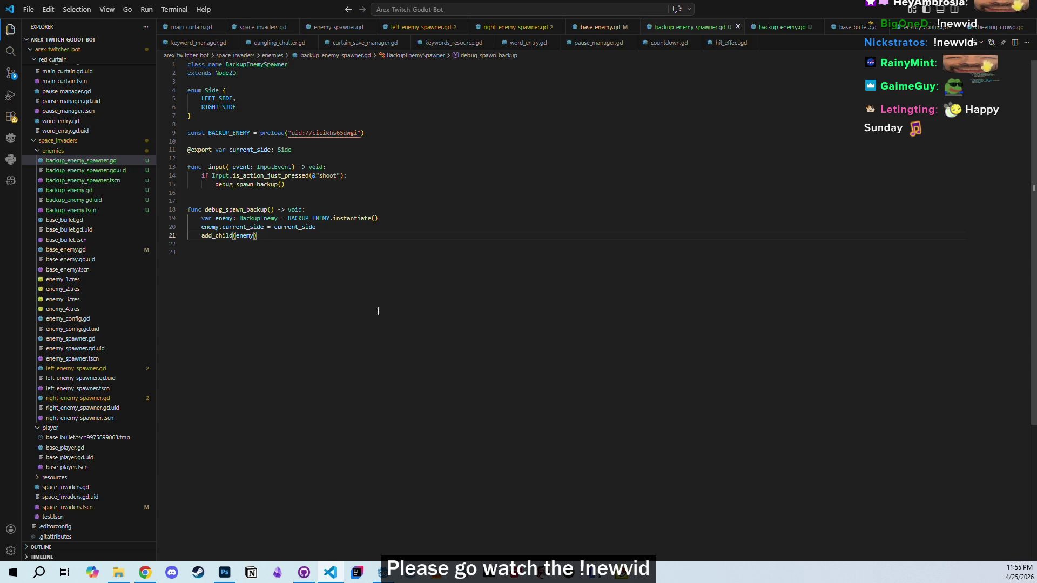
{"action": "left_click", "coordinate": [382, 573]}
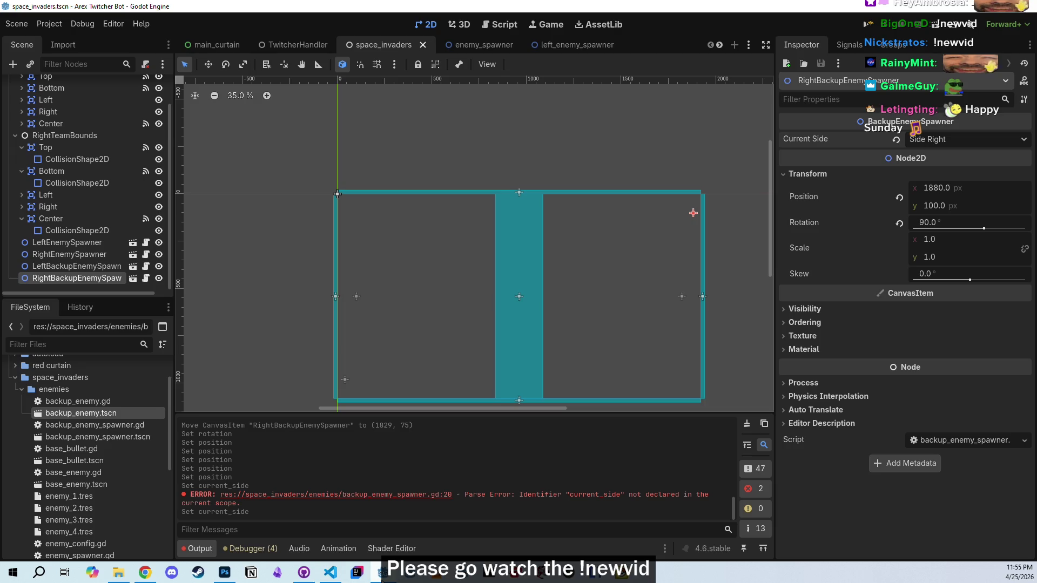
Run space_invaders to watch red backup enemies spawn at the arena edges, then stop it
{"action": "left_click", "coordinate": [870, 26]}
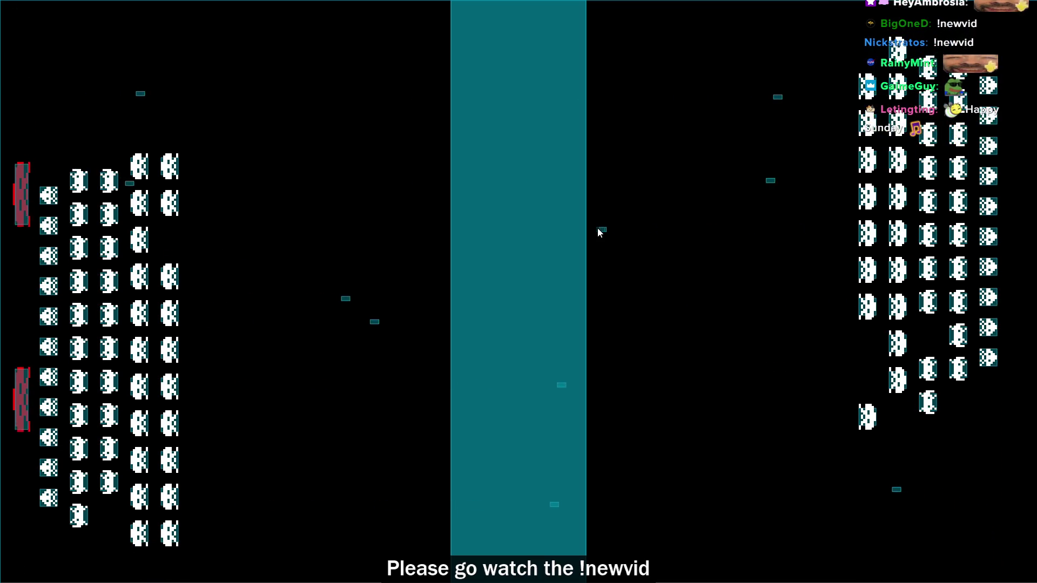
{"action": "key", "text": "Escape"}
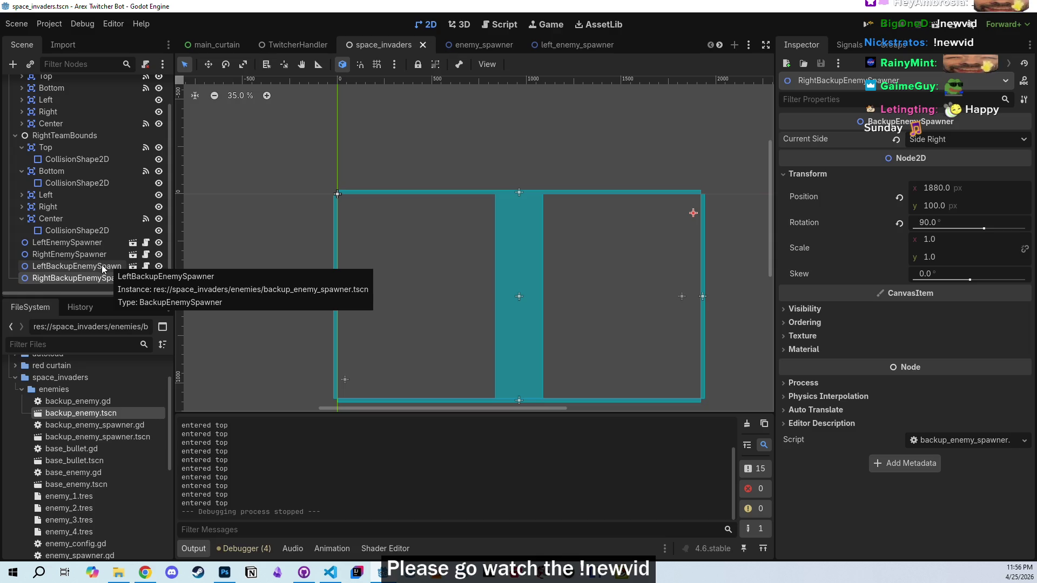
Remove the extra trailing blank line from the backup spawner script and save it
{"action": "left_click", "coordinate": [146, 278]}
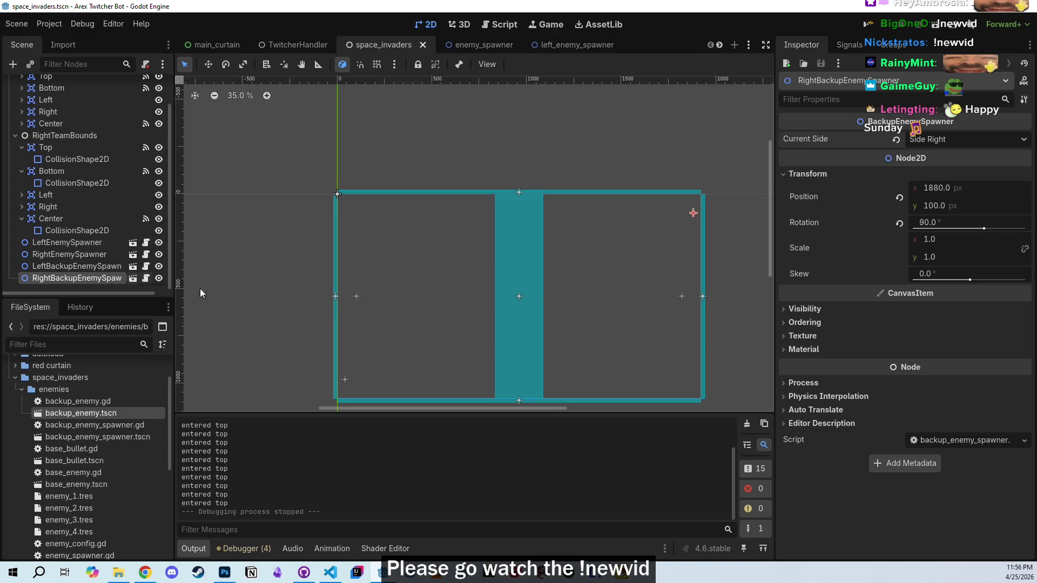
{"action": "left_click", "coordinate": [314, 249]}
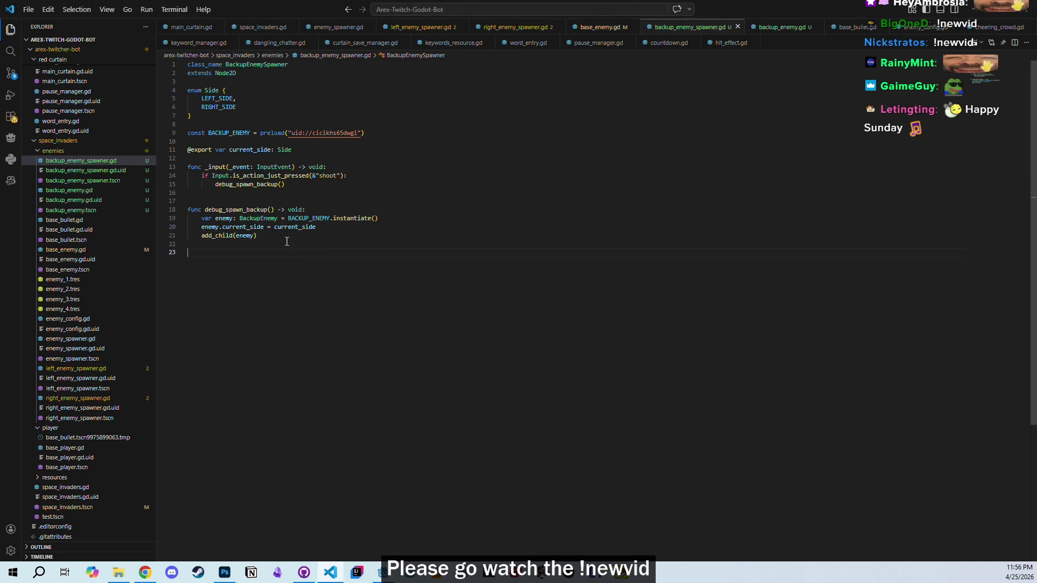
{"action": "key", "text": "BackSpace"}
{"action": "key", "text": "Tab"}
{"action": "key", "text": "ctrl+s"}
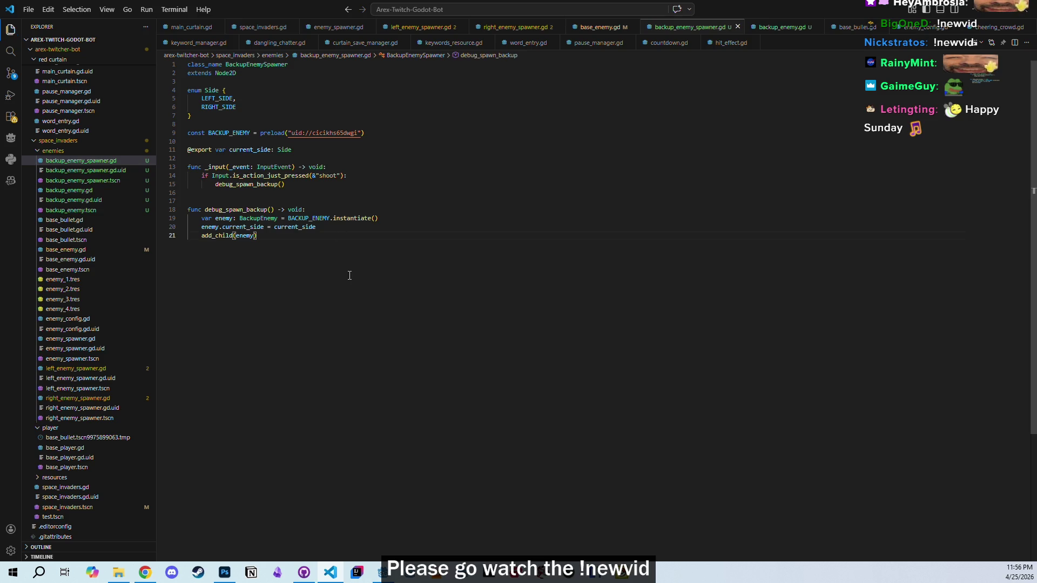
Review current_side, the LEFT_SIDE default on line 13, and the 'entered top' print in backup_enemy.gd
{"action": "left_click", "coordinate": [252, 150]}
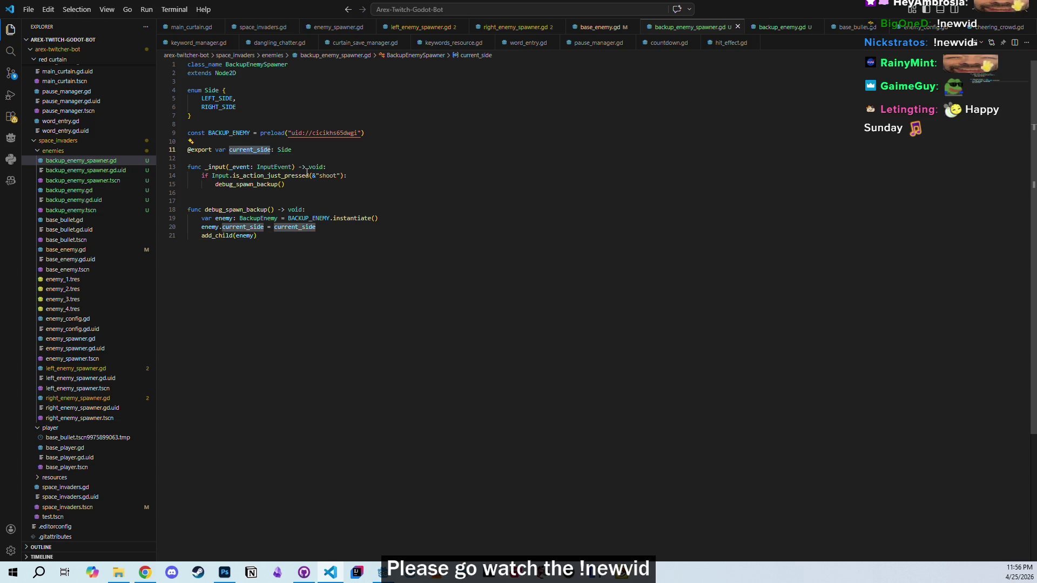
{"action": "left_click", "coordinate": [782, 27]}
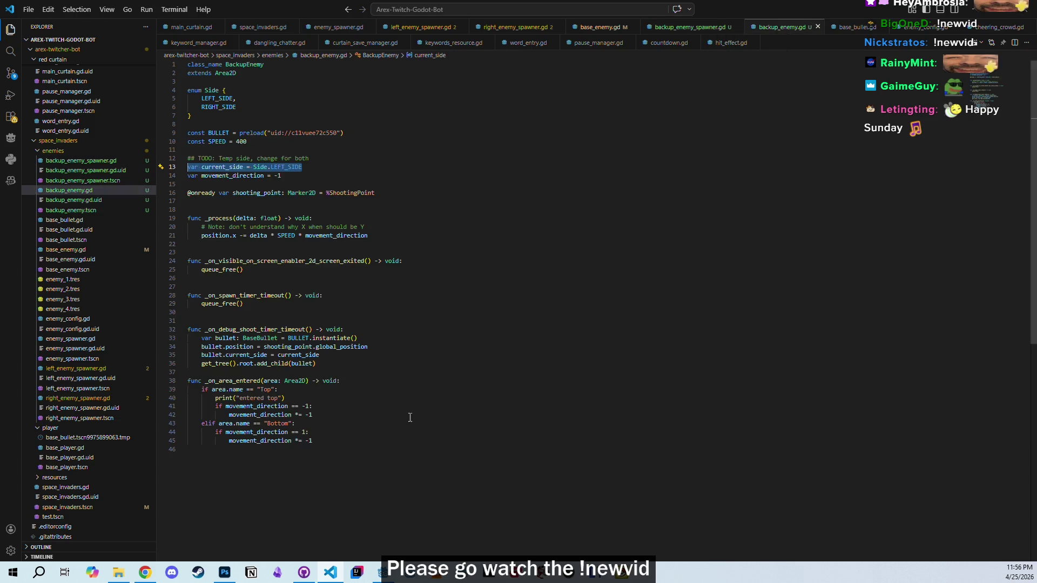
{"action": "left_click", "coordinate": [280, 195]}
{"action": "key", "text": "Up"}
{"action": "key", "text": "Up"}
{"action": "key", "text": "Up"}
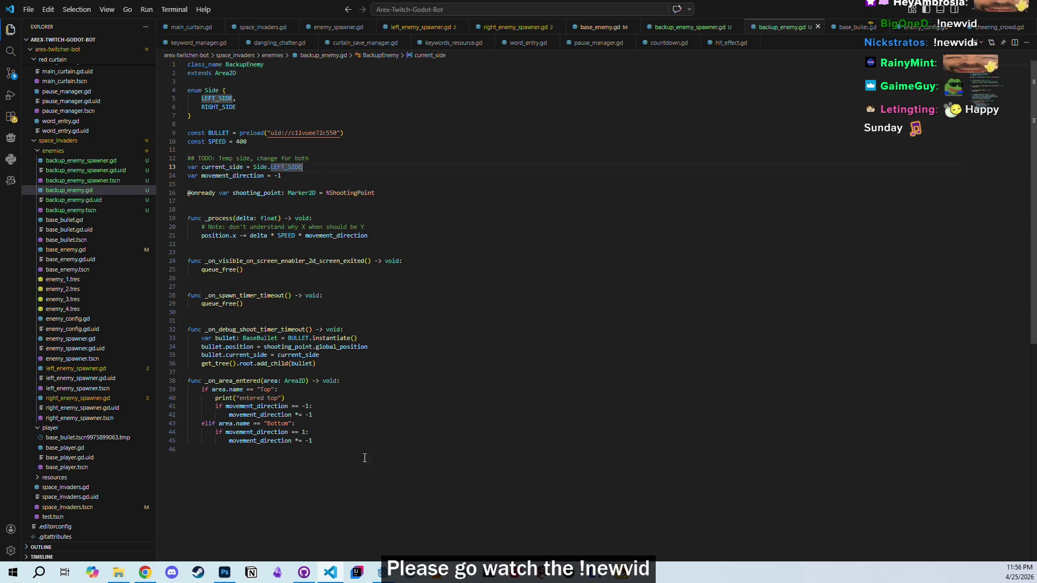
{"action": "left_click", "coordinate": [314, 399]}
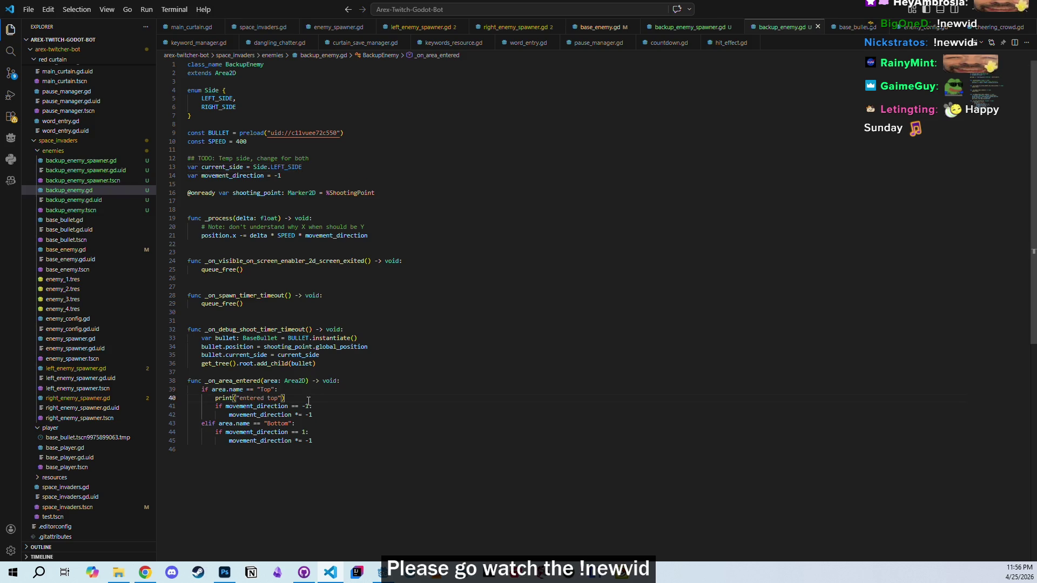
Hide the left backup enemy spawner in Godot and run the game with only the right one
{"action": "mouse_move", "coordinate": [331, 576]}
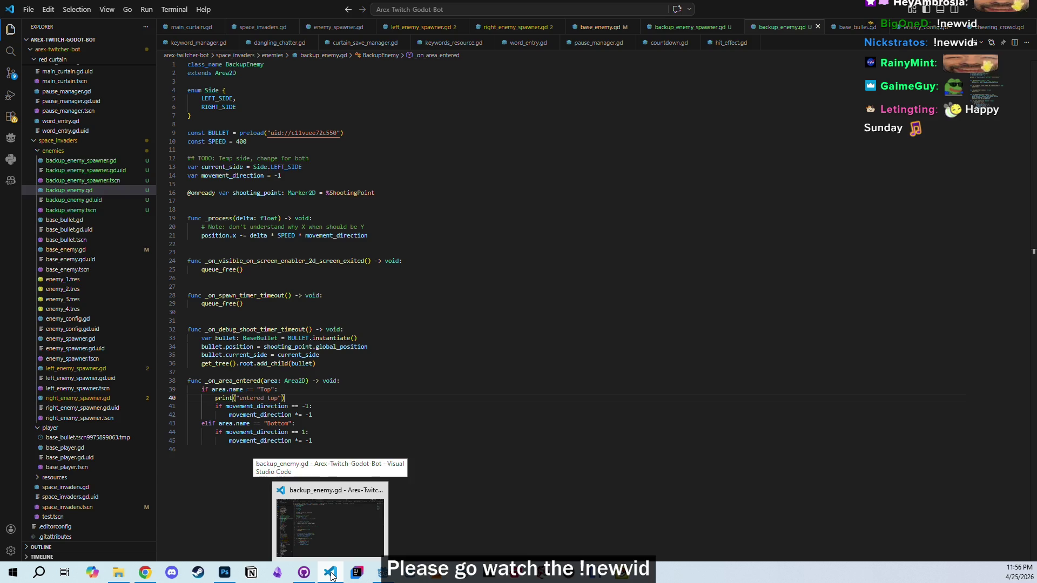
{"action": "left_click", "coordinate": [332, 576]}
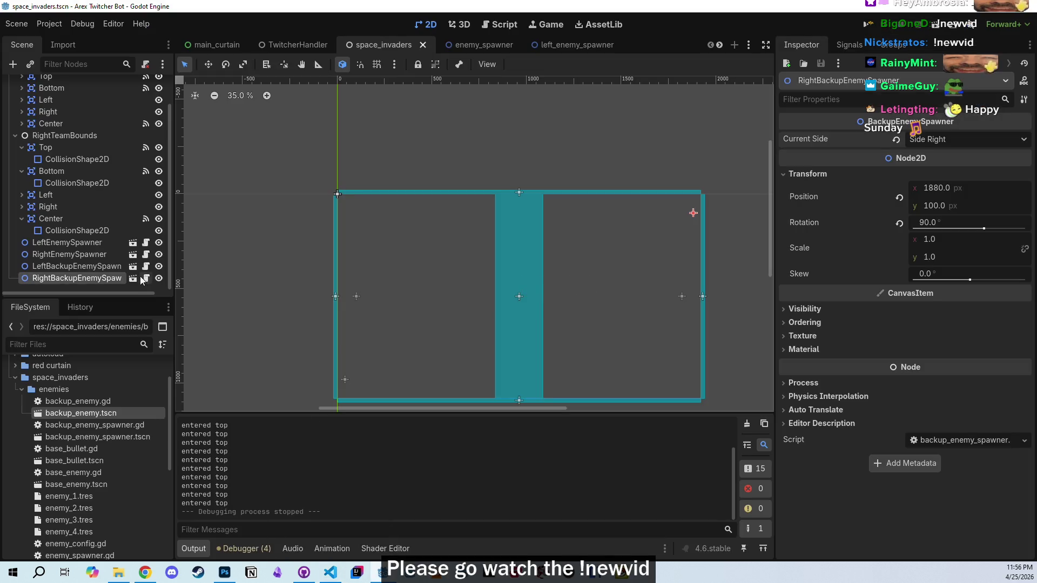
{"action": "left_click", "coordinate": [158, 266]}
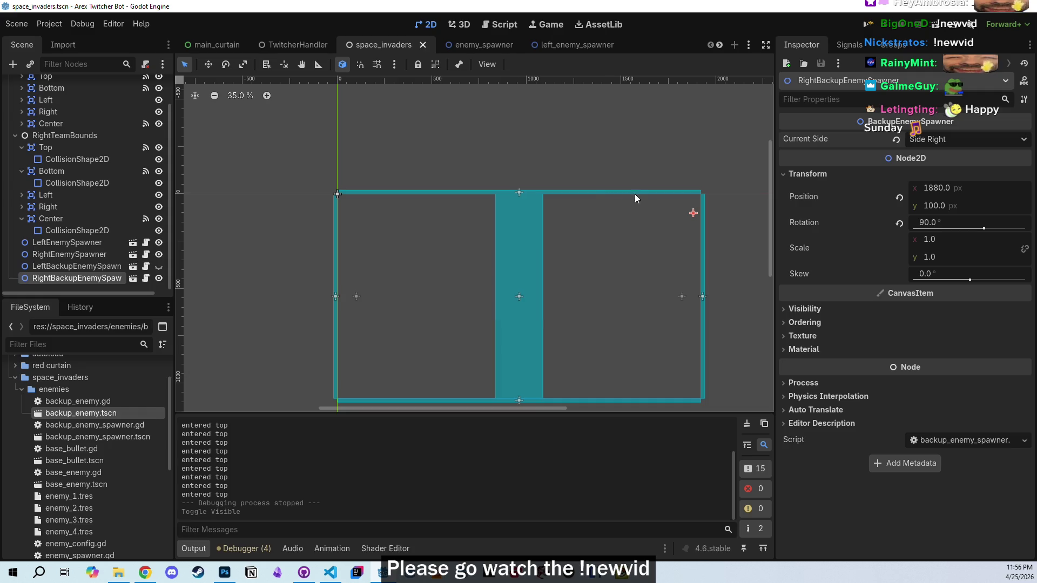
{"action": "left_click", "coordinate": [861, 27]}
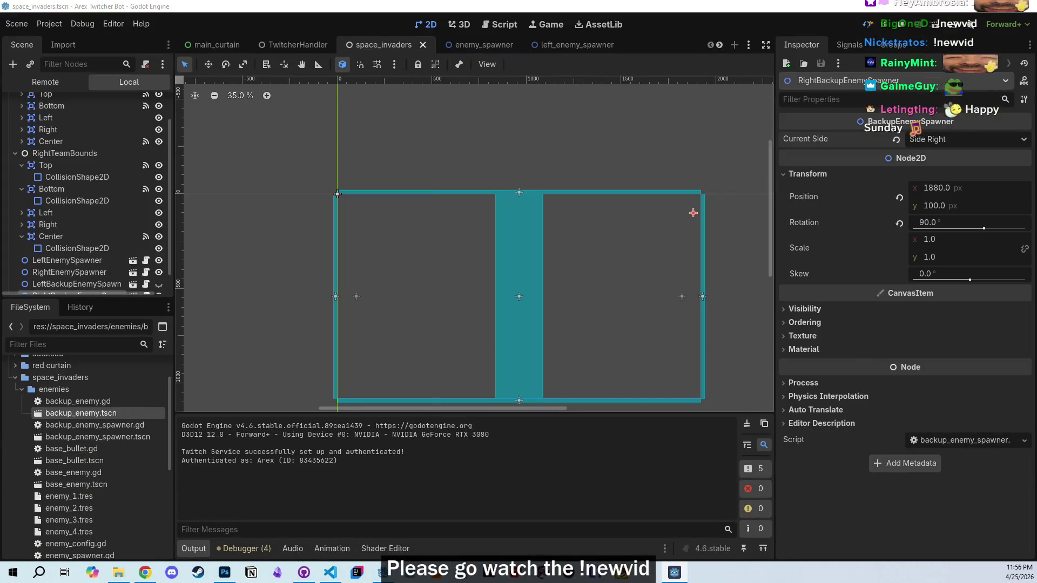
Add print("entered bottom") under the Bottom check in backup_enemy.gd, save, and return to Godot
{"action": "left_click", "coordinate": [330, 573]}
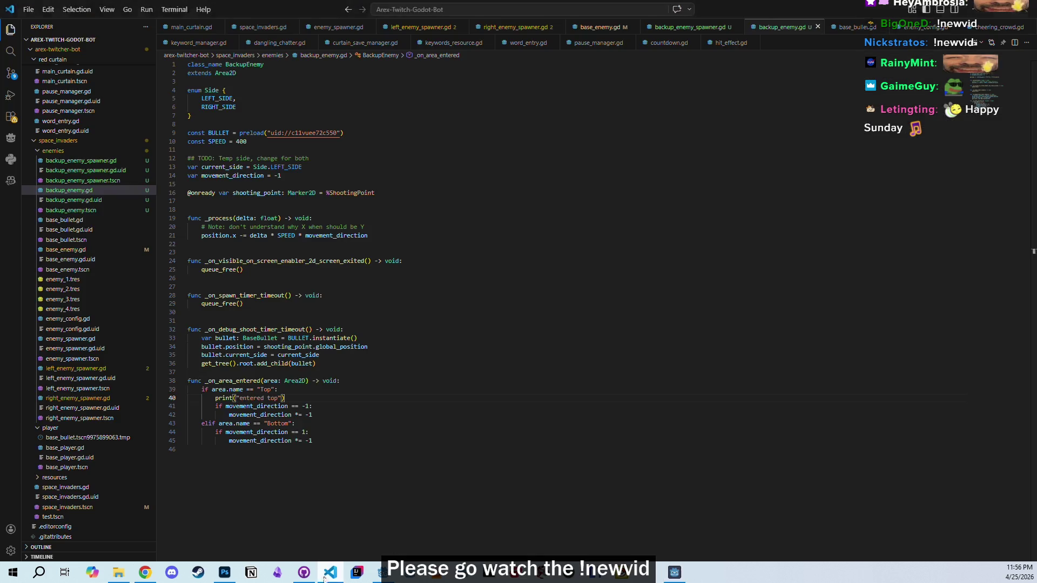
{"action": "left_click", "coordinate": [295, 425]}
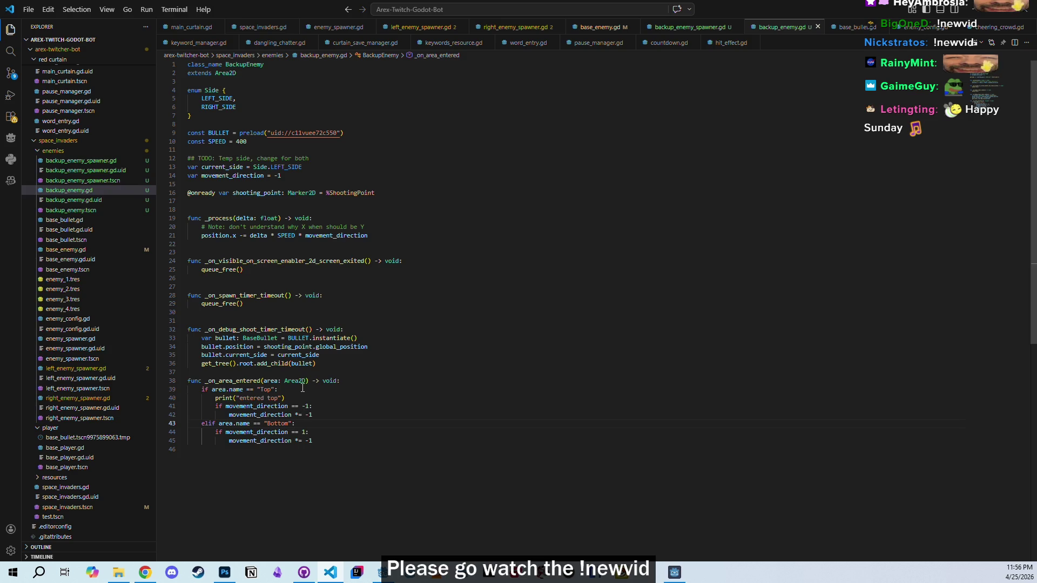
{"action": "key", "text": "Return"}
{"action": "type", "text": "print(\"e"}
{"action": "type", "text": "ntered bottom"}
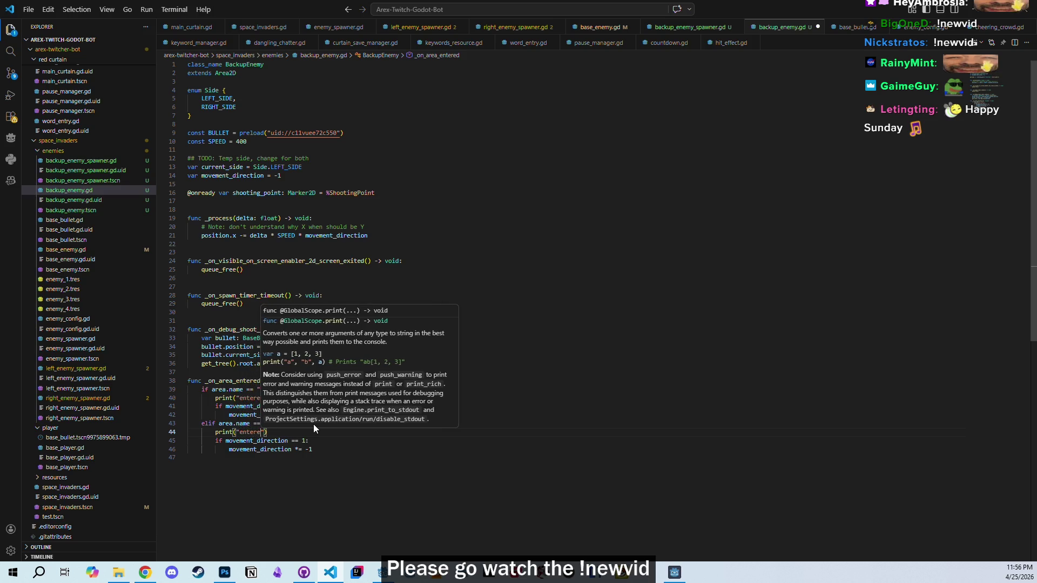
{"action": "key", "text": "ctrl+s"}
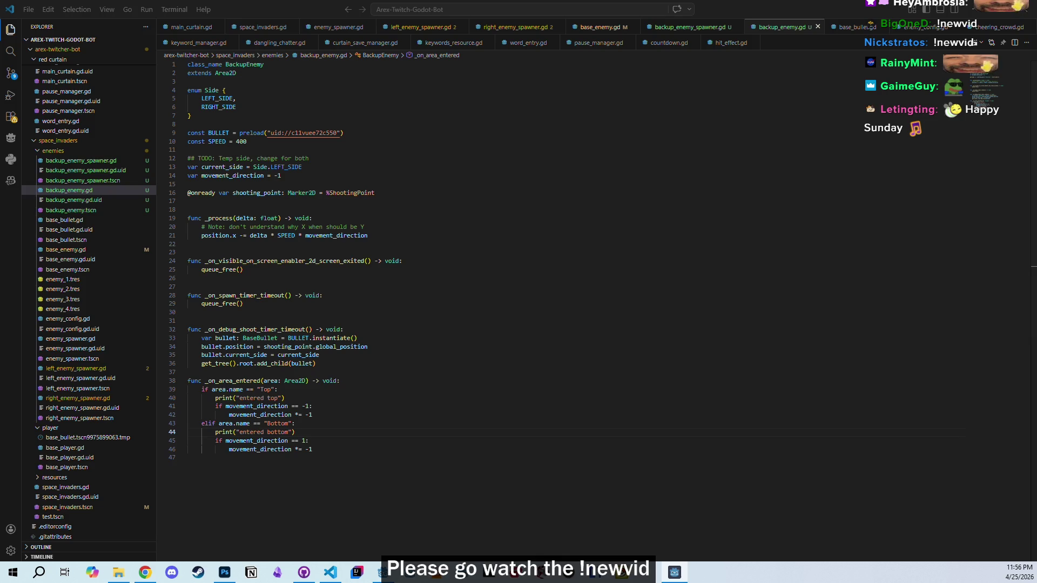
{"action": "key", "text": "alt+Tab"}
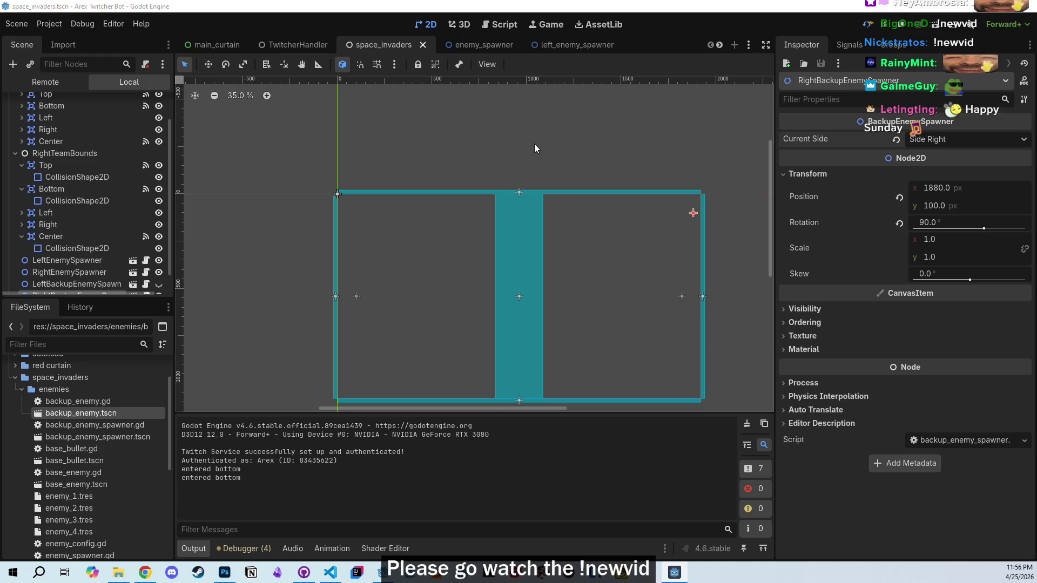
Return to backup_enemy.gd and place the cursor after the shooting_point declaration
{"action": "left_click", "coordinate": [336, 565]}
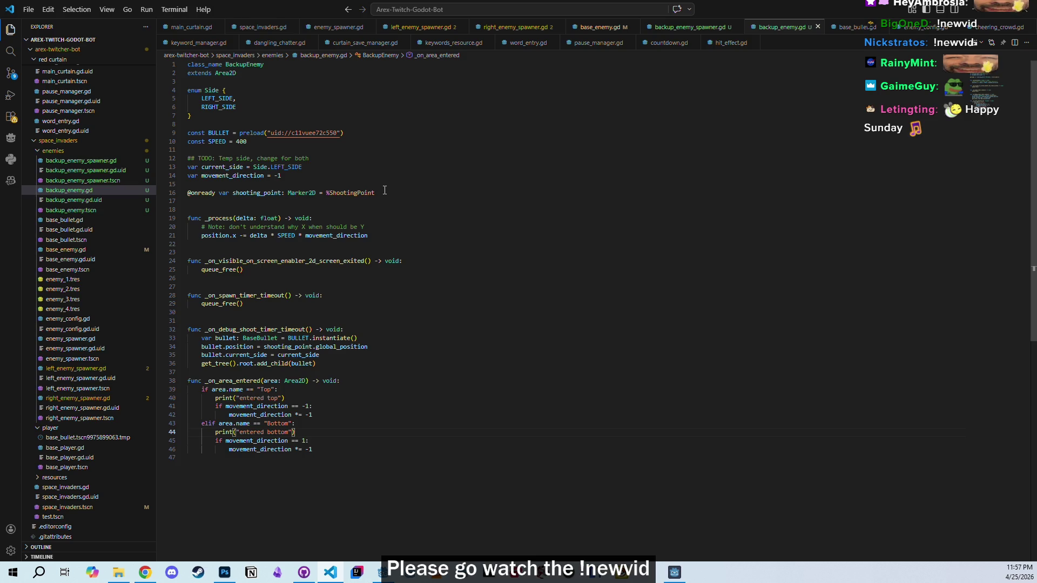
{"action": "left_click", "coordinate": [389, 193]}
Add a _ready() that sets movement_direction = 1 when current_side == Side.RIGHT_SIDE, and save
{"action": "key", "text": "Return"}
{"action": "key", "text": "Return"}
{"action": "type", "text": "func"}
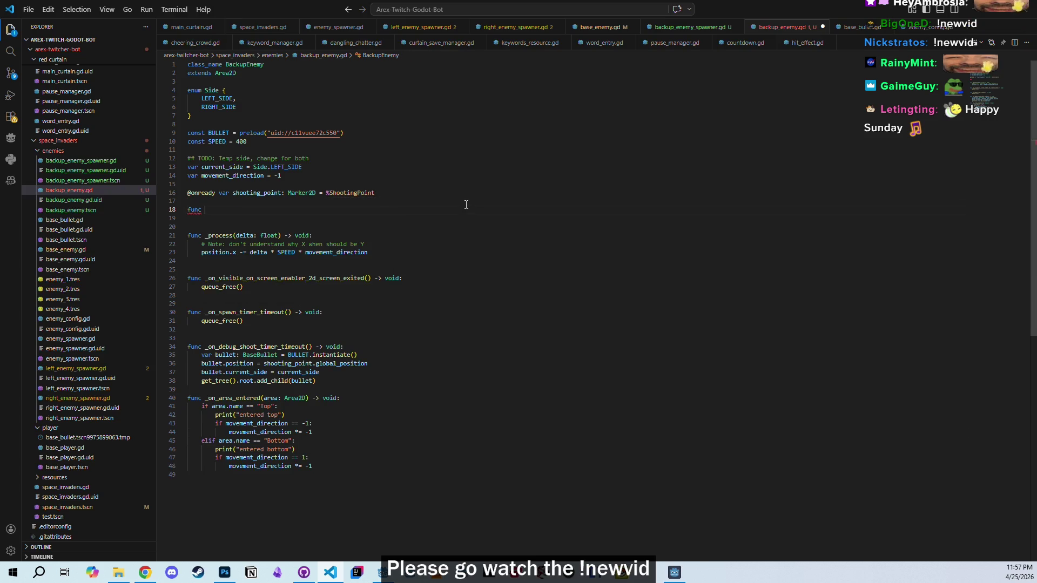
{"action": "type", "text": " _read"}
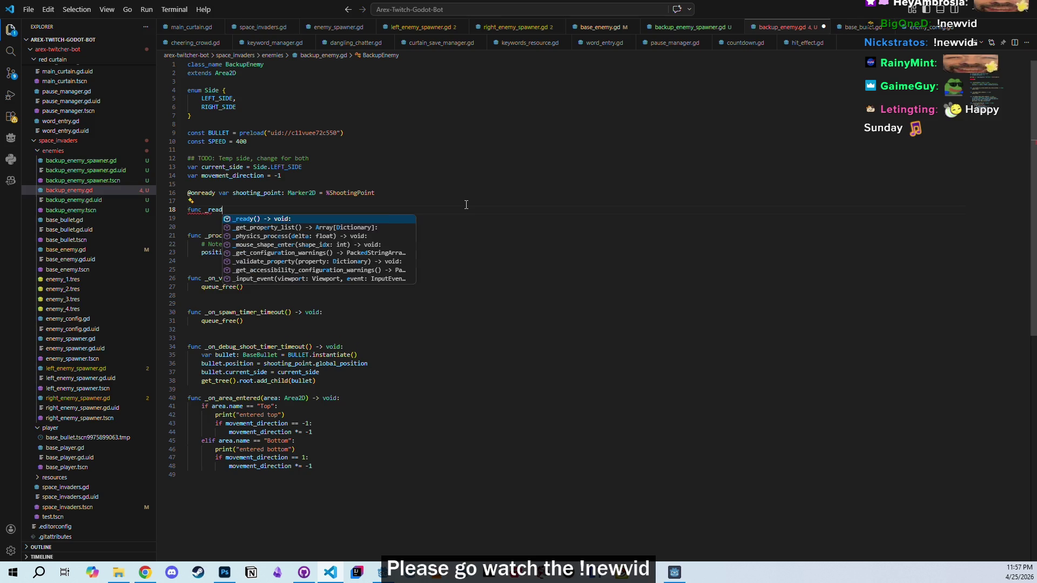
{"action": "key", "text": "Return"}
{"action": "key", "text": "Return"}
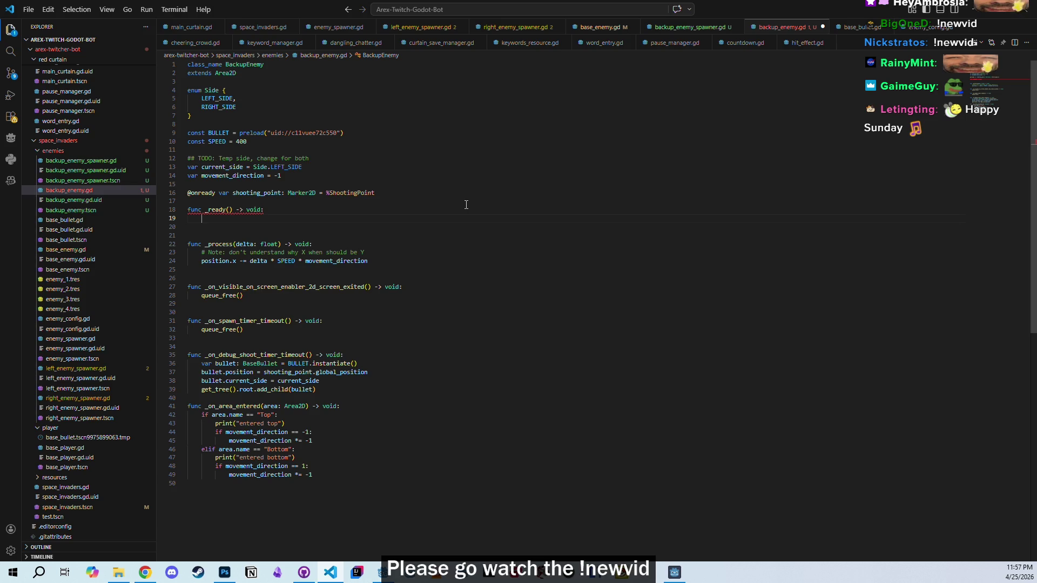
{"action": "type", "text": "if current"}
{"action": "key", "text": "Tab"}
{"action": "type", "text": ":"}
{"action": "key", "text": "BackSpace"}
{"action": "key", "text": "BackSpace"}
{"action": "type", "text": "=="}
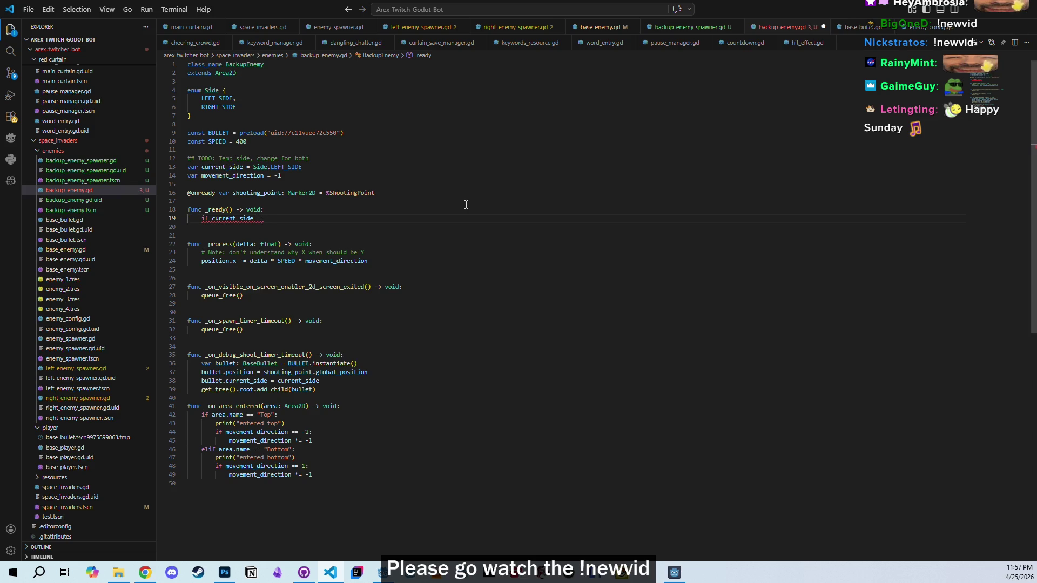
{"action": "type", "text": " Side."}
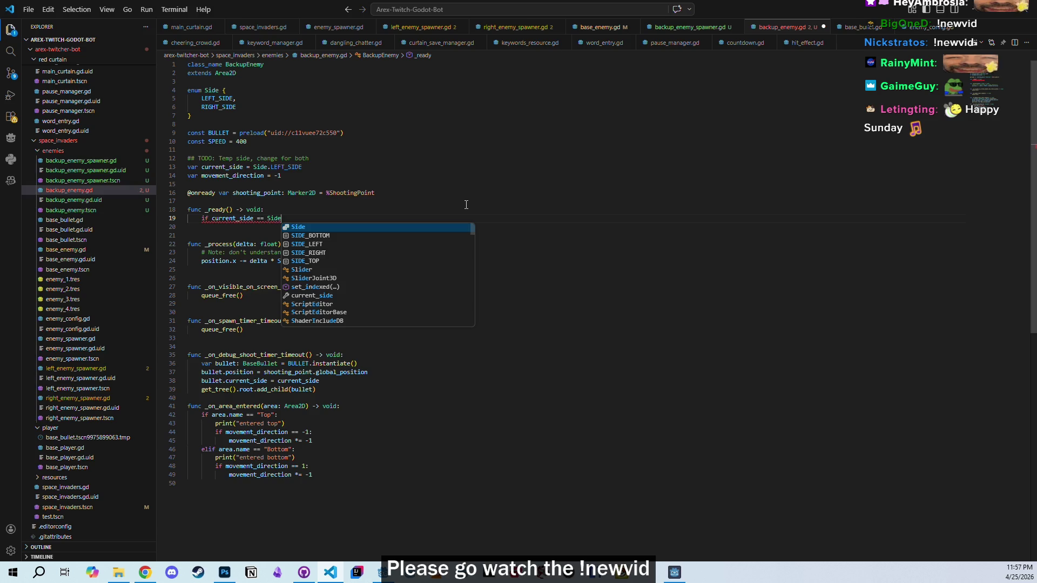
{"action": "type", "text": "RIGH"}
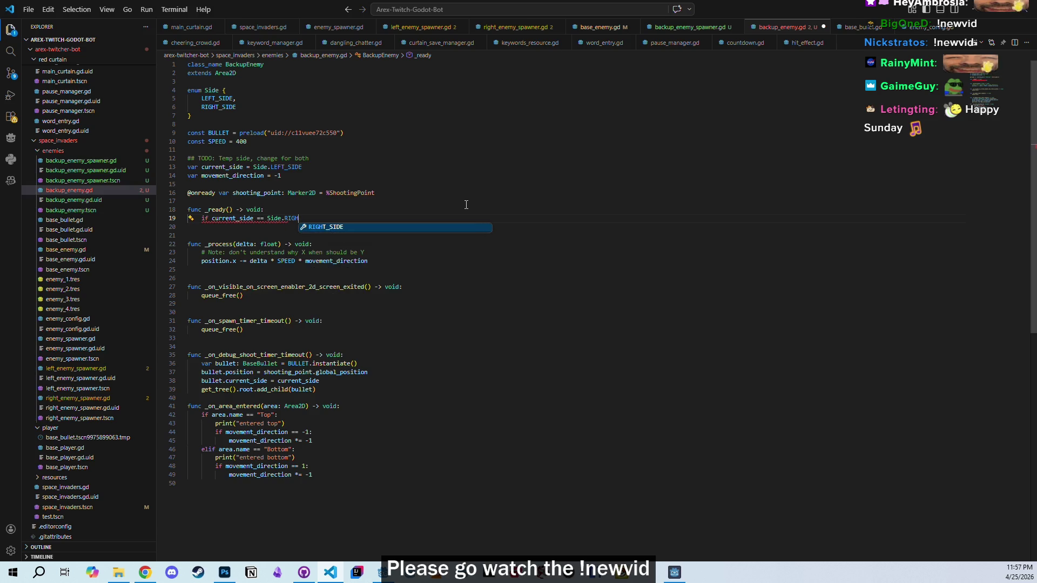
{"action": "key", "text": "Return"}
{"action": "type", "text": ":"}
{"action": "key", "text": "Return"}
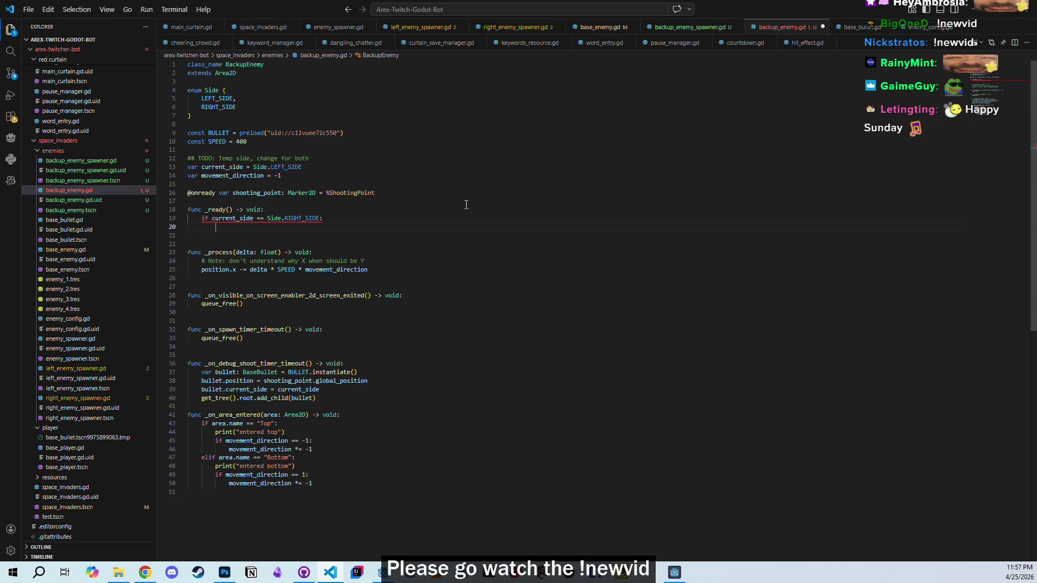
{"action": "type", "text": "movement_direction = 1"}
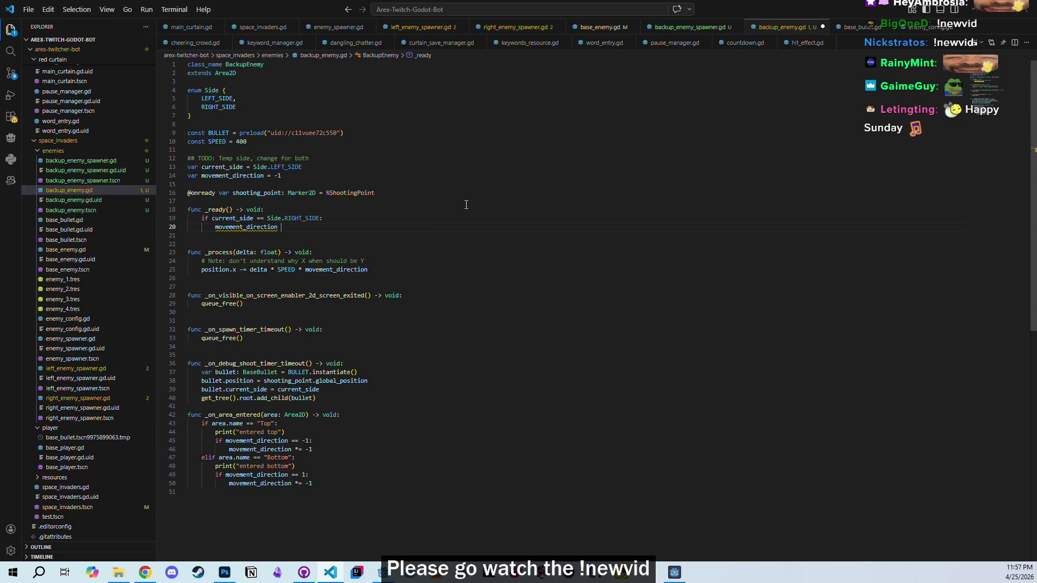
{"action": "key", "text": "ctrl+s"}
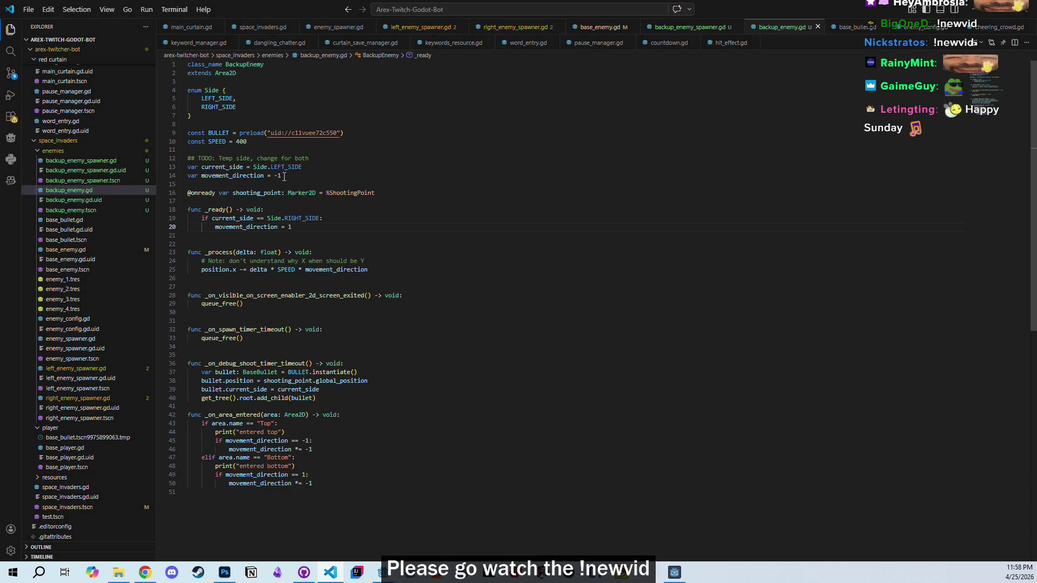
Change line 13 to 'var current_side: Side', check the spawner's current_side hand-off, and return to Godot
{"action": "left_click_drag", "start_coordinate": [302, 168], "coordinate": [244, 168]}
{"action": "type", "text": ": Side"}
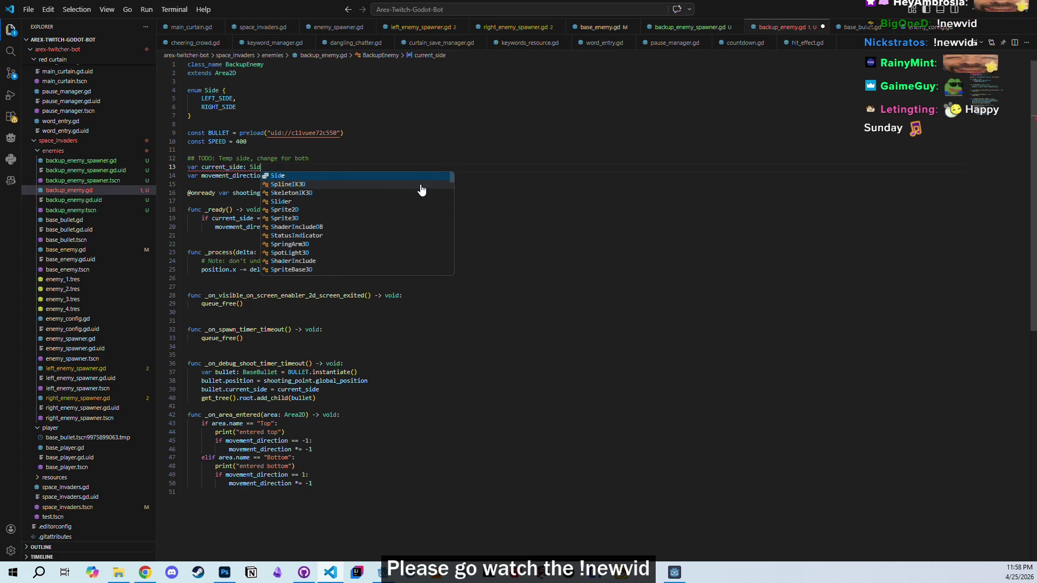
{"action": "key", "text": "Escape"}
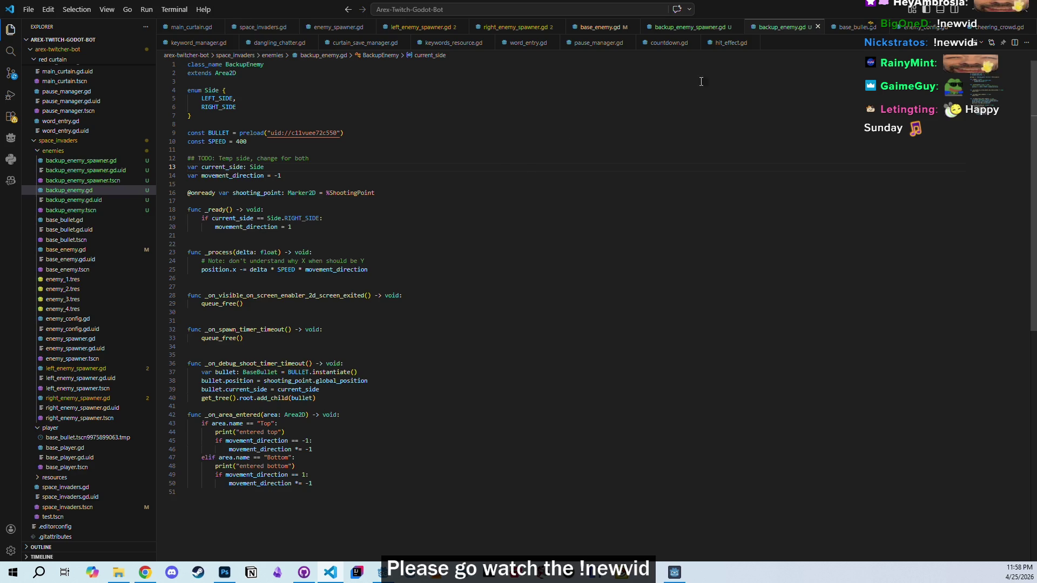
{"action": "left_click", "coordinate": [696, 28]}
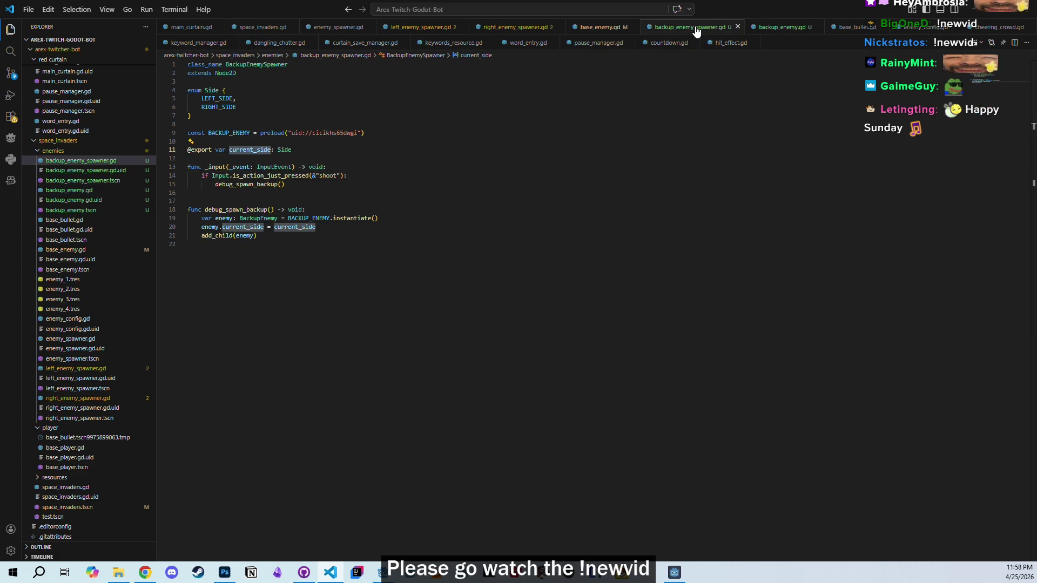
{"action": "left_click", "coordinate": [321, 227]}
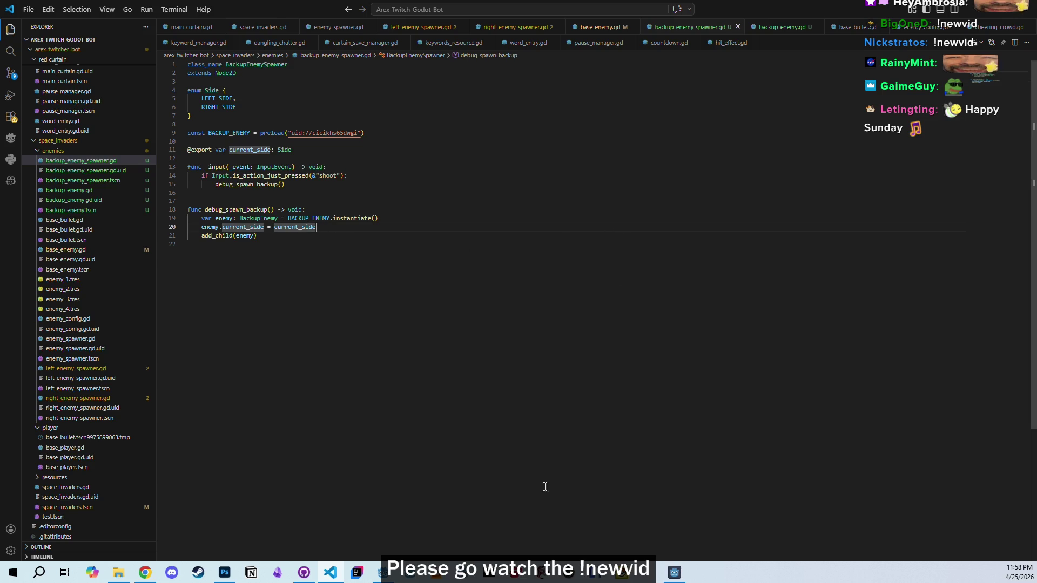
{"action": "left_click", "coordinate": [381, 573]}
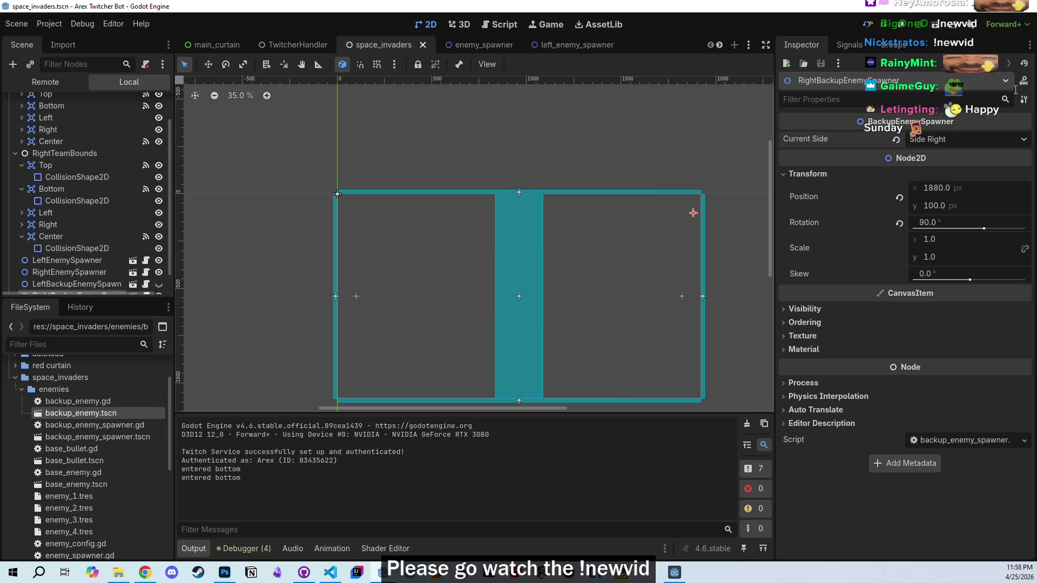
Run the game to test backup enemies, close it, and go back to backup_enemy_spawner.gd
{"action": "left_click", "coordinate": [906, 28]}
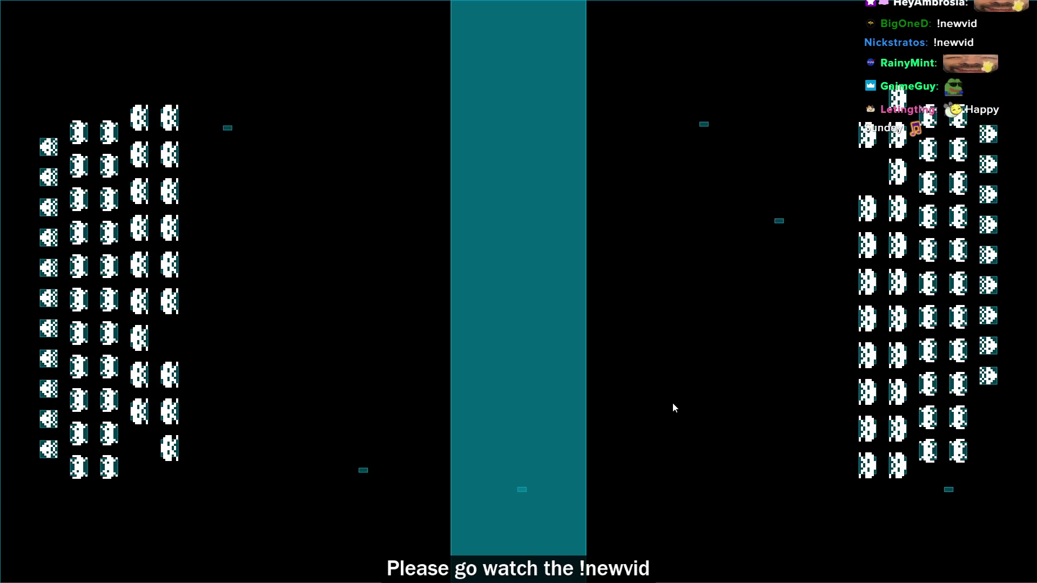
{"action": "key", "text": "F8"}
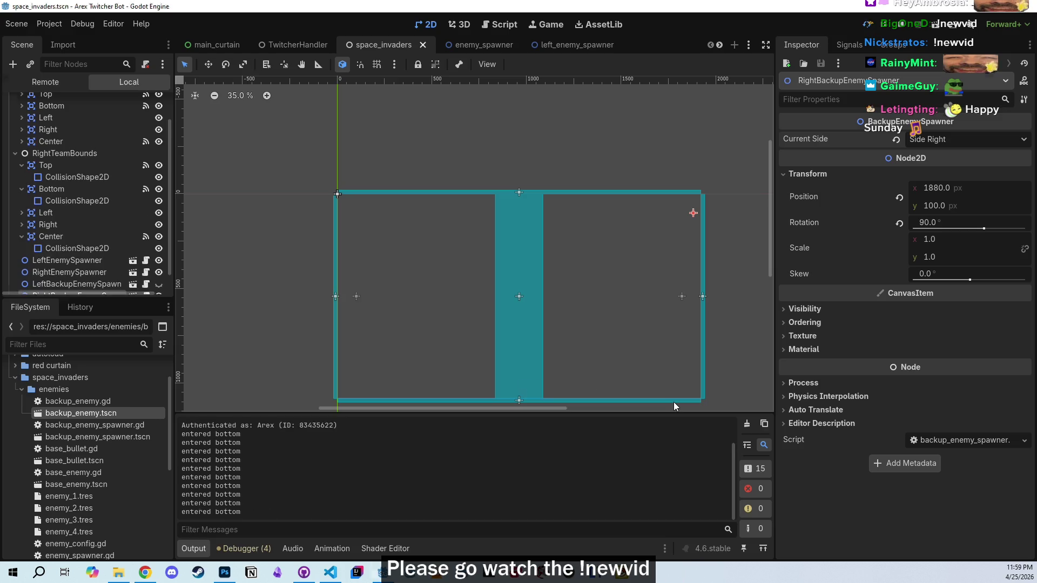
{"action": "left_click", "coordinate": [330, 572]}
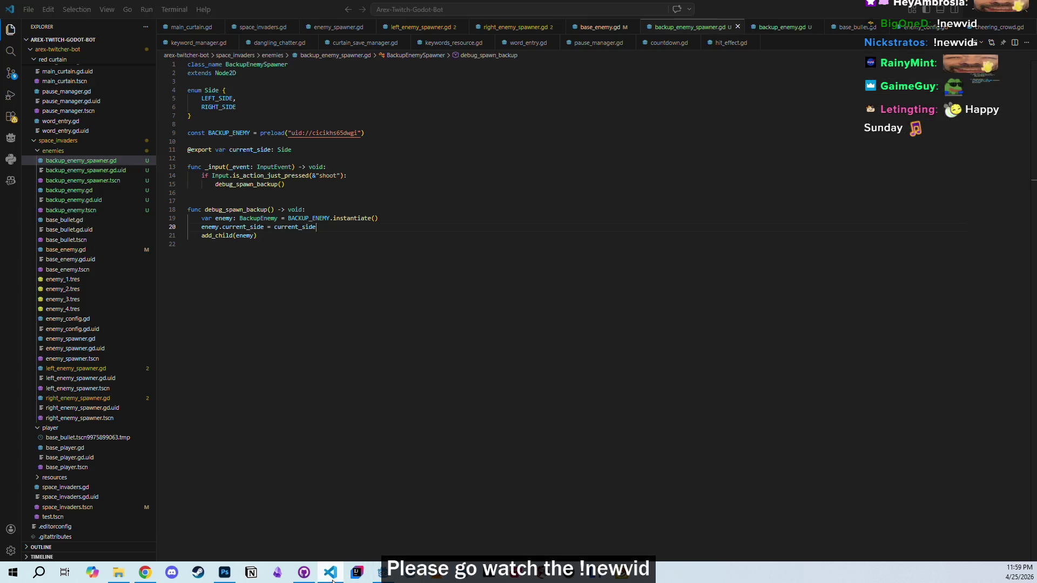
Compare the movement code in left_enemy_spawner.gd and right_enemy_spawner.gd
{"action": "left_click", "coordinate": [306, 233]}
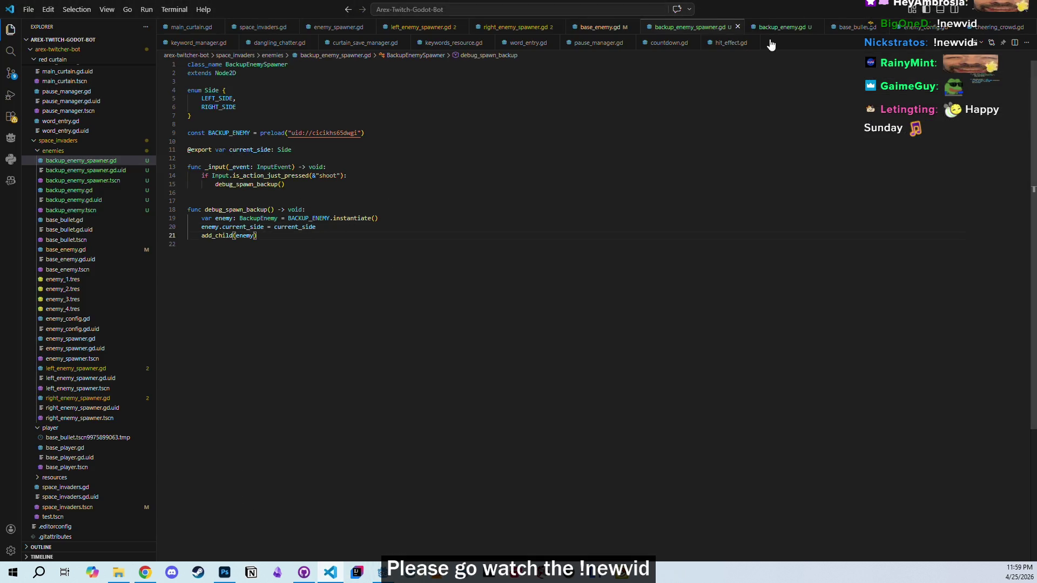
{"action": "left_click", "coordinate": [785, 27]}
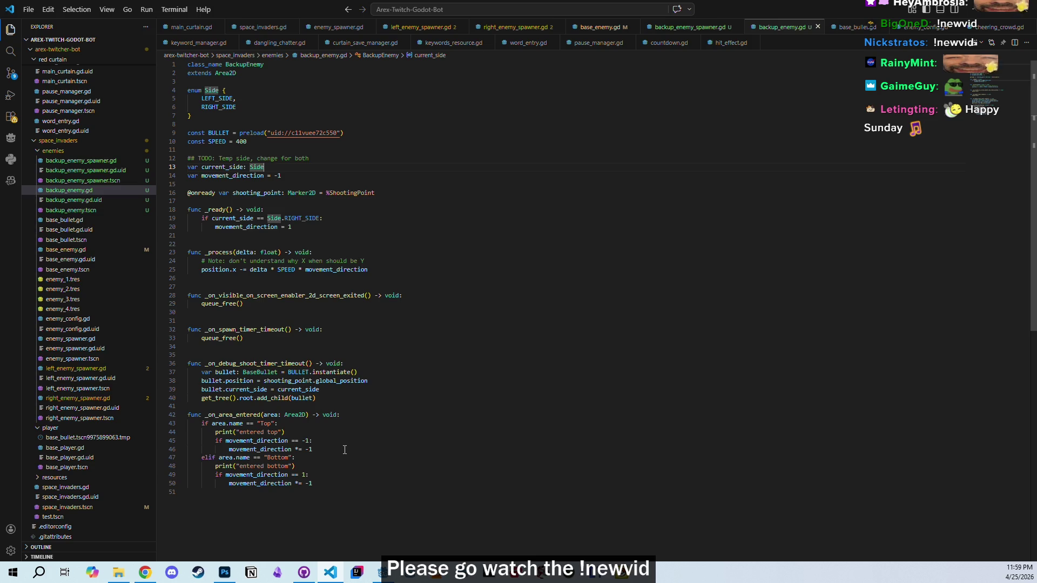
{"action": "left_click", "coordinate": [435, 27]}
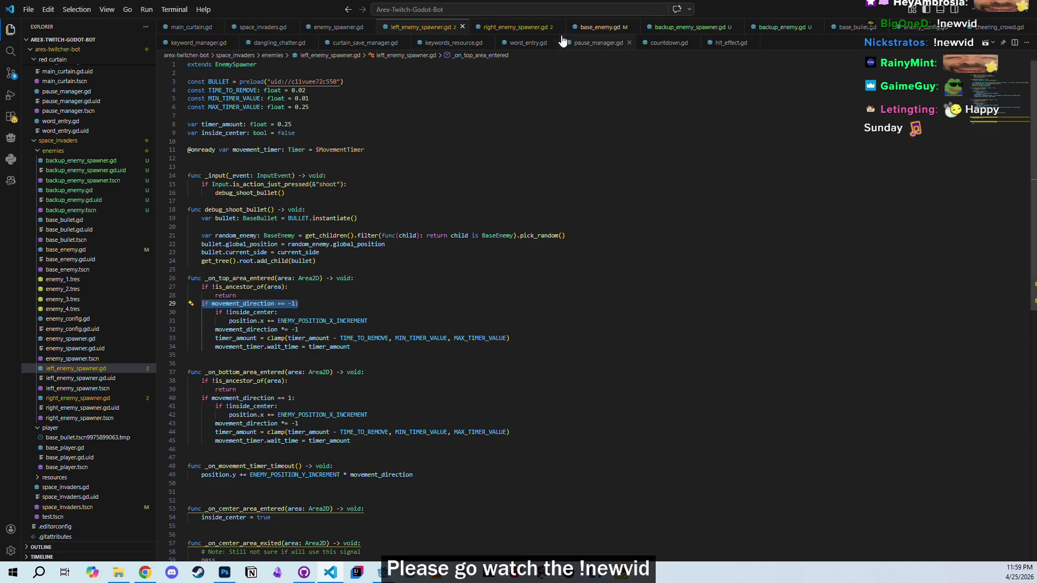
{"action": "left_click", "coordinate": [494, 27]}
{"action": "left_click", "coordinate": [440, 27]}
{"action": "left_click", "coordinate": [518, 27]}
{"action": "left_click", "coordinate": [427, 29]}
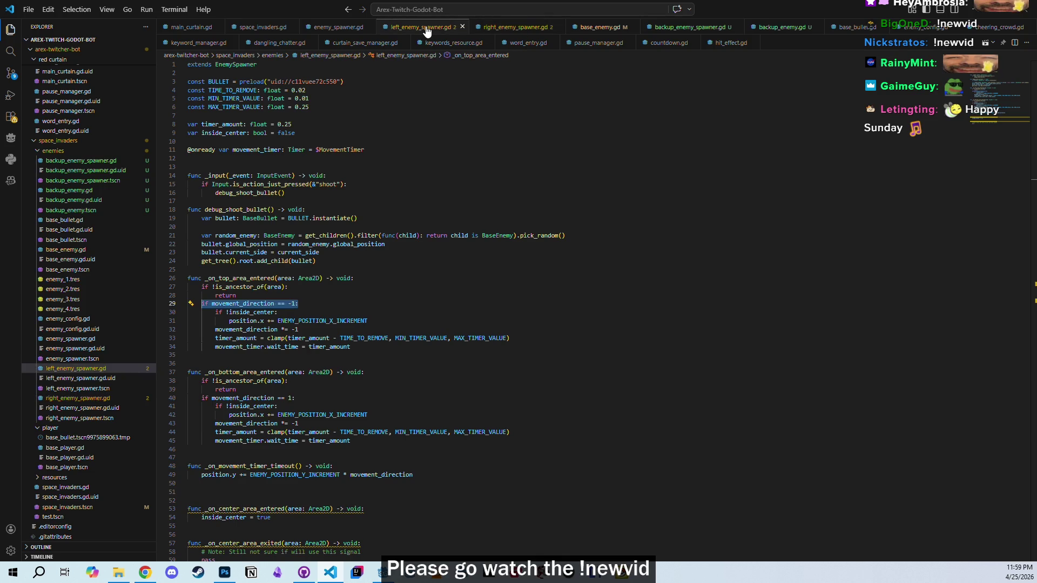
{"action": "left_click", "coordinate": [531, 27]}
{"action": "left_click", "coordinate": [423, 27]}
Open a new line at the top of _on_area_entered in backup_enemy.gd
{"action": "left_click", "coordinate": [766, 28]}
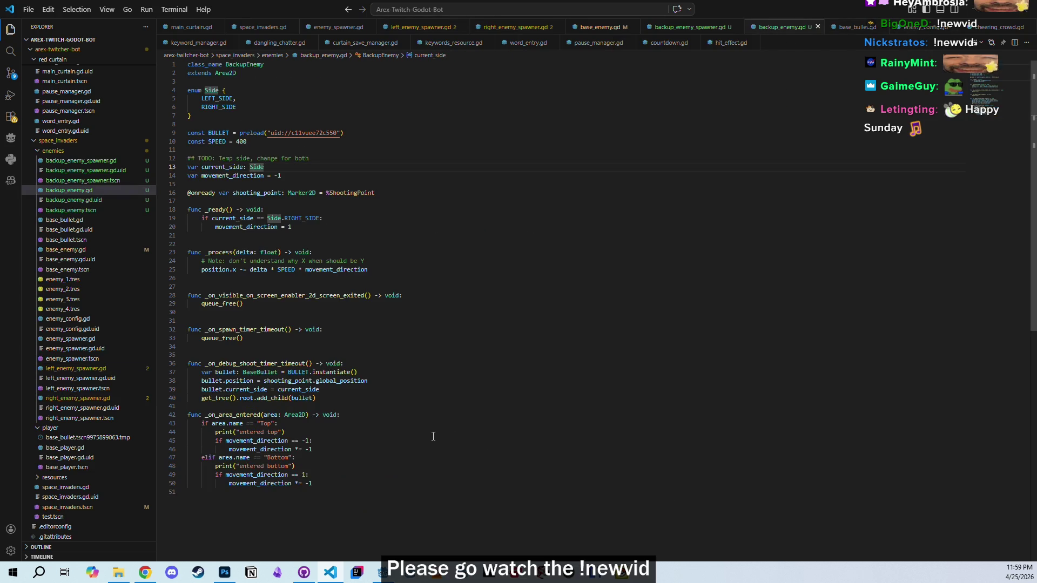
{"action": "left_click", "coordinate": [374, 414]}
{"action": "key", "text": "Return"}
{"action": "key", "text": "Return"}
Wrap the Top/Bottom handling in an 'if current_side == Side.LEFT_SIDE' block
{"action": "type", "text": "if curr"}
{"action": "key", "text": "Tab"}
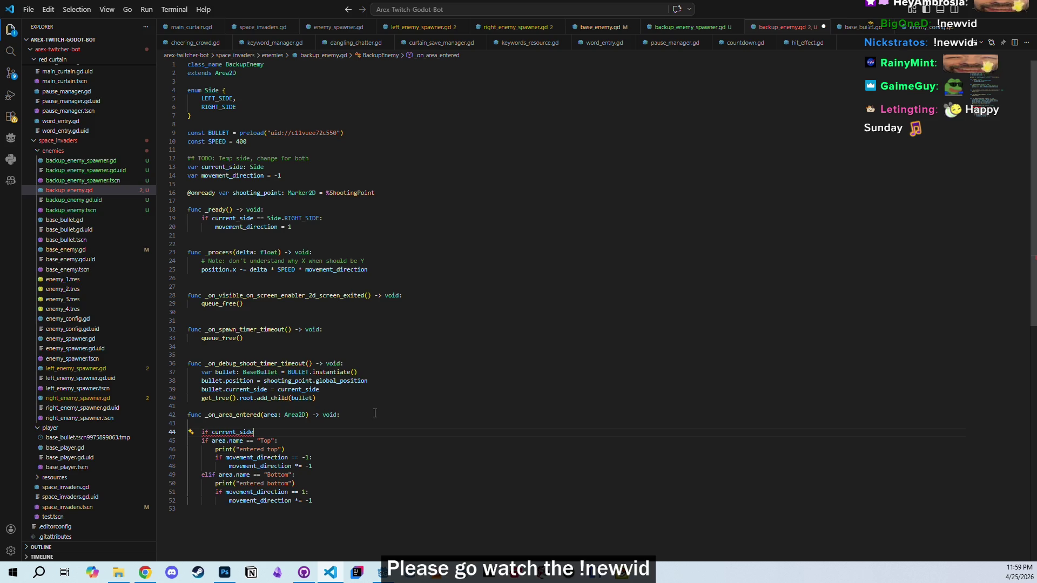
{"action": "type", "text": "ide."}
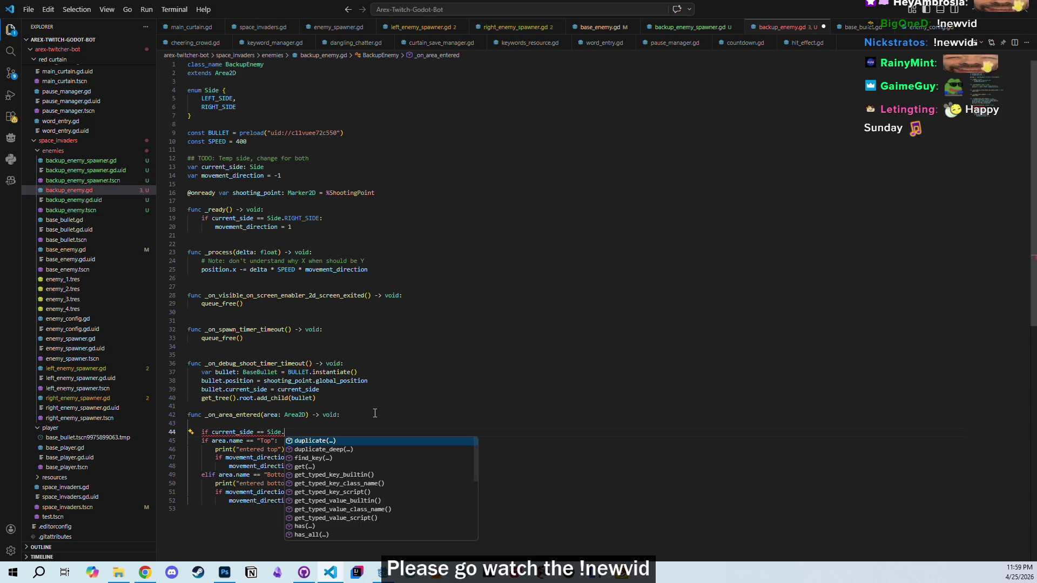
{"action": "type", "text": "LEF"}
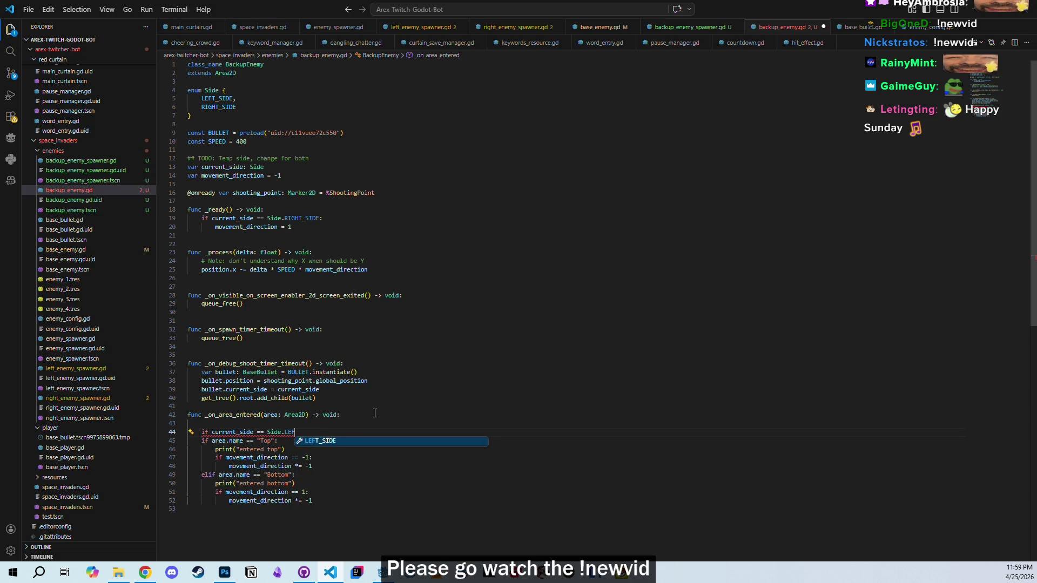
{"action": "key", "text": "Tab"}
{"action": "key", "text": "Return"}
{"action": "left_click_drag", "start_coordinate": [319, 507], "coordinate": [189, 448]}
{"action": "key", "text": "Tab"}
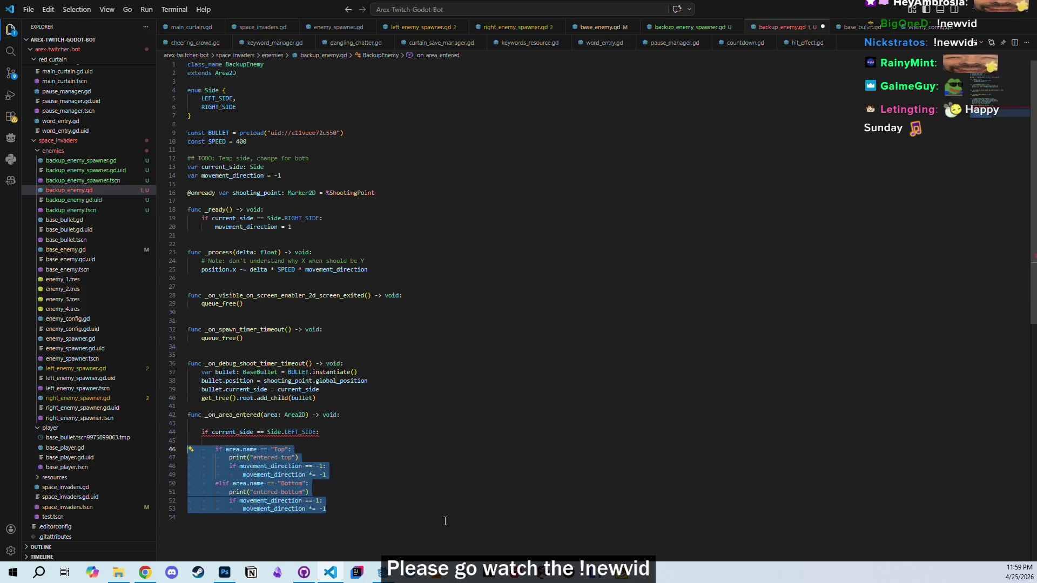
{"action": "left_click", "coordinate": [295, 435]}
{"action": "left_click", "coordinate": [294, 440]}
{"action": "key", "text": "BackSpace"}
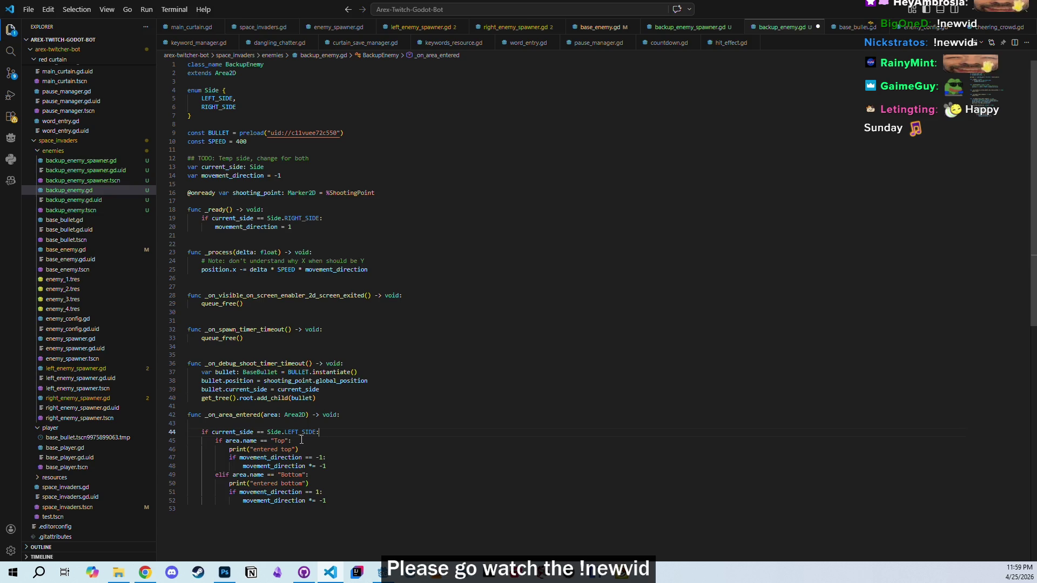
Delete the 'entered top' and 'entered bottom' debug prints
{"action": "left_click_drag", "start_coordinate": [299, 449], "coordinate": [196, 450]}
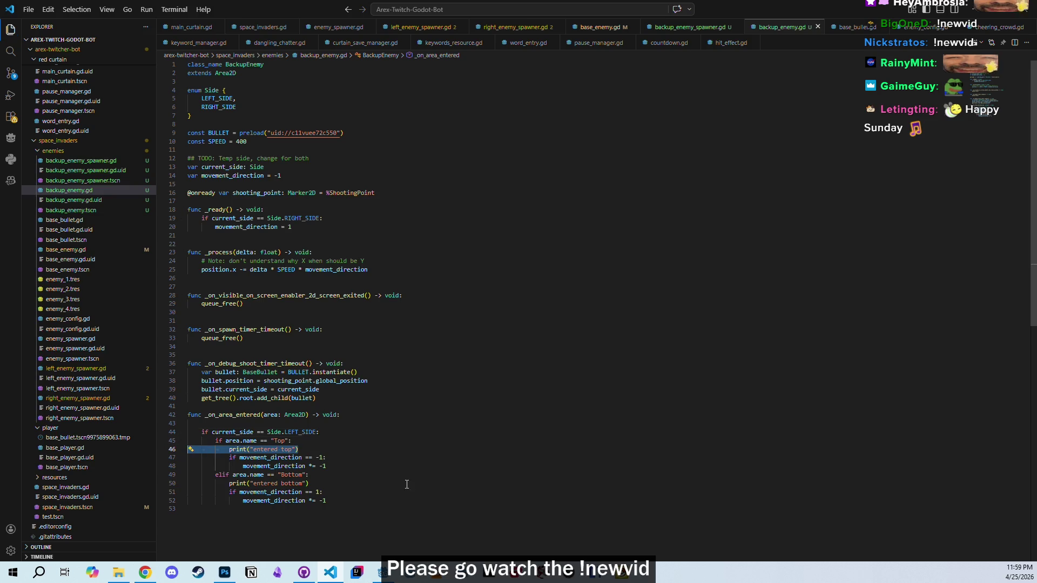
{"action": "key", "text": "BackSpace"}
{"action": "key", "text": "BackSpace"}
{"action": "left_click_drag", "start_coordinate": [334, 471], "coordinate": [173, 475]}
{"action": "key", "text": "BackSpace"}
{"action": "key", "text": "BackSpace"}
Add an else: branch containing a copy of the left-side if/elif block
{"action": "left_click", "coordinate": [354, 483]}
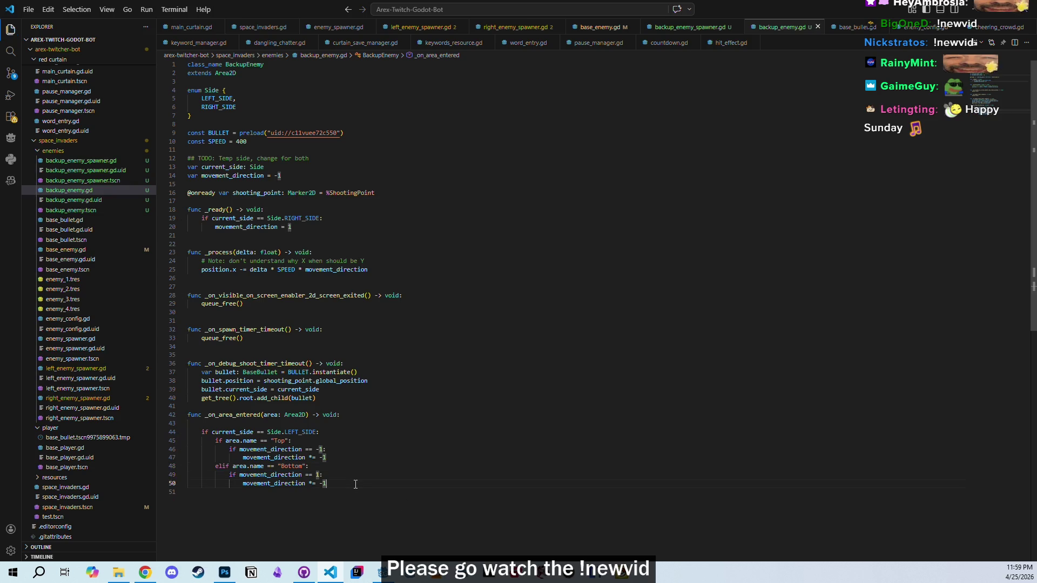
{"action": "key", "text": "Return"}
{"action": "type", "text": "else:"}
{"action": "key", "text": "Return"}
{"action": "mouse_move", "coordinate": [367, 484]}
{"action": "left_mouse_down"}
{"action": "mouse_move", "coordinate": [187, 449]}
{"action": "mouse_move", "coordinate": [188, 440]}
{"action": "left_mouse_up"}
{"action": "key", "text": "ctrl+c"}
{"action": "left_click", "coordinate": [171, 501]}
{"action": "key", "text": "ctrl+v"}
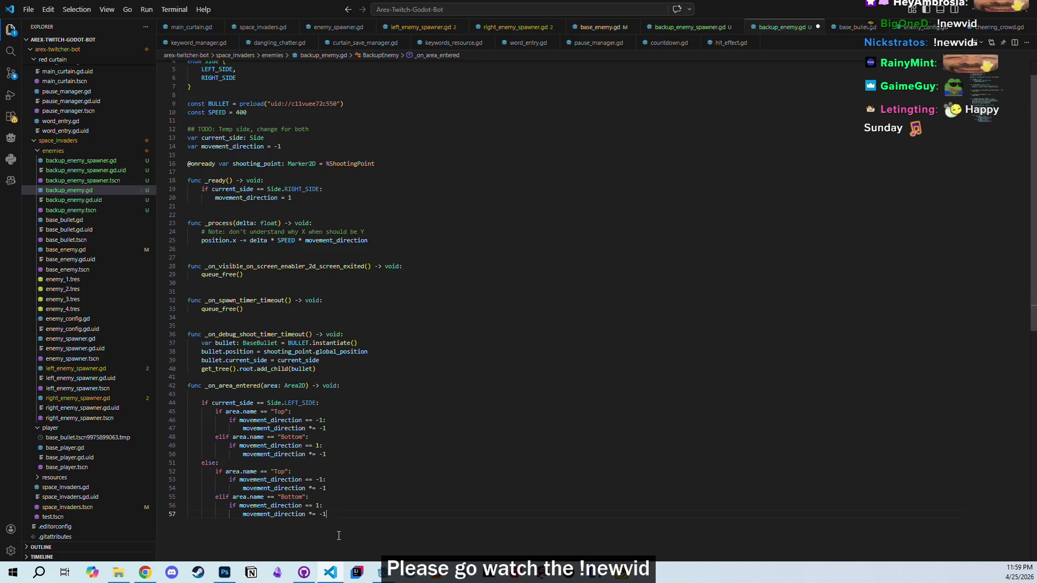
Flip the pasted block's direction checks to 1 and -1 for right-side enemies, after comparing spawner scripts
{"action": "left_click", "coordinate": [319, 480]}
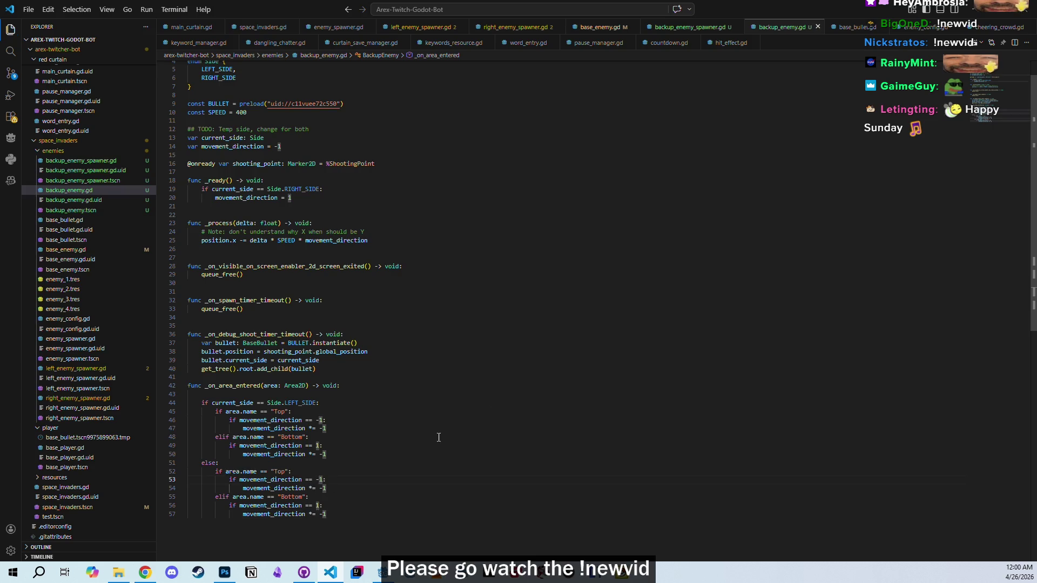
{"action": "left_click", "coordinate": [419, 27]}
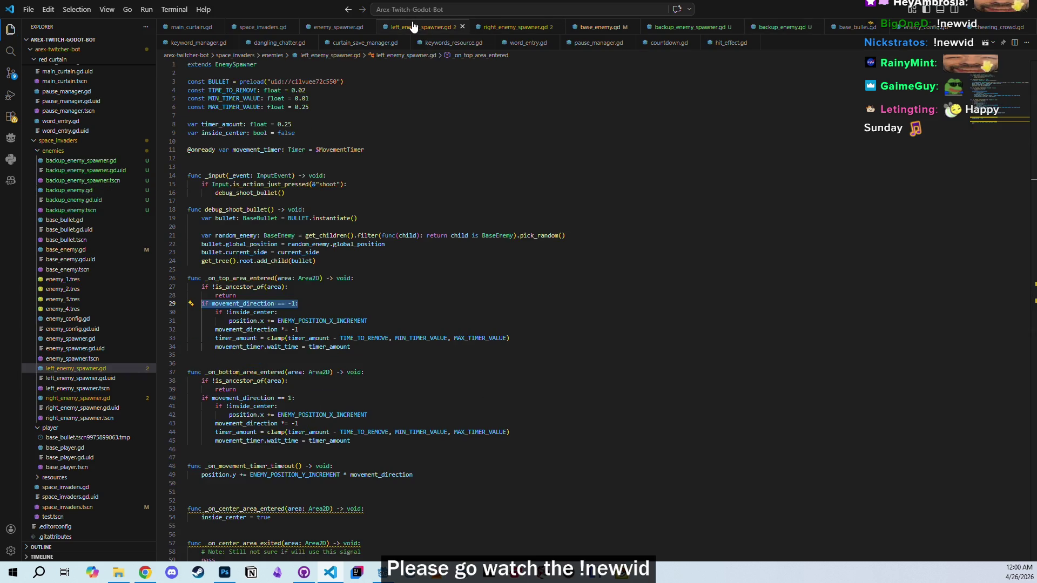
{"action": "left_click", "coordinate": [507, 28]}
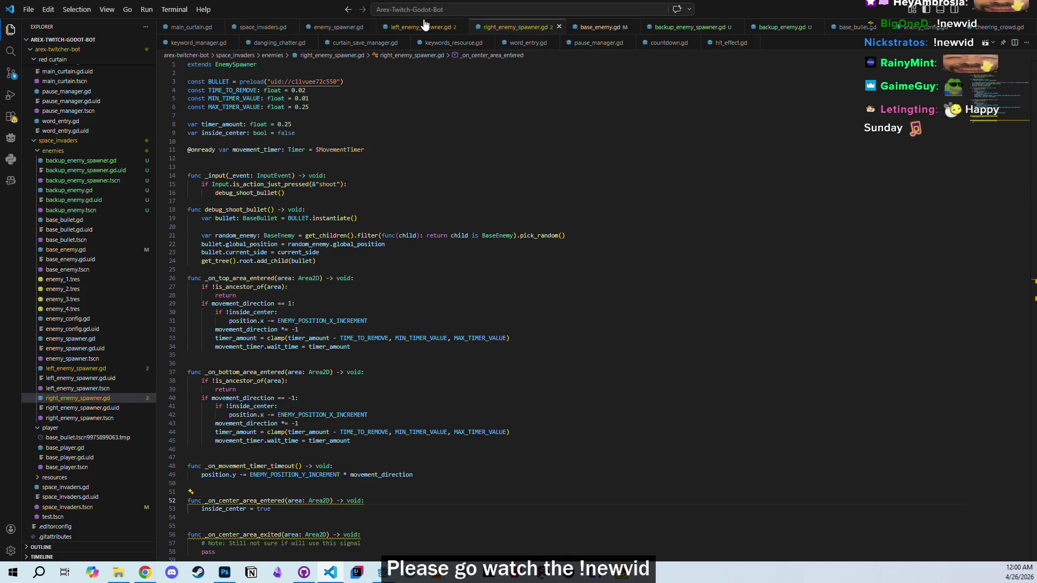
{"action": "left_click", "coordinate": [410, 28]}
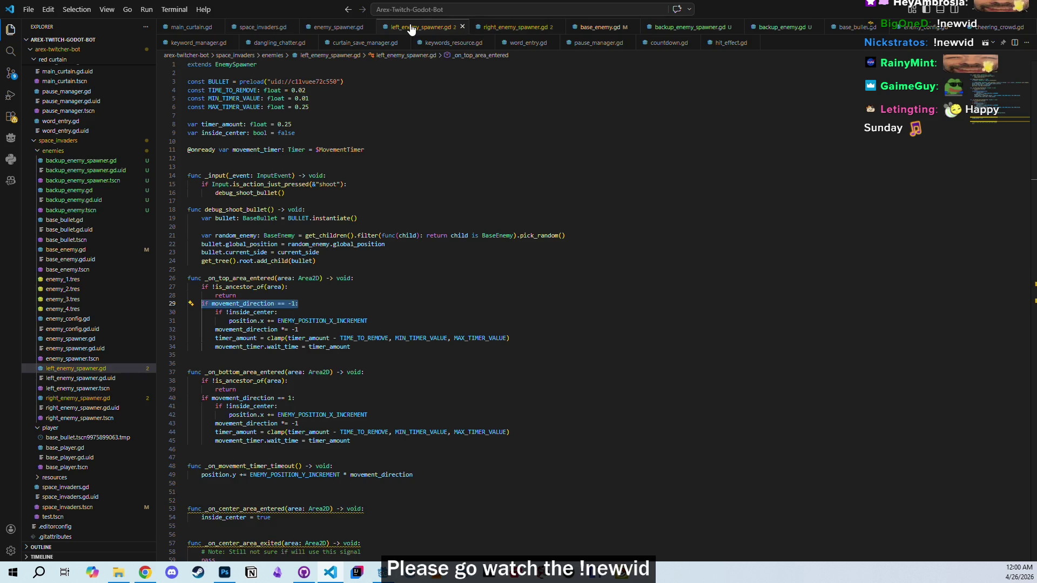
{"action": "left_click", "coordinate": [532, 28]}
{"action": "left_click", "coordinate": [429, 27]}
{"action": "left_click", "coordinate": [782, 27]}
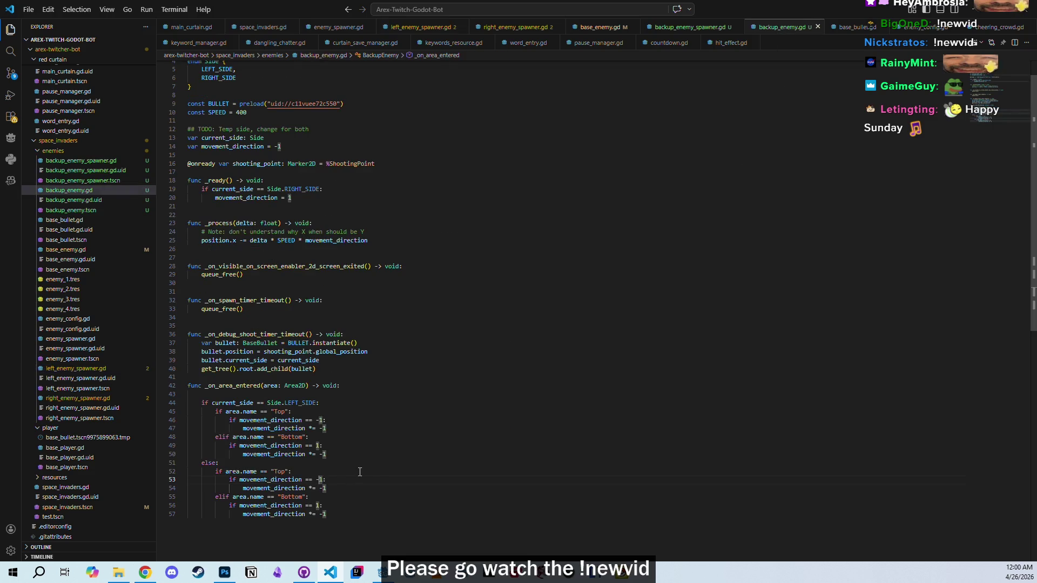
{"action": "key", "text": "BackSpace"}
{"action": "key", "text": "Down"}
{"action": "key", "text": "Down"}
{"action": "key", "text": "Down"}
{"action": "type", "text": "-"}
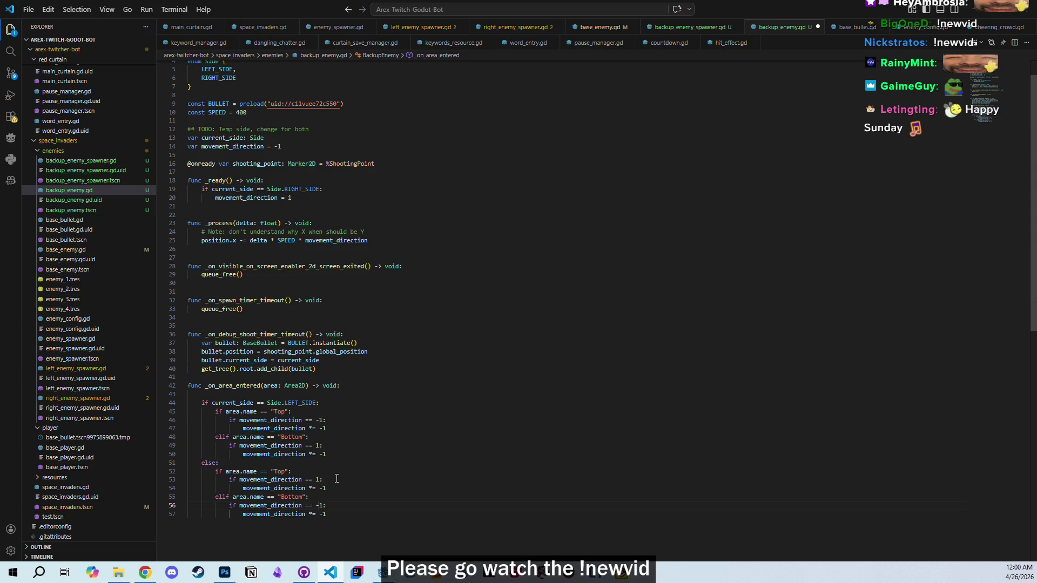
Comment out the _ready function with Ctrl+/ and return to Godot
{"action": "left_click", "coordinate": [315, 200]}
{"action": "mouse_move", "coordinate": [315, 201]}
{"action": "left_mouse_down"}
{"action": "mouse_move", "coordinate": [83, 187]}
{"action": "mouse_move", "coordinate": [178, 178]}
{"action": "left_mouse_up"}
{"action": "key", "text": "ctrl+slash"}
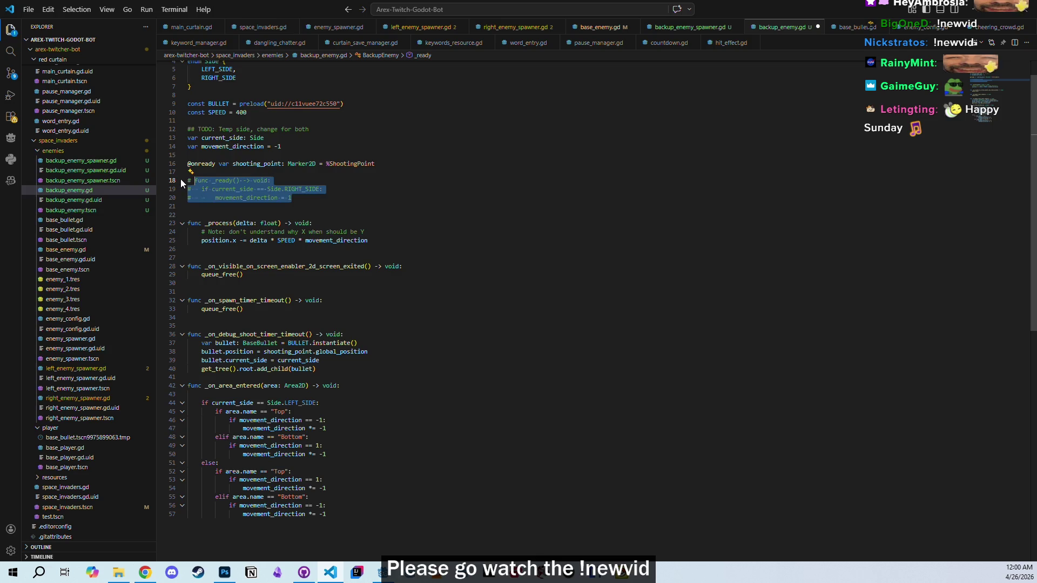
{"action": "left_click", "coordinate": [381, 573]}
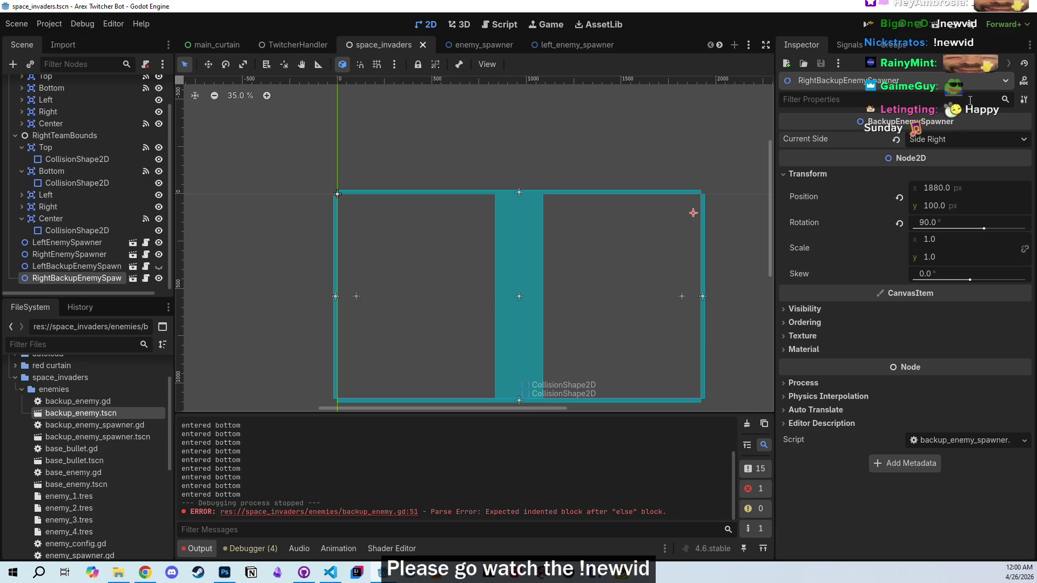
Test-run the game, then try RightBackupEnemySpawner Position y 40 and undo it
{"action": "key", "text": "F5"}
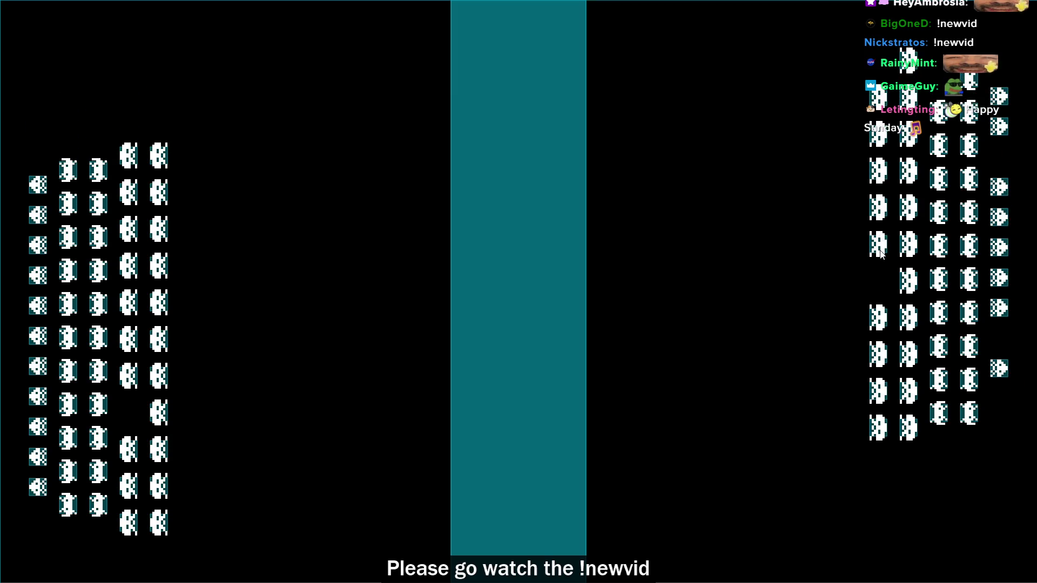
{"action": "key", "text": "F8"}
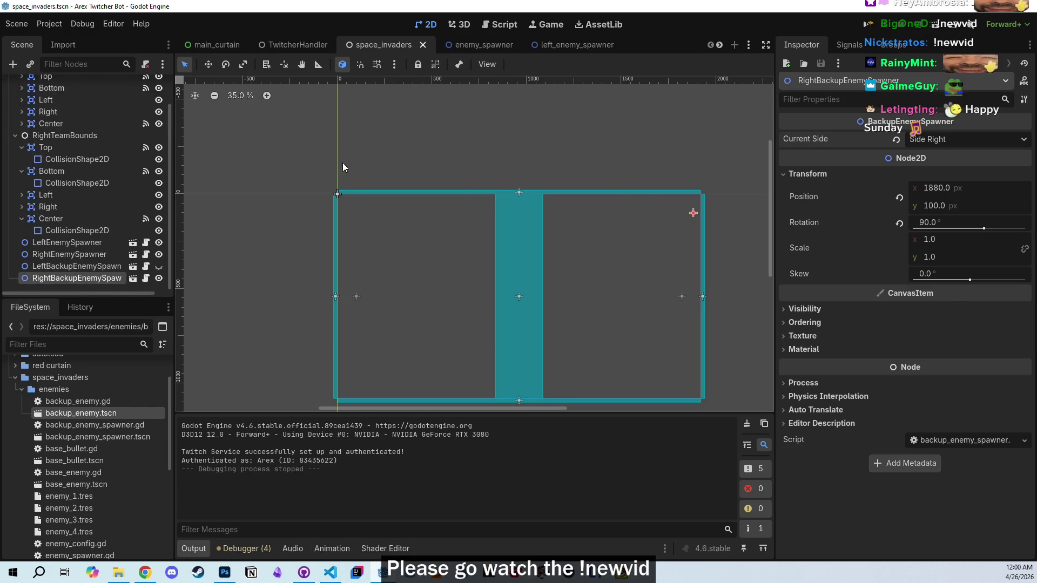
{"action": "left_click", "coordinate": [965, 205]}
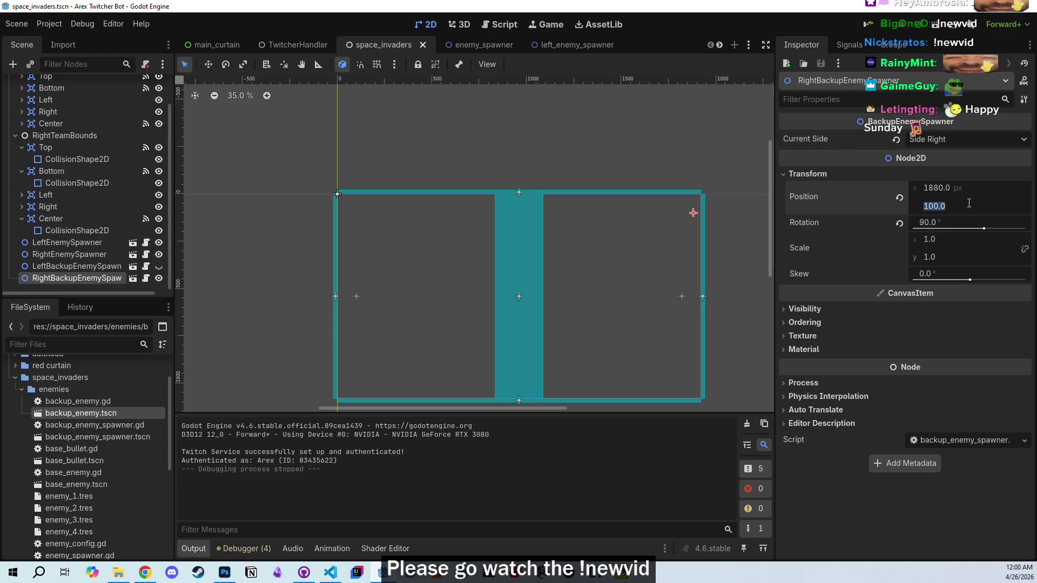
{"action": "type", "text": "40"}
{"action": "key", "text": "Return"}
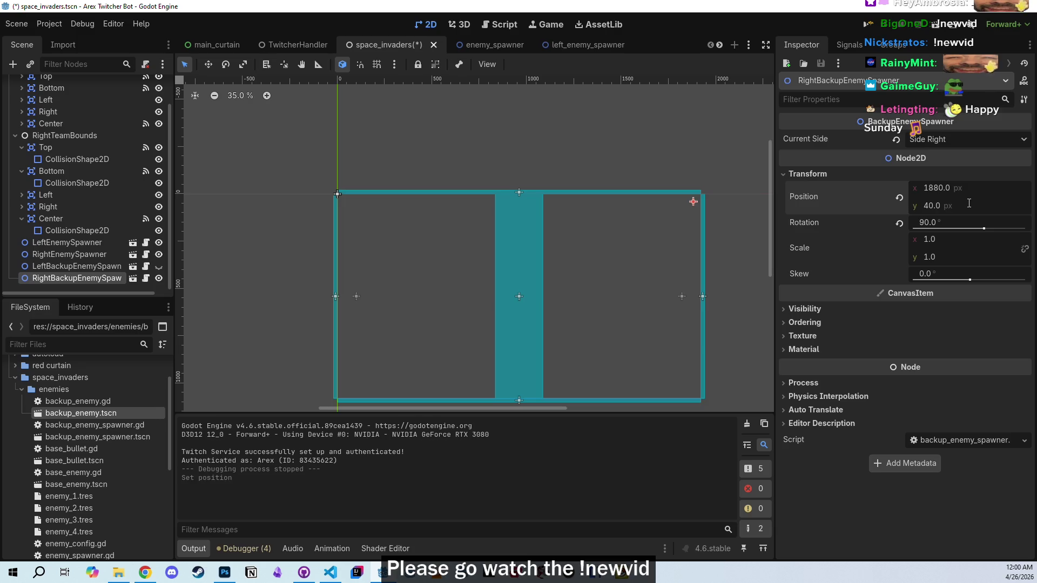
{"action": "key", "text": "ctrl+z"}
{"action": "left_click", "coordinate": [959, 189]}
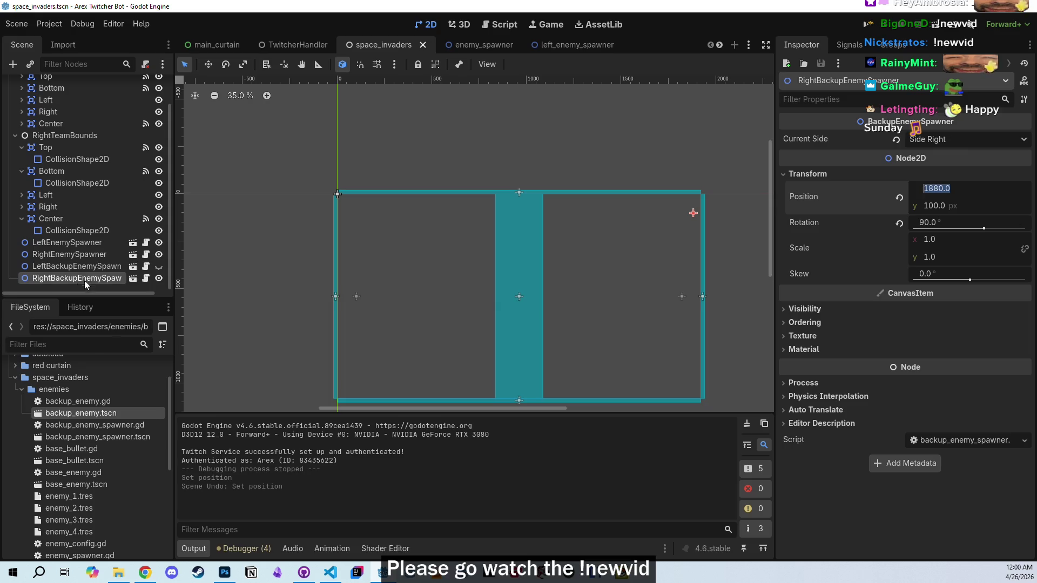
Make LeftBackupEnemySpawner visible again and save the space_invaders scene
{"action": "left_click", "coordinate": [158, 266]}
{"action": "key", "text": "ctrl+s"}
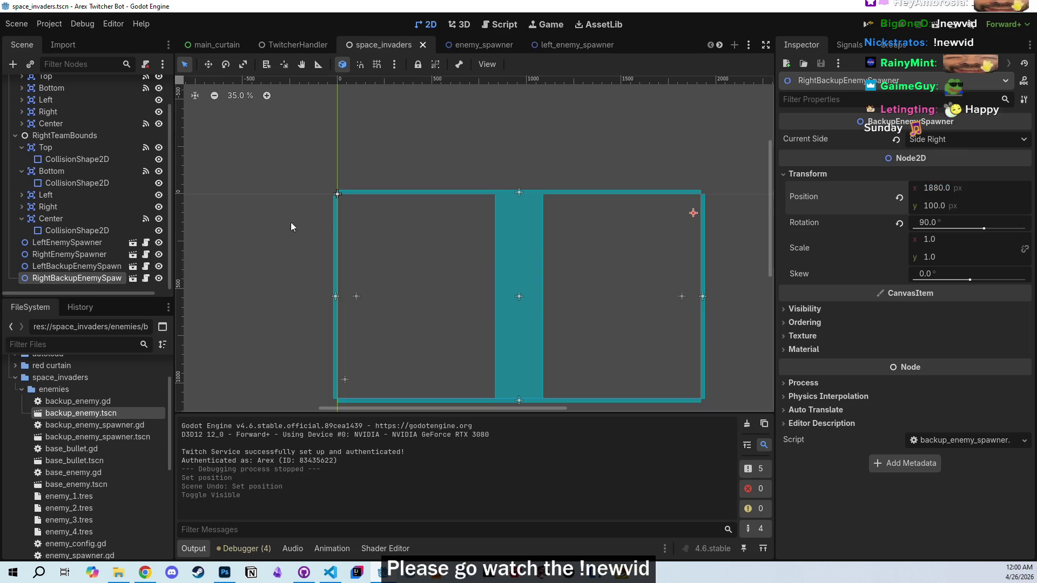
{"action": "left_click", "coordinate": [270, 221]}
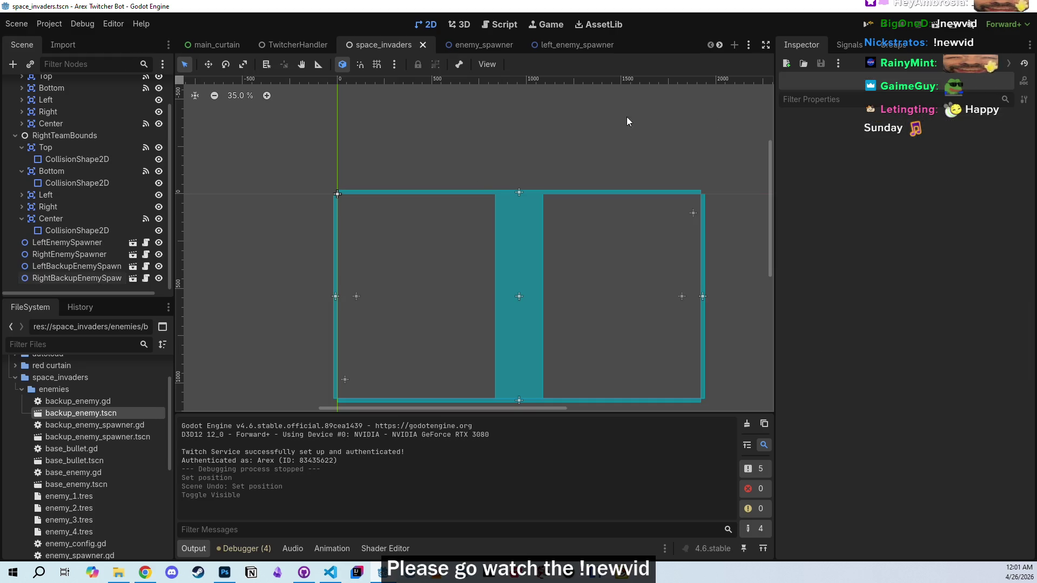
Run the game, stop it, and run it again to watch backup enemies on both edges
{"action": "left_click", "coordinate": [868, 23]}
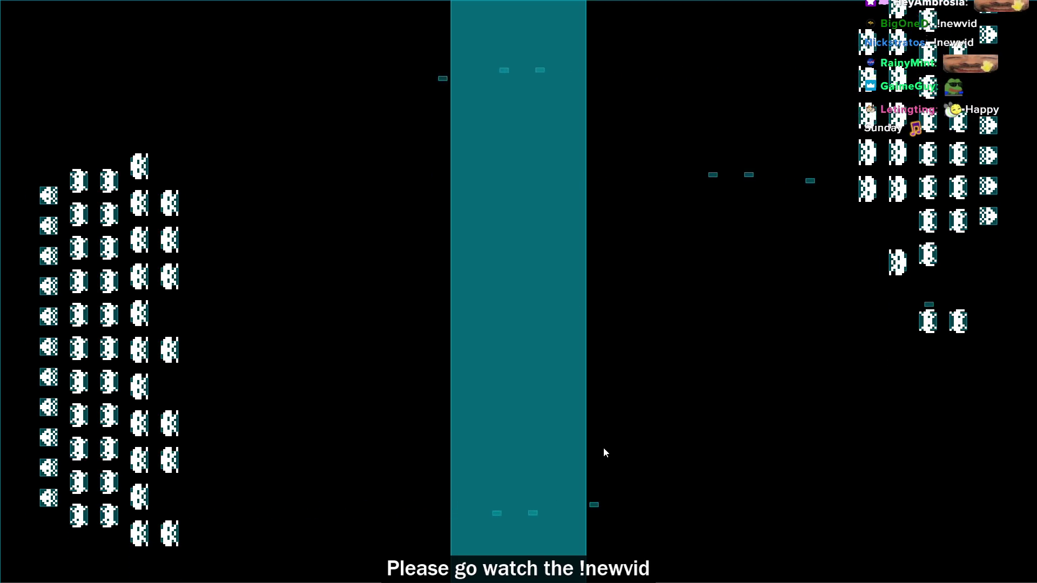
{"action": "key", "text": "F8"}
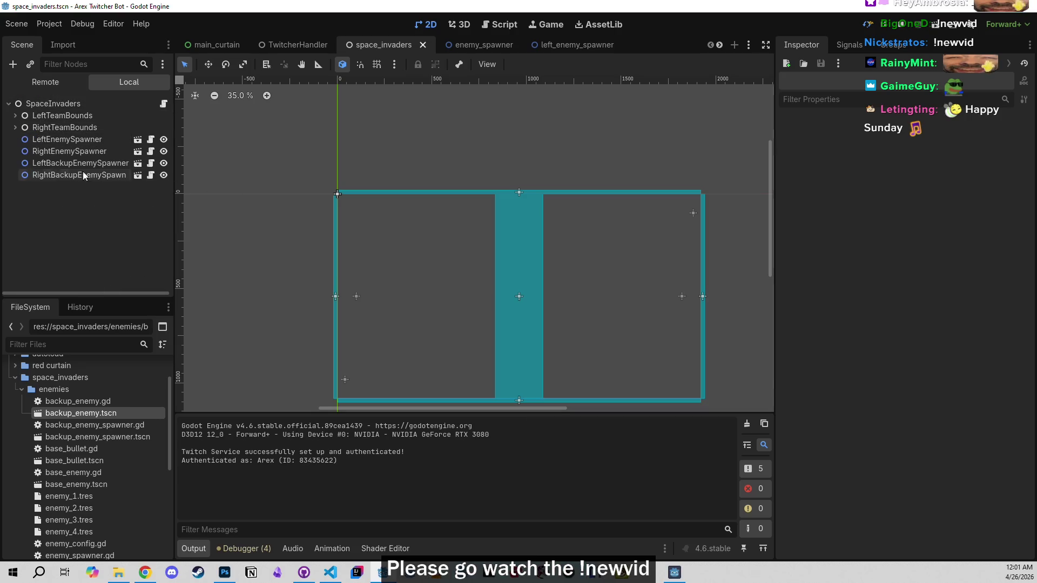
{"action": "key", "text": "F6"}
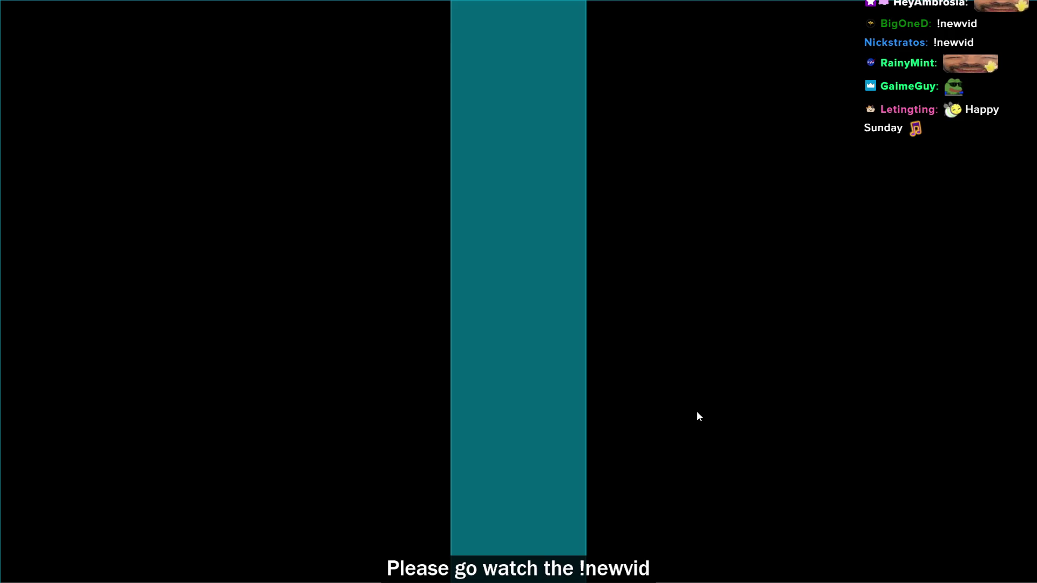
Show the running game's Remote scene tree and expand SpaceInvaders
{"action": "key", "text": "alt+Tab"}
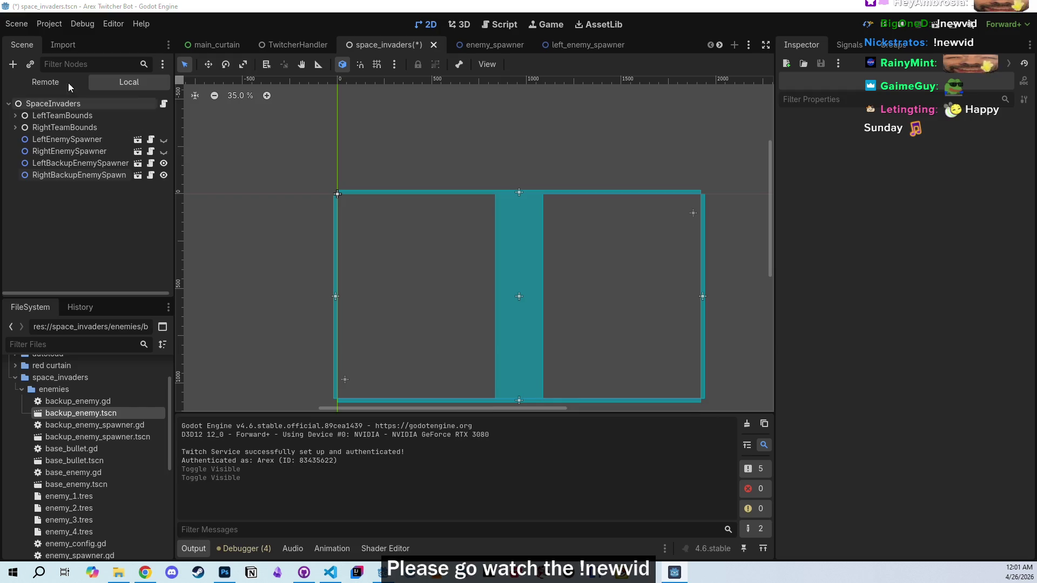
{"action": "left_click", "coordinate": [44, 82]}
{"action": "left_click", "coordinate": [15, 139]}
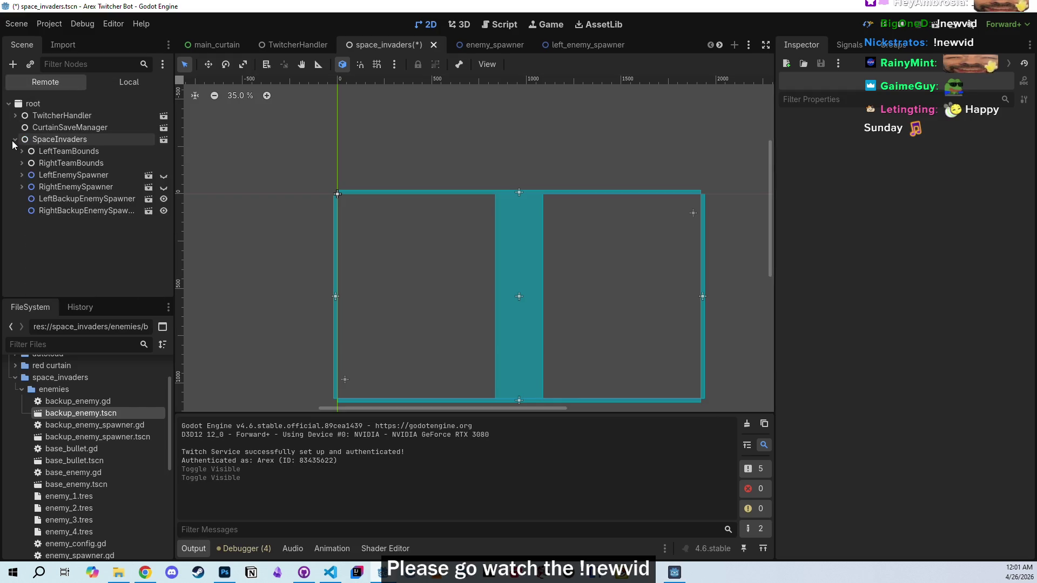
Expand SpaceInvaders in the Scene tree and look over the canvas
{"action": "left_click", "coordinate": [15, 139]}
{"action": "left_click", "coordinate": [16, 139]}
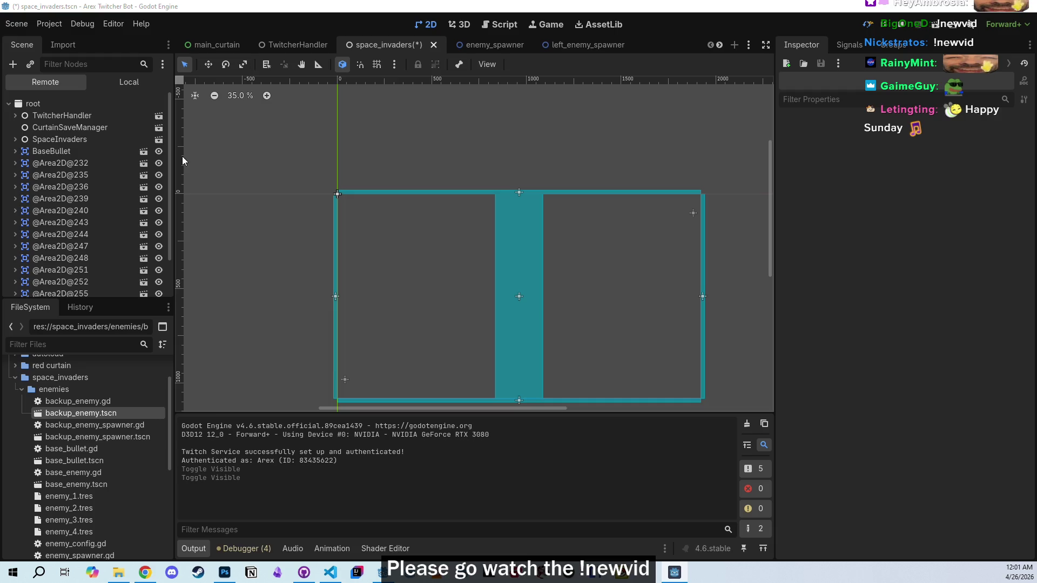
{"action": "left_click_drag", "start_coordinate": [170, 175], "coordinate": [176, 310]}
{"action": "scroll", "coordinate": [151, 248], "scroll_direction": "down", "scroll_amount": 5}
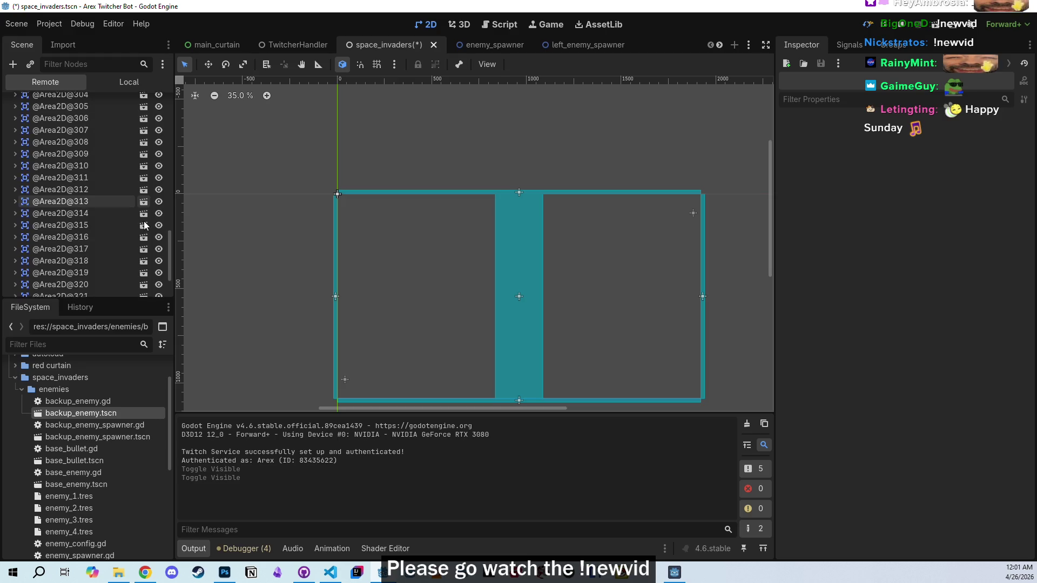
{"action": "scroll", "coordinate": [144, 226], "scroll_direction": "up", "scroll_amount": 6}
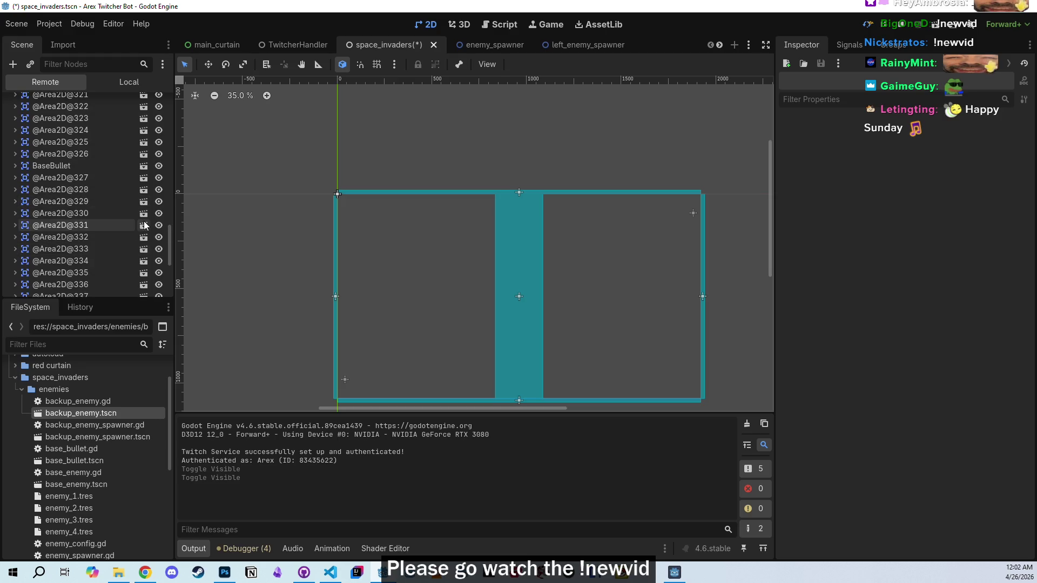
{"action": "scroll", "coordinate": [143, 221], "scroll_direction": "up", "scroll_amount": 5}
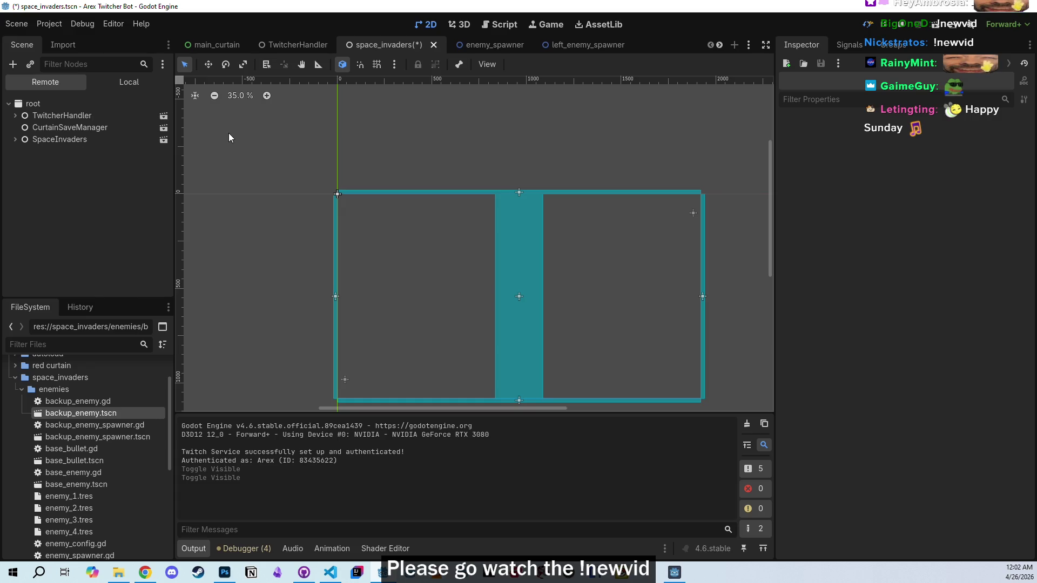
Make both enemy spawners visible again, save space_invaders, and bring up backup_enemy.gd
{"action": "left_click", "coordinate": [114, 82]}
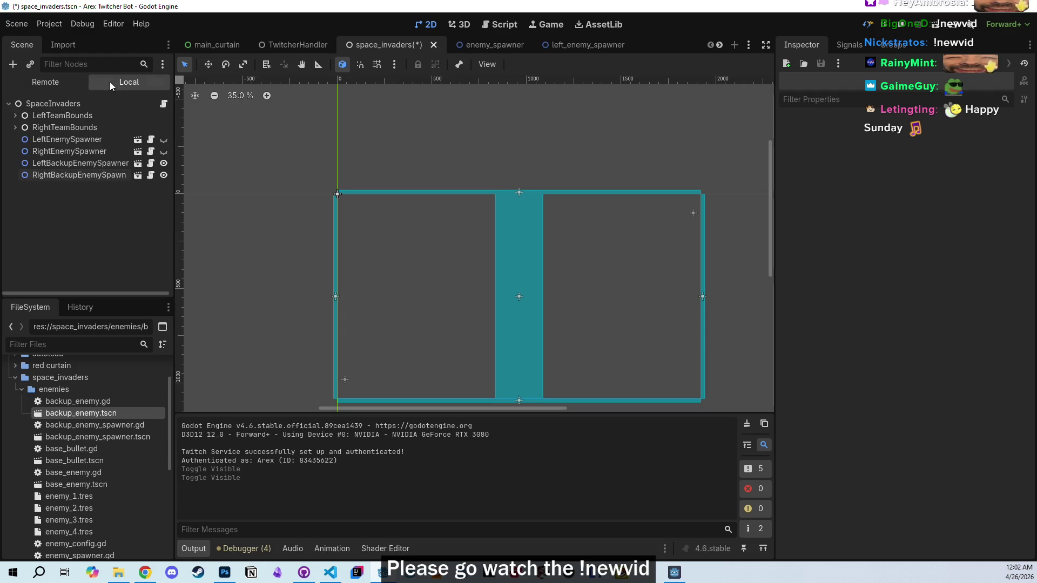
{"action": "left_click", "coordinate": [163, 152]}
{"action": "left_click", "coordinate": [164, 140]}
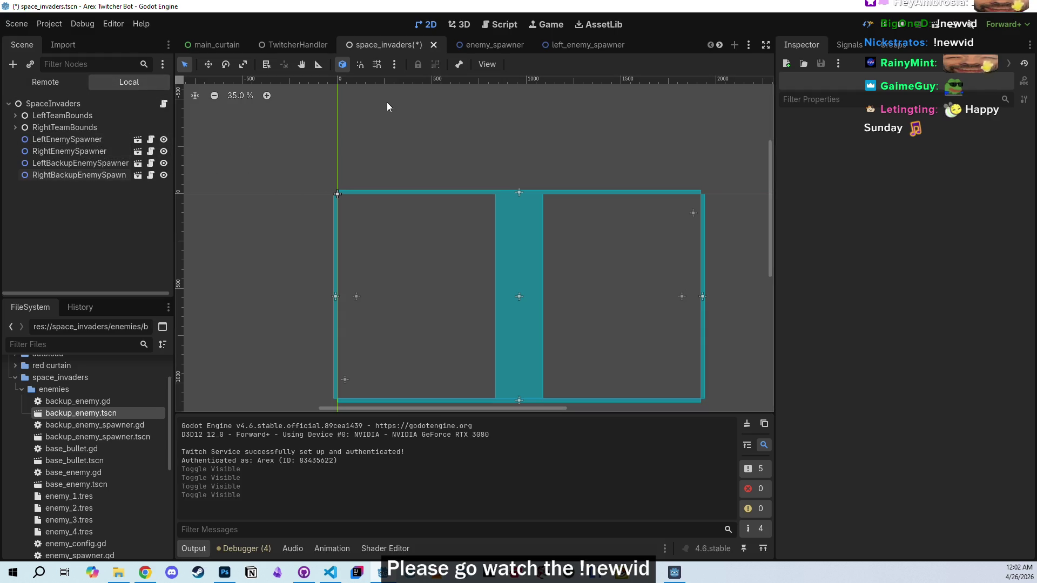
{"action": "key", "text": "ctrl+s"}
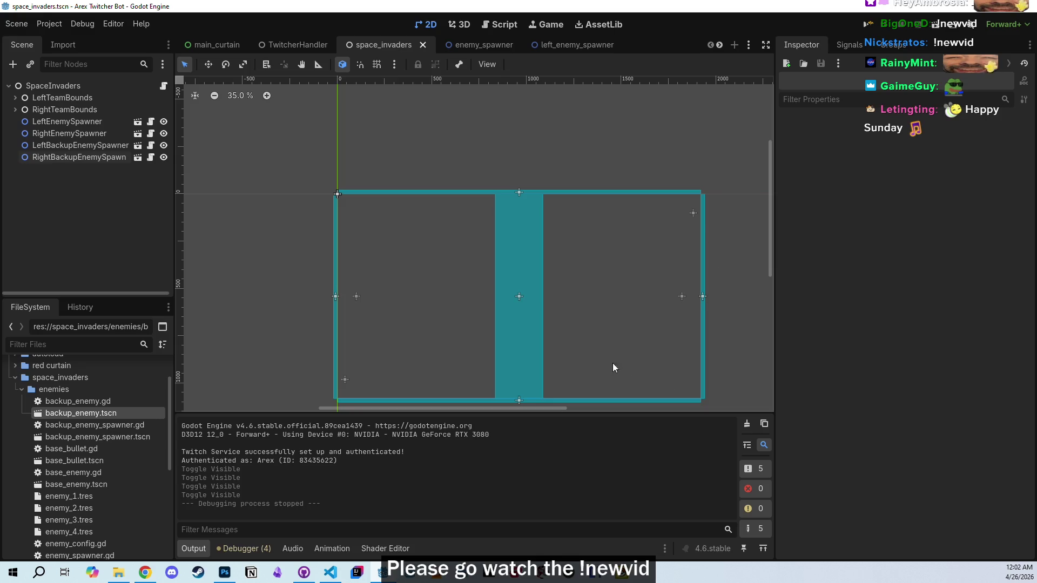
{"action": "scroll", "coordinate": [549, 348], "scroll_direction": "down", "scroll_amount": 1}
{"action": "scroll", "coordinate": [739, 340], "scroll_direction": "down", "scroll_amount": 1}
{"action": "left_click_drag", "start_coordinate": [738, 340], "coordinate": [672, 255]}
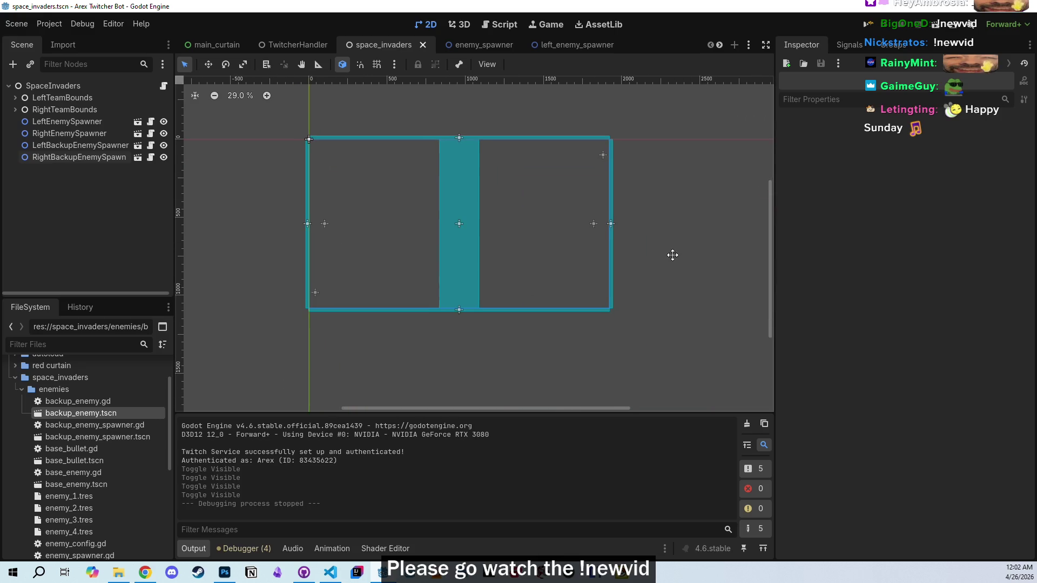
{"action": "left_click", "coordinate": [330, 573]}
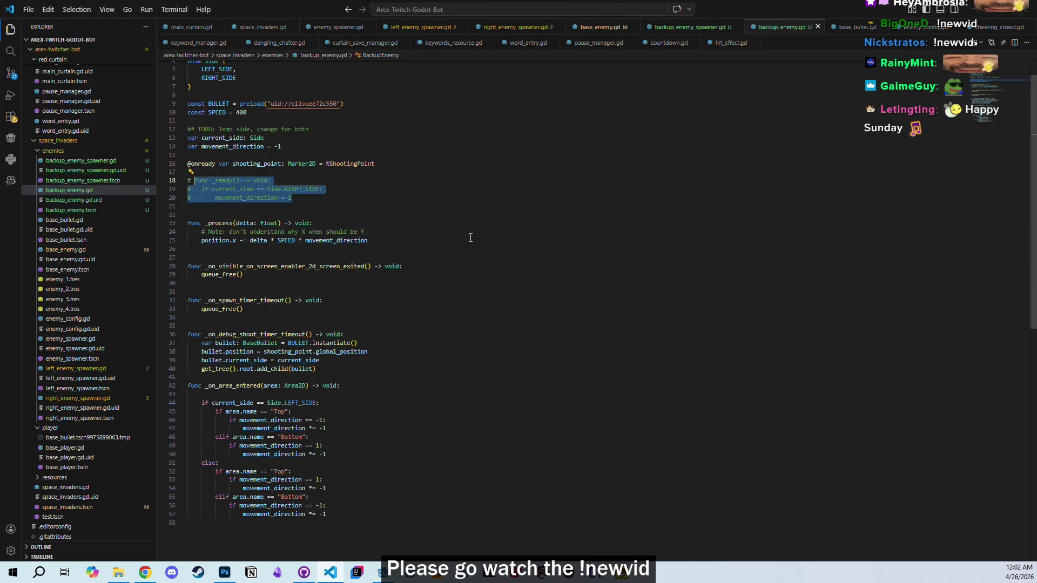
Delete the commented-out _ready block and add a blank line before _on_area_entered
{"action": "left_click", "coordinate": [350, 189]}
{"action": "left_click_drag", "start_coordinate": [349, 205], "coordinate": [182, 183]}
{"action": "key", "text": "BackSpace"}
{"action": "key", "text": "BackSpace"}
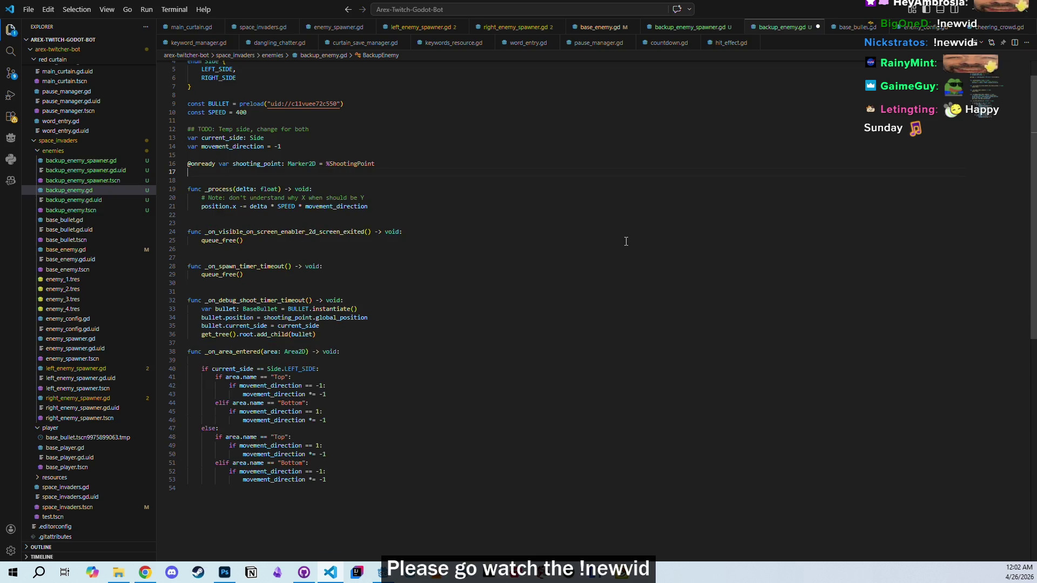
{"action": "key", "text": "ctrl+s"}
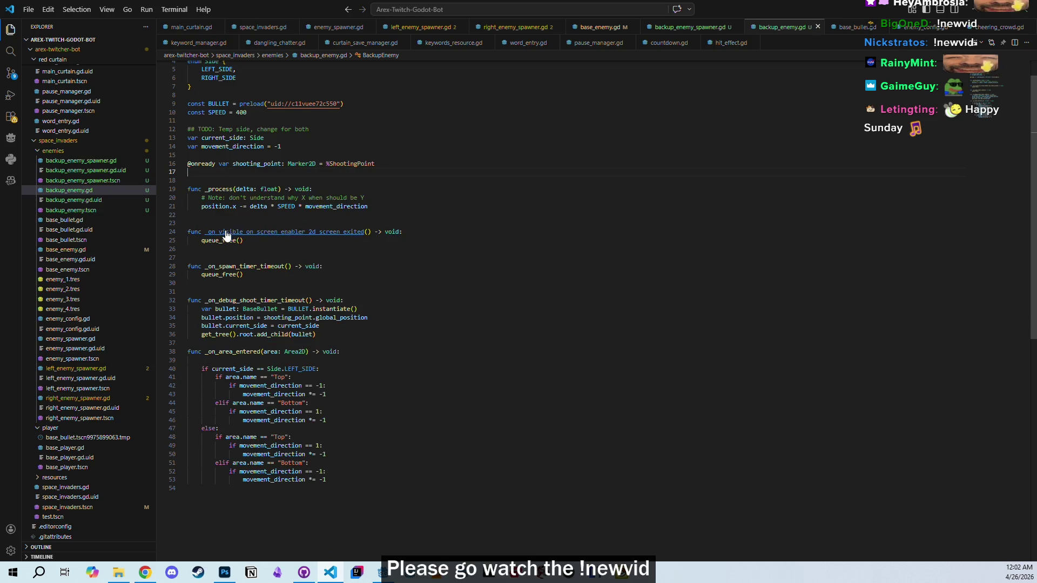
{"action": "left_click", "coordinate": [269, 344]}
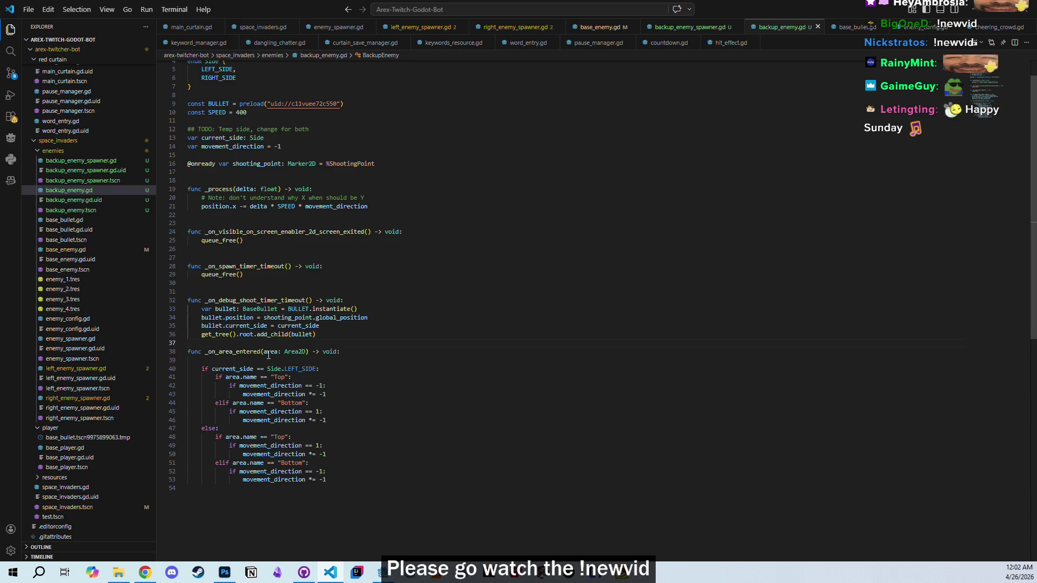
{"action": "key", "text": "Return"}
{"action": "key", "text": "ctrl+s"}
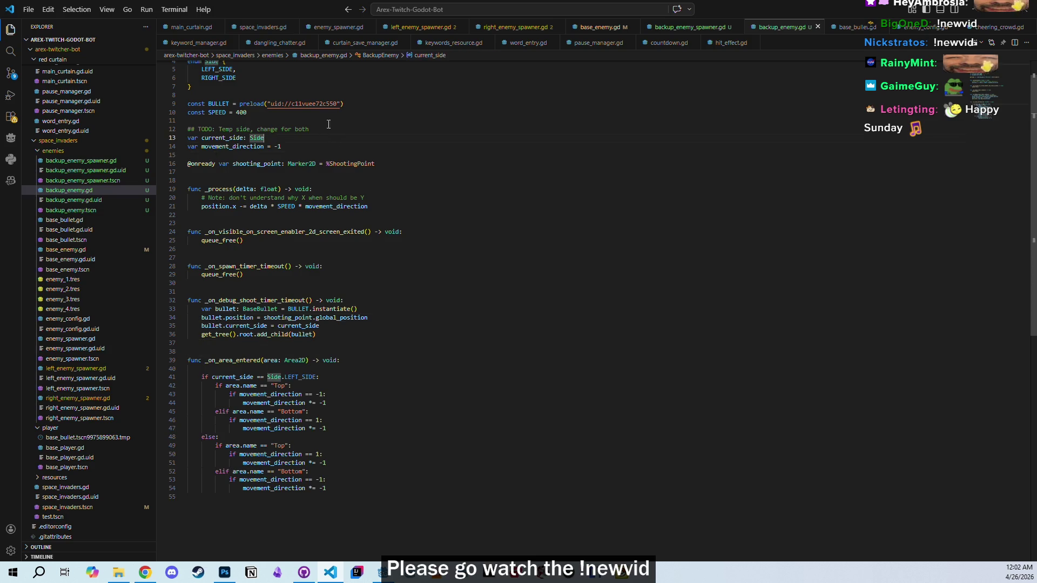
Remove the temp-side TODO comment line from backup_enemy.gd and save
{"action": "left_click_drag", "start_coordinate": [309, 129], "coordinate": [187, 130]}
{"action": "key", "text": "BackSpace"}
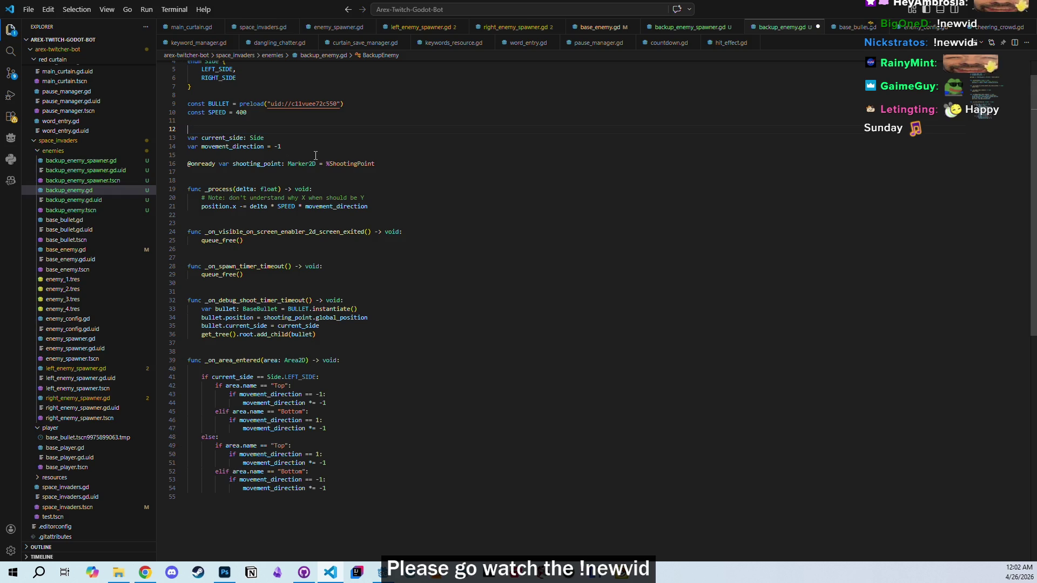
{"action": "key", "text": "BackSpace"}
{"action": "key", "text": "ctrl+s"}
{"action": "key", "text": "Down"}
{"action": "key", "text": "Down"}
{"action": "key", "text": "Down"}
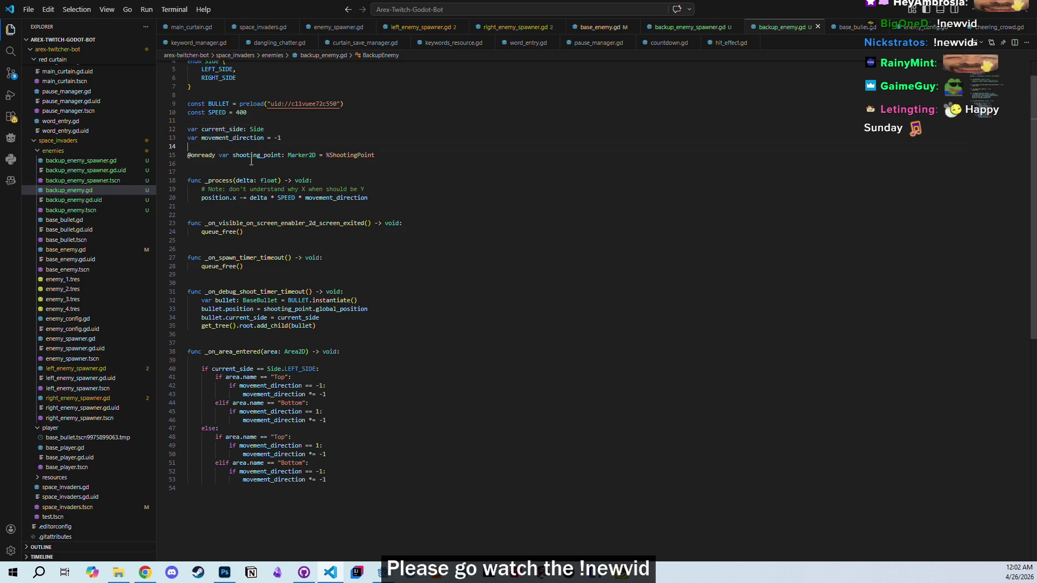
{"action": "key", "text": "Up"}
{"action": "key", "text": "Up"}
{"action": "key", "text": "Up"}
{"action": "scroll", "coordinate": [299, 141], "scroll_direction": "up", "scroll_amount": 1}
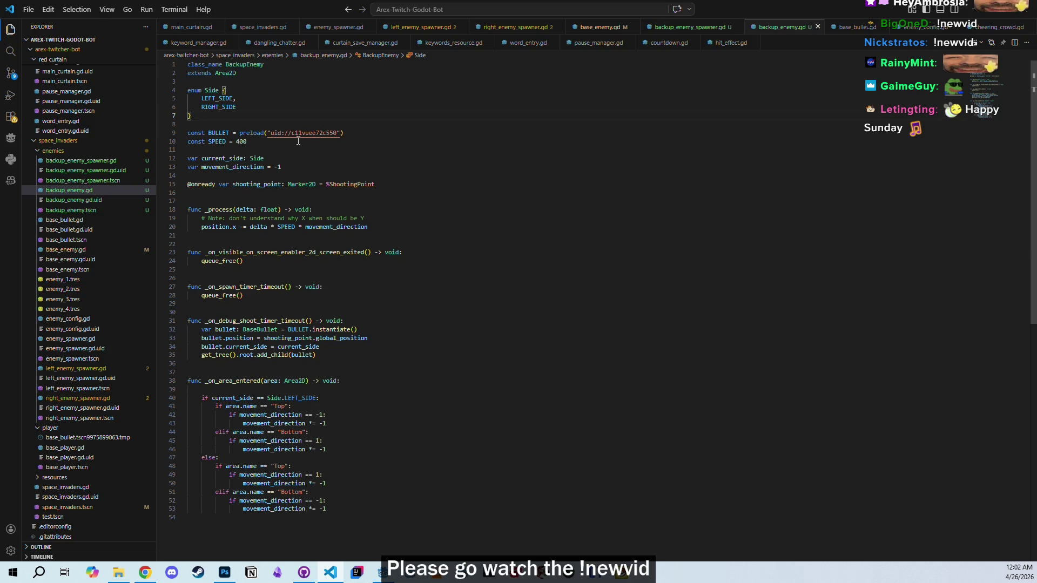
Review the debug_spawn_backup function in backup_enemy_spawner.gd
{"action": "key", "text": "ctrl+Tab"}
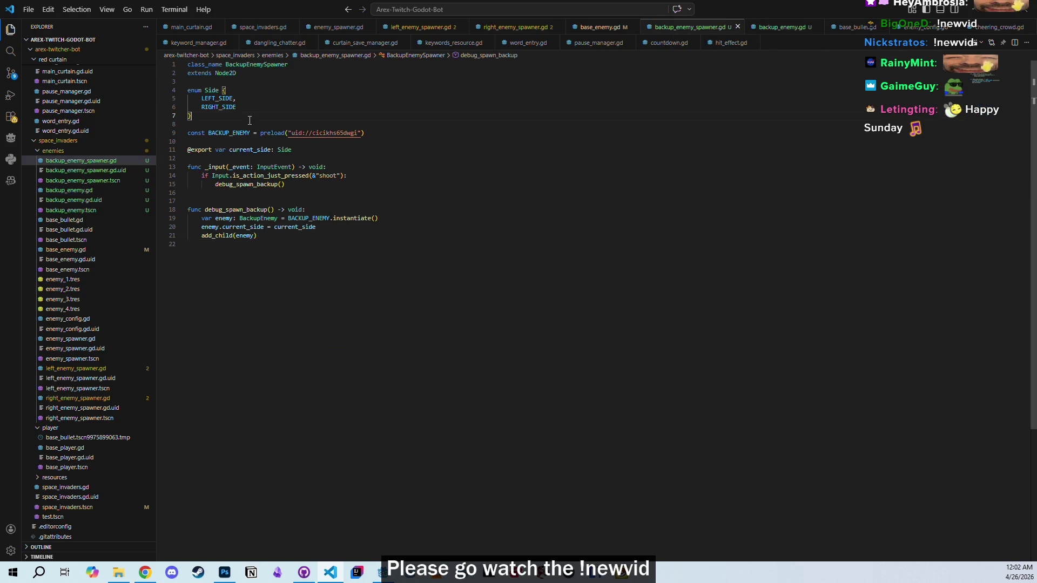
{"action": "key", "text": "Down"}
{"action": "key", "text": "Down"}
{"action": "key", "text": "Down"}
{"action": "scroll", "coordinate": [277, 210], "scroll_direction": "up", "scroll_amount": 1}
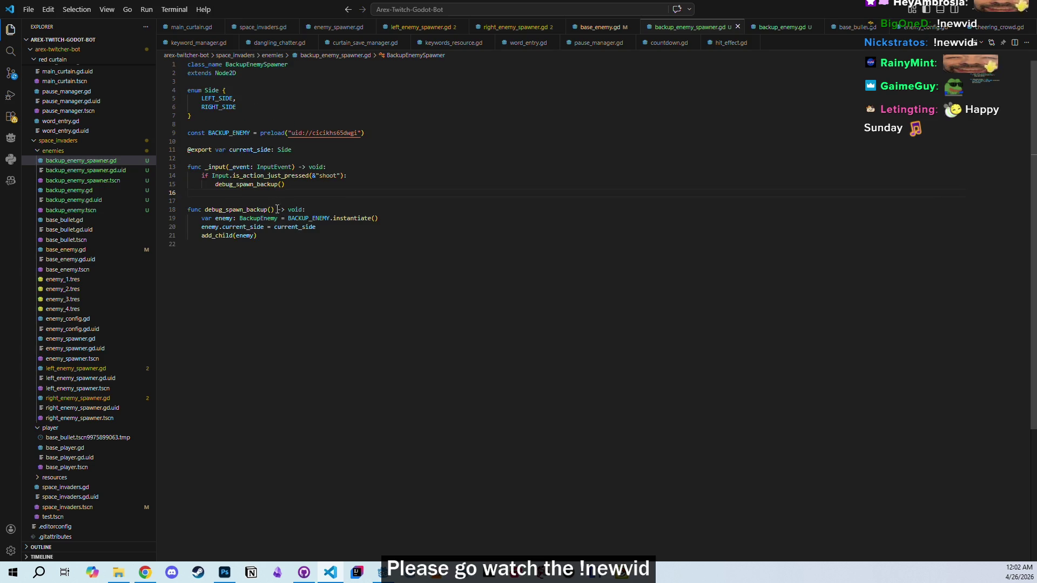
{"action": "left_click", "coordinate": [237, 210]}
{"action": "left_click", "coordinate": [342, 210]}
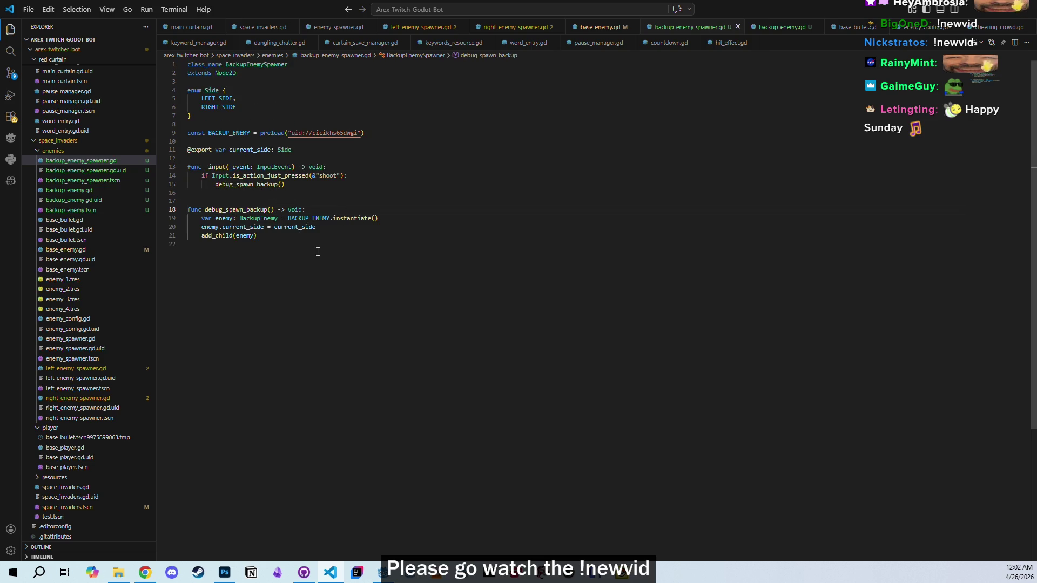
{"action": "left_click", "coordinate": [259, 237]}
Remove the trailing empty line after queue_free() in base_enemy.gd
{"action": "left_click", "coordinate": [253, 149]}
{"action": "left_click", "coordinate": [285, 150]}
{"action": "left_click", "coordinate": [599, 27]}
{"action": "left_click", "coordinate": [296, 137]}
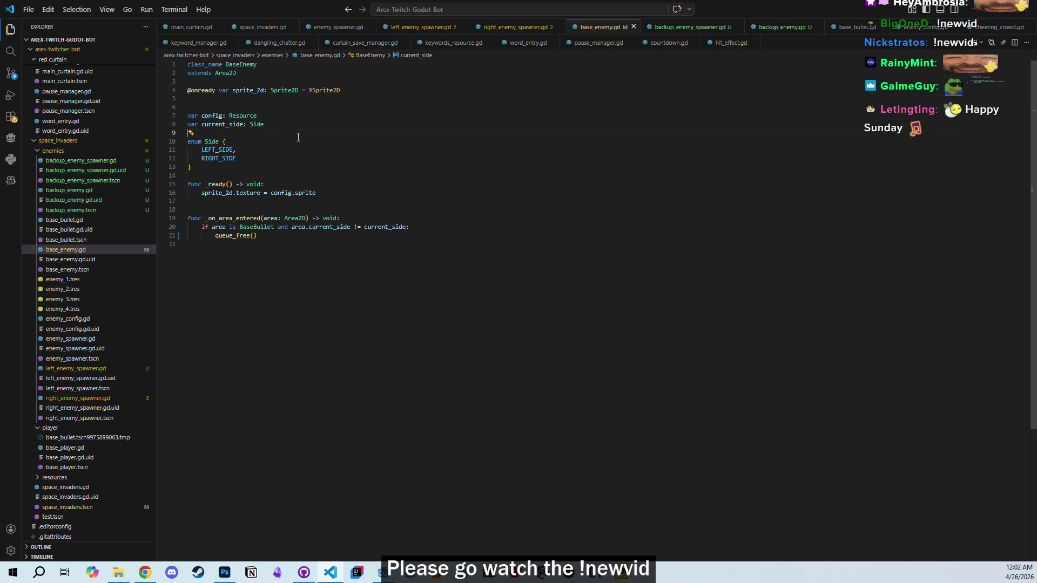
{"action": "left_click", "coordinate": [324, 227]}
{"action": "left_click", "coordinate": [330, 211]}
{"action": "key", "text": "BackSpace"}
{"action": "left_click", "coordinate": [382, 573]}
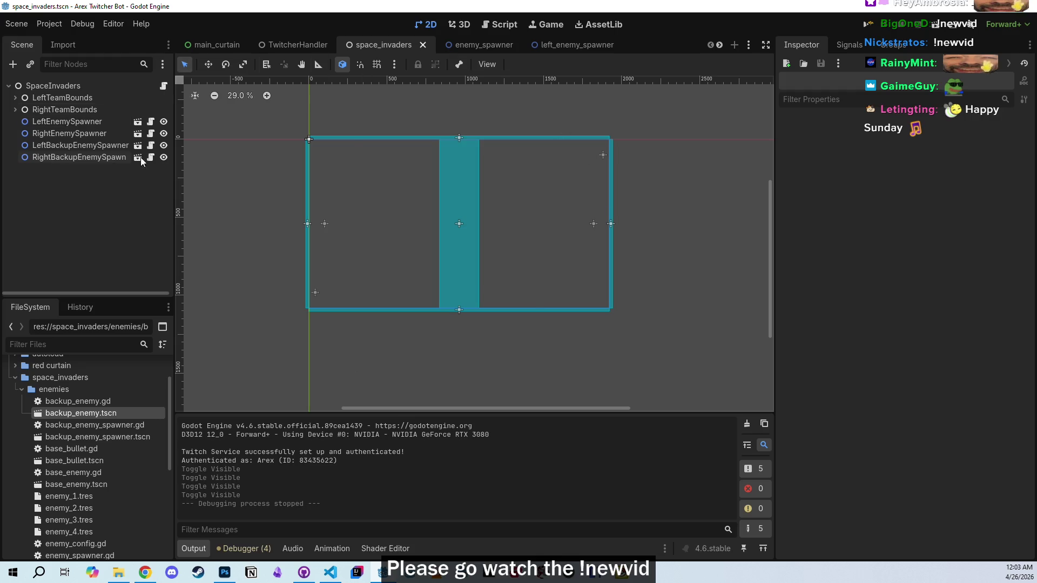
Inspect the right and left backup spawners' side settings, then glance at the spawner scripts
{"action": "left_click", "coordinate": [96, 160]}
{"action": "left_click", "coordinate": [96, 145]}
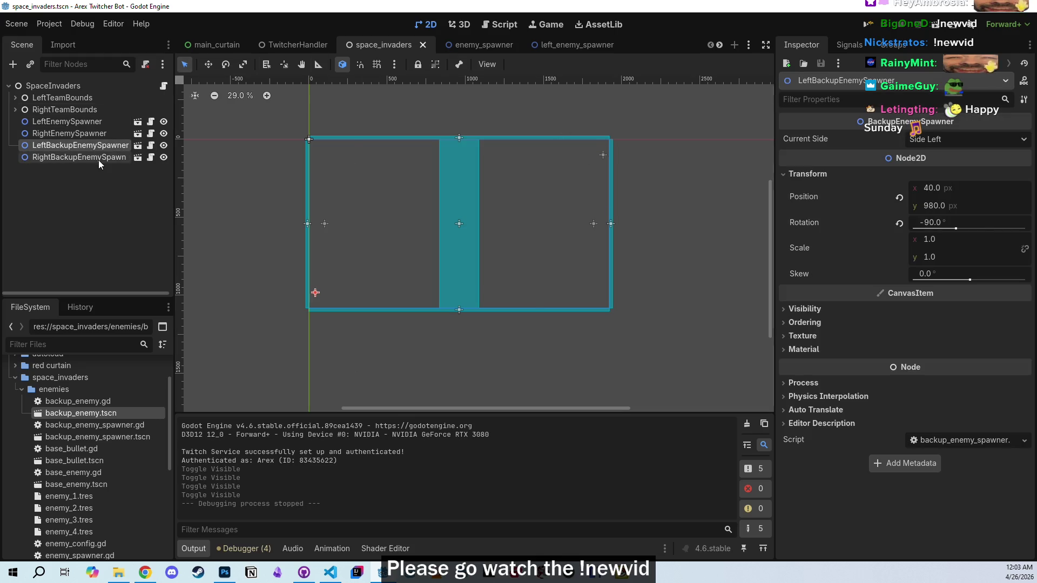
{"action": "left_click", "coordinate": [162, 223]}
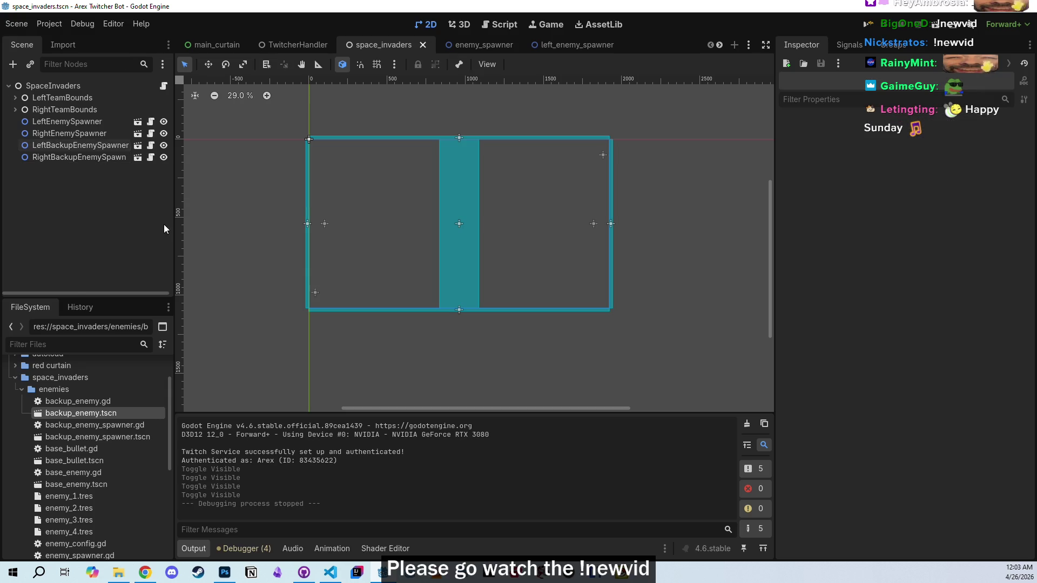
{"action": "left_click", "coordinate": [330, 572]}
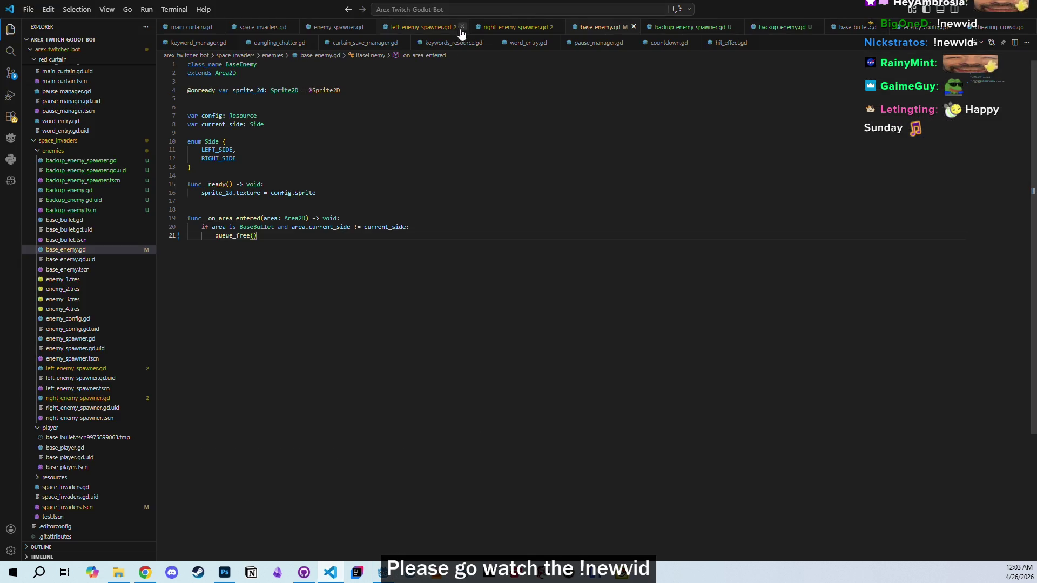
{"action": "left_click", "coordinate": [426, 27]}
{"action": "left_click", "coordinate": [331, 27]}
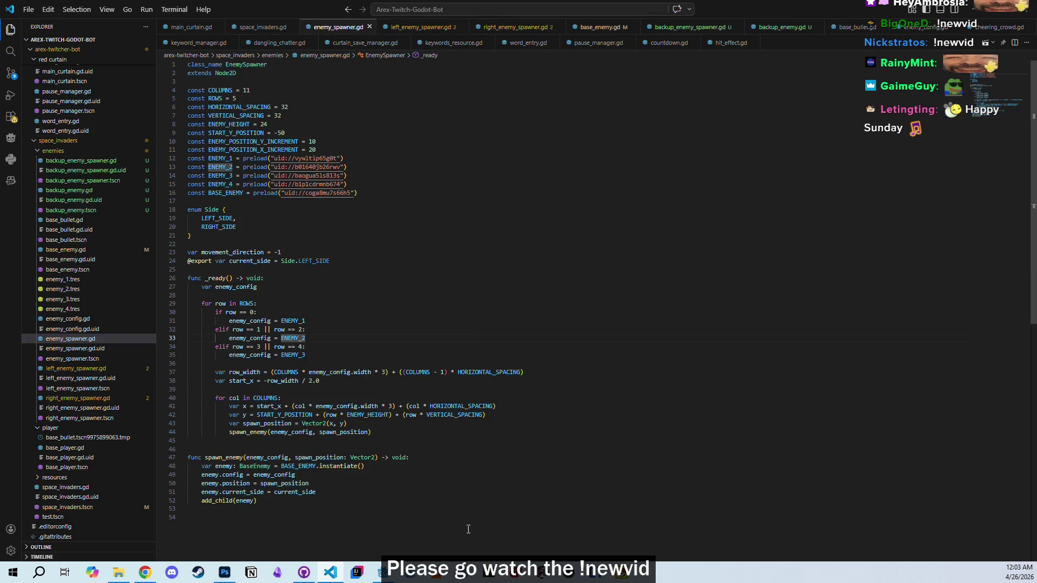
Check RightEnemySpawner: Right Side, position (1820, 540), rotated 90°
{"action": "left_click", "coordinate": [382, 572]}
{"action": "left_click", "coordinate": [47, 131]}
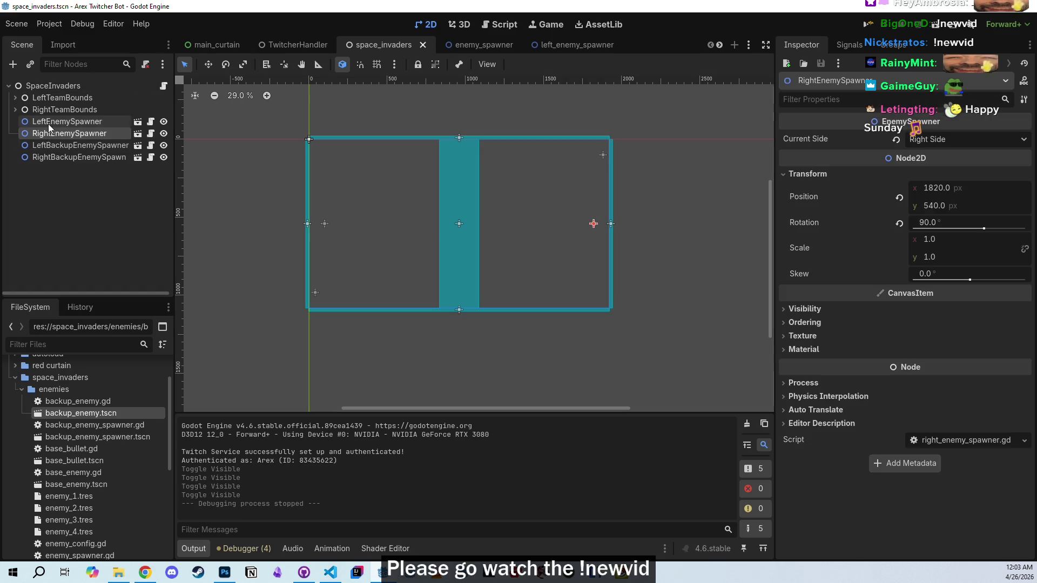
{"action": "left_click", "coordinate": [1024, 99]}
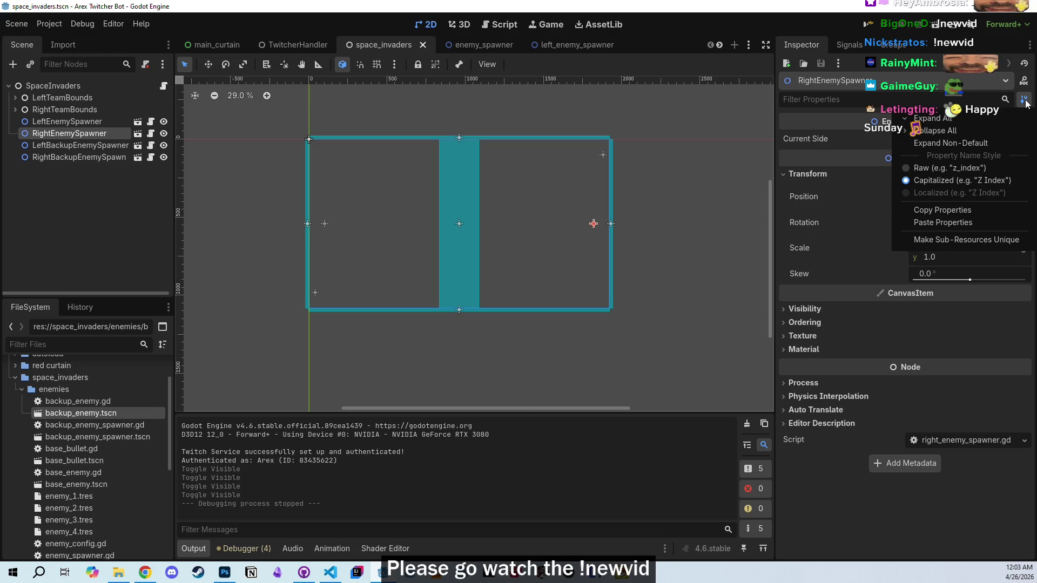
{"action": "left_click", "coordinate": [1026, 103]}
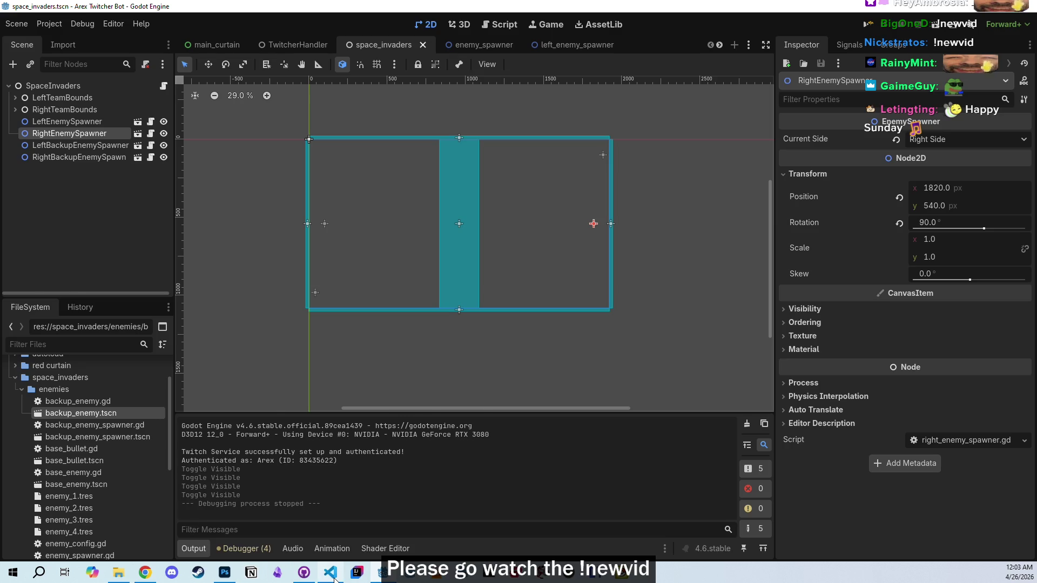
{"action": "left_click", "coordinate": [332, 576]}
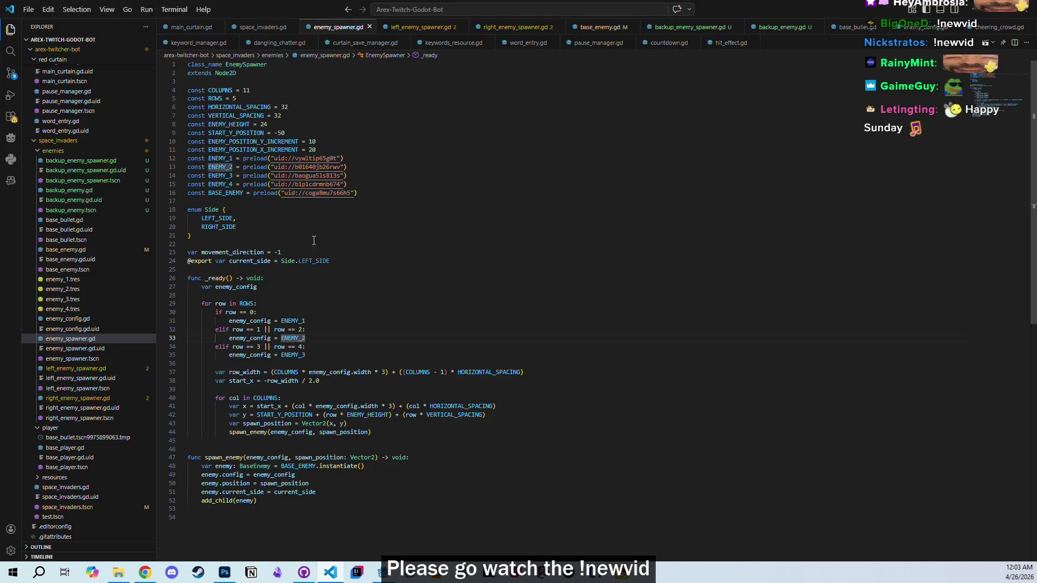
Add a TODO atop enemy_spawner.gd about unique sub-resources instead of separate classes
{"action": "left_click", "coordinate": [248, 238]}
{"action": "key", "text": "Return"}
{"action": "key", "text": "Return"}
{"action": "type", "text": "#"}
{"action": "key", "text": "BackSpace"}
{"action": "key", "text": "BackSpace"}
{"action": "key", "text": "BackSpace"}
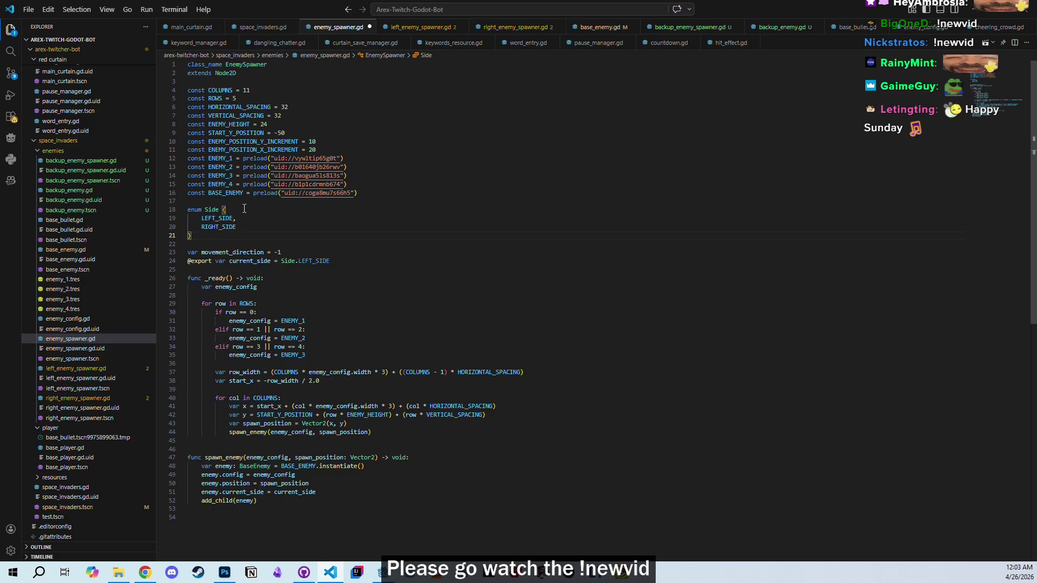
{"action": "left_click", "coordinate": [251, 80]}
{"action": "key", "text": "Return"}
{"action": "key", "text": "Return"}
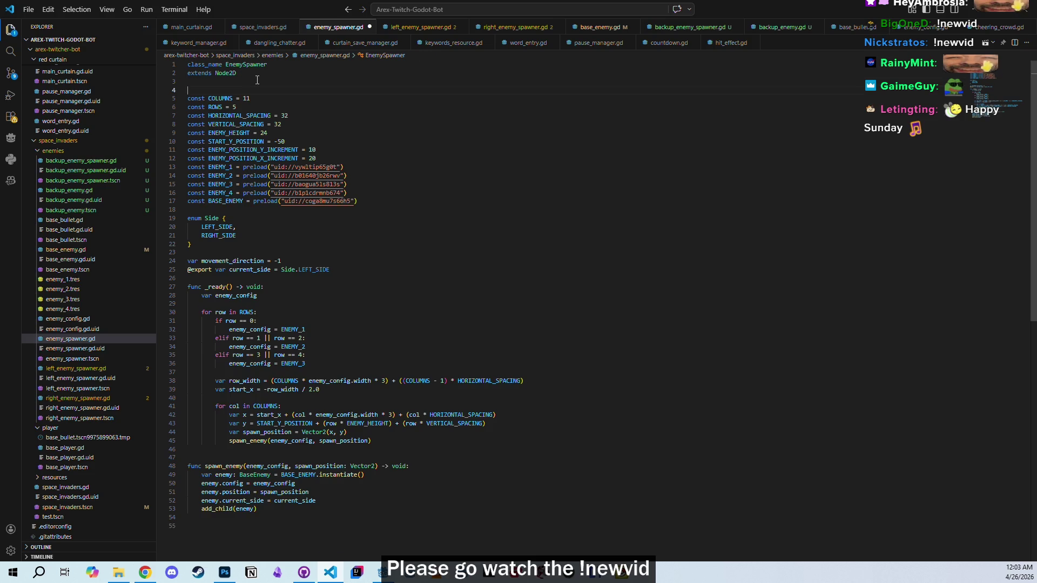
{"action": "key", "text": "Up"}
{"action": "type", "text": "ODO: Make "}
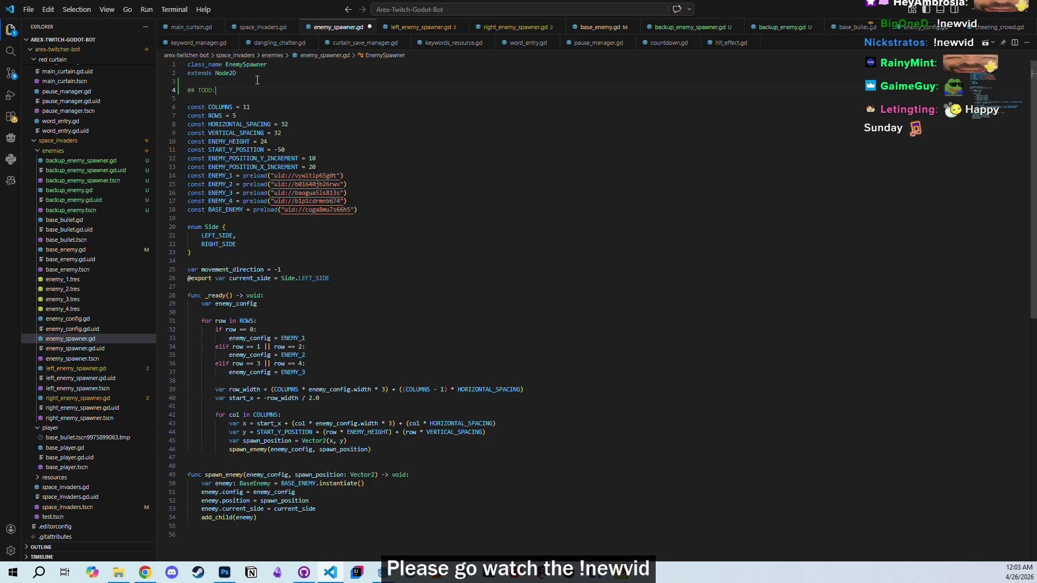
{"action": "type", "text": "sub-"}
{"action": "type", "text": "resources u"}
{"action": "type", "text": "nique setting in "}
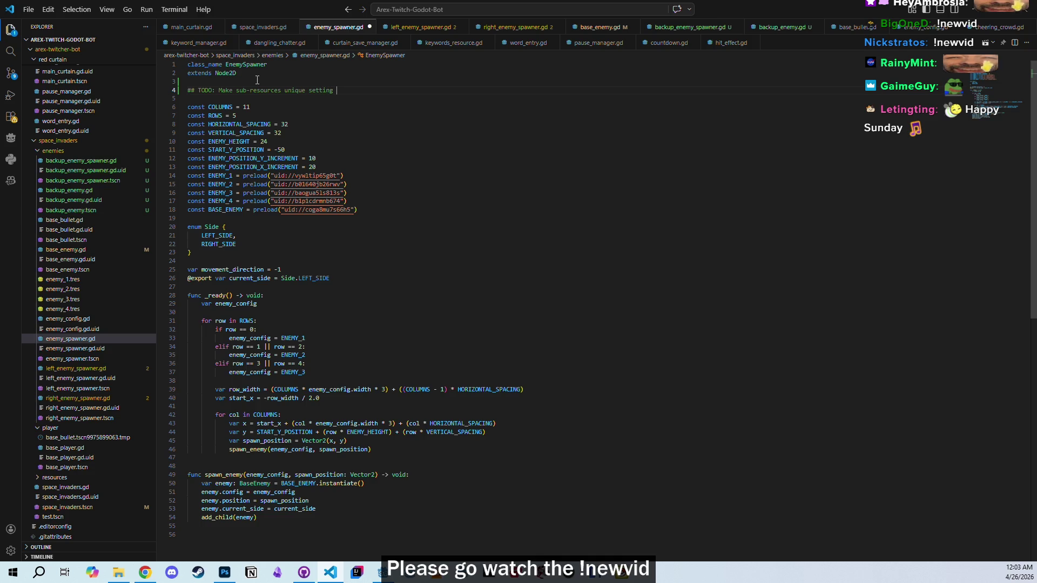
{"action": "type", "text": "order to "}
{"action": "type", "text": "not have to have"}
{"action": "type", "text": " separate classes"}
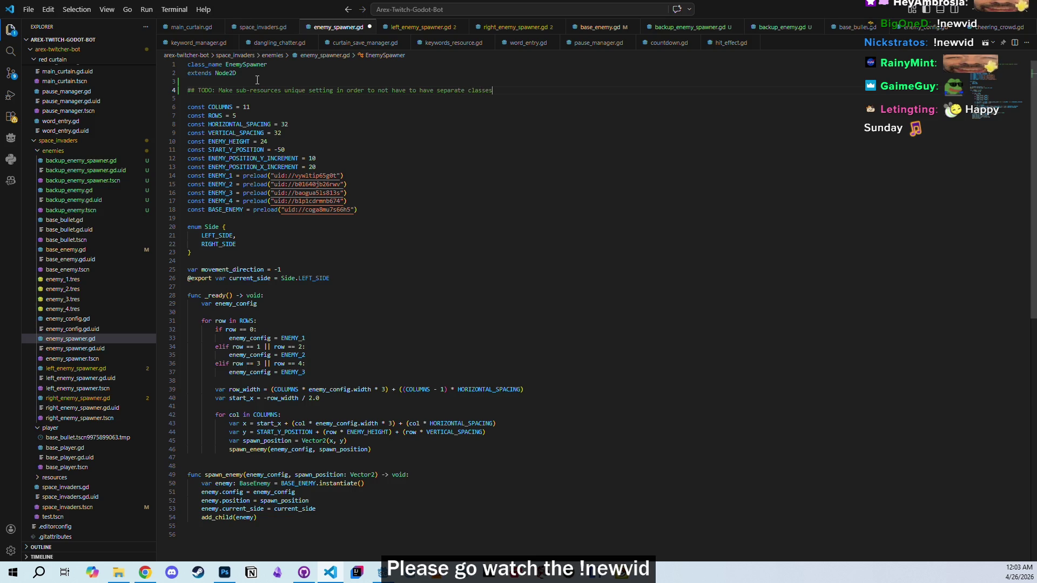
{"action": "key", "text": "ctrl+s"}
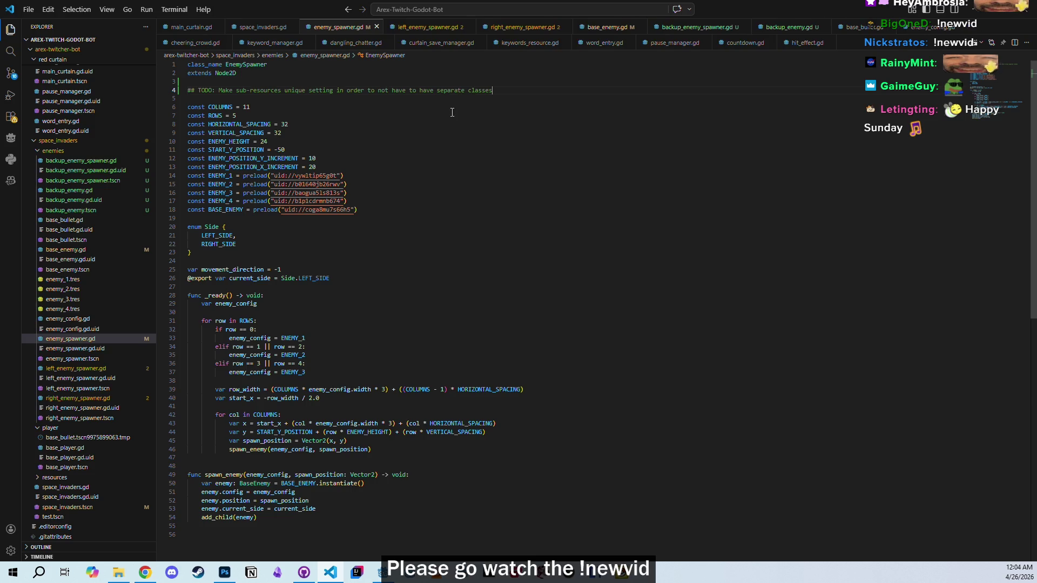
Extend the TODO with 'Do you really need to separate? Try with git.' and save
{"action": "left_click", "coordinate": [421, 27]}
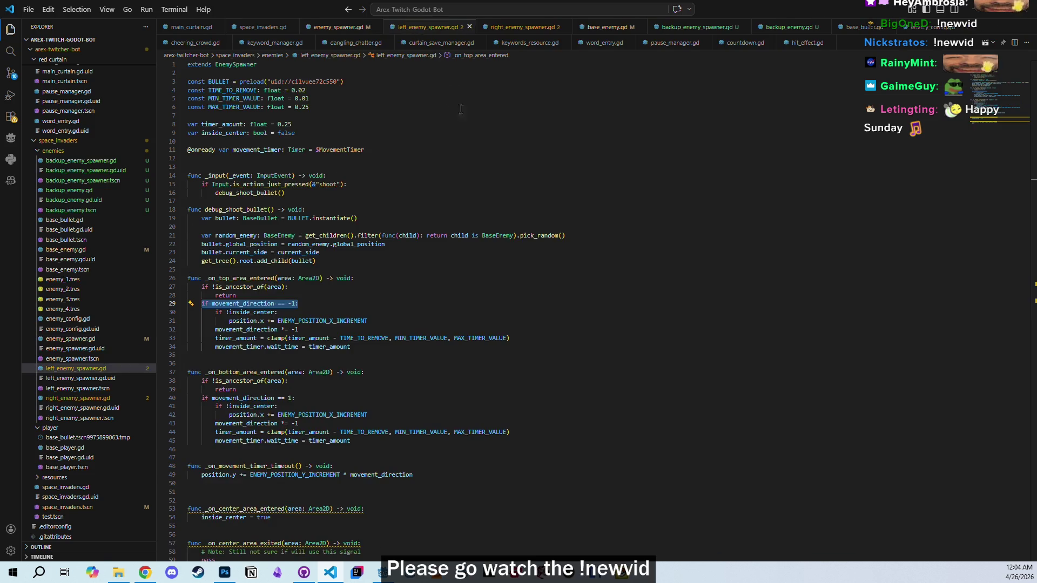
{"action": "scroll", "coordinate": [492, 155], "scroll_direction": "down", "scroll_amount": 6}
{"action": "scroll", "coordinate": [493, 155], "scroll_direction": "up", "scroll_amount": 6}
{"action": "left_click", "coordinate": [338, 27]}
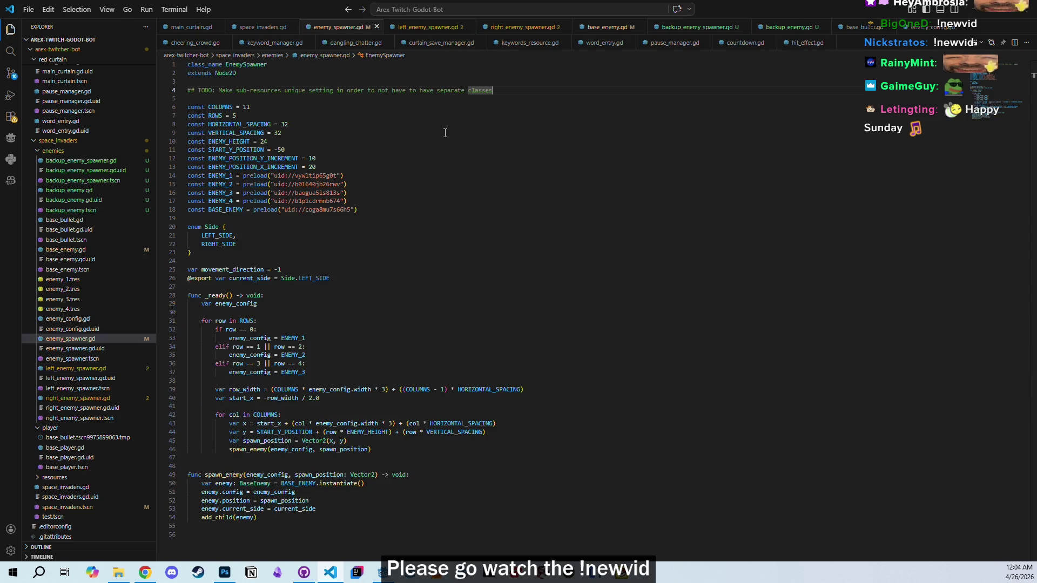
{"action": "type", "text": ". "}
{"action": "type", "text": "lly need"}
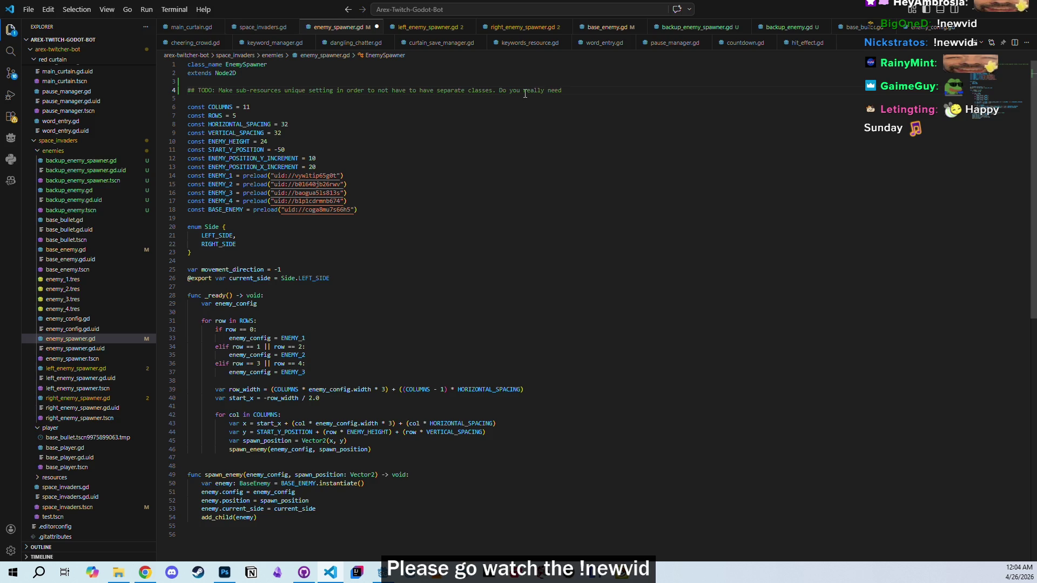
{"action": "type", "text": "ate? Try wi"}
{"action": "type", "text": "th gi"}
{"action": "key", "text": "ctrl+s"}
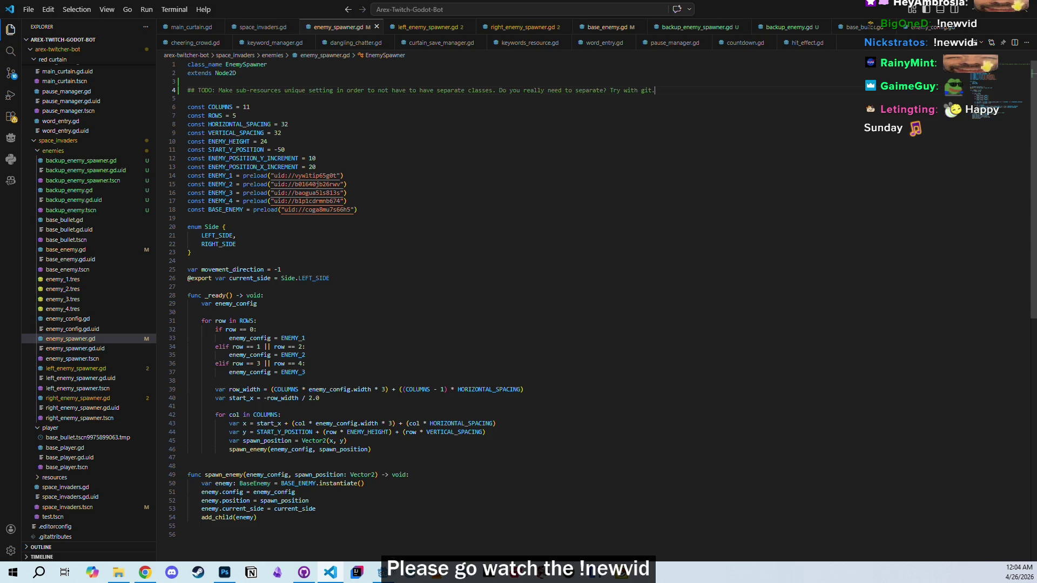
Back in Godot, clear the node selection and reframe the scene view
{"action": "key", "text": "alt+Tab"}
{"action": "left_click", "coordinate": [688, 225]}
{"action": "mouse_move", "coordinate": [660, 316]}
{"action": "left_mouse_down"}
{"action": "mouse_move", "coordinate": [748, 259]}
{"action": "mouse_move", "coordinate": [672, 254]}
{"action": "left_mouse_up"}
{"action": "scroll", "coordinate": [672, 254], "scroll_direction": "up", "scroll_amount": 1}
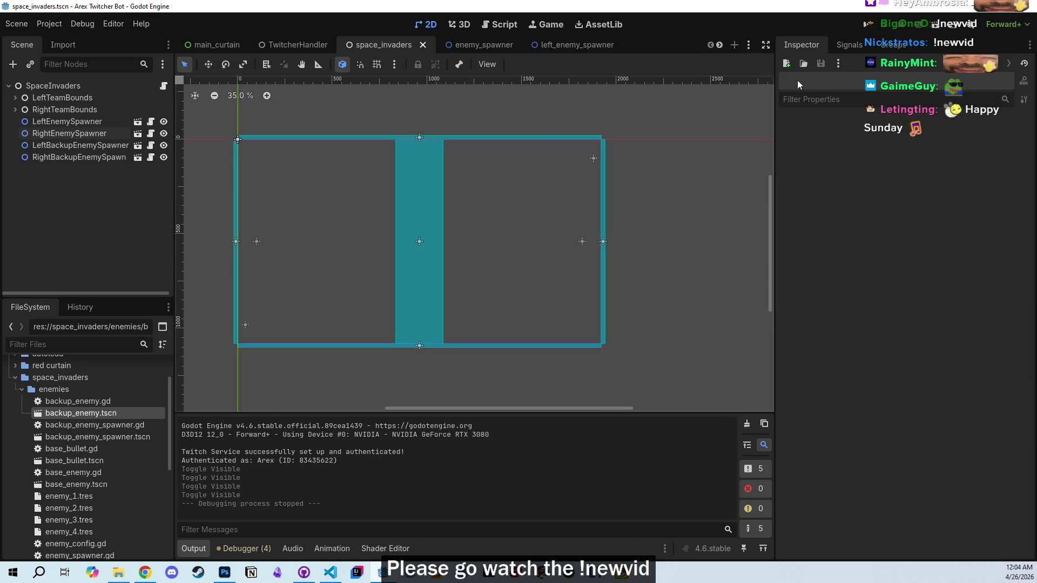
Run the space_invaders game to watch enemies march on both sides of the central column
{"action": "left_click", "coordinate": [868, 24]}
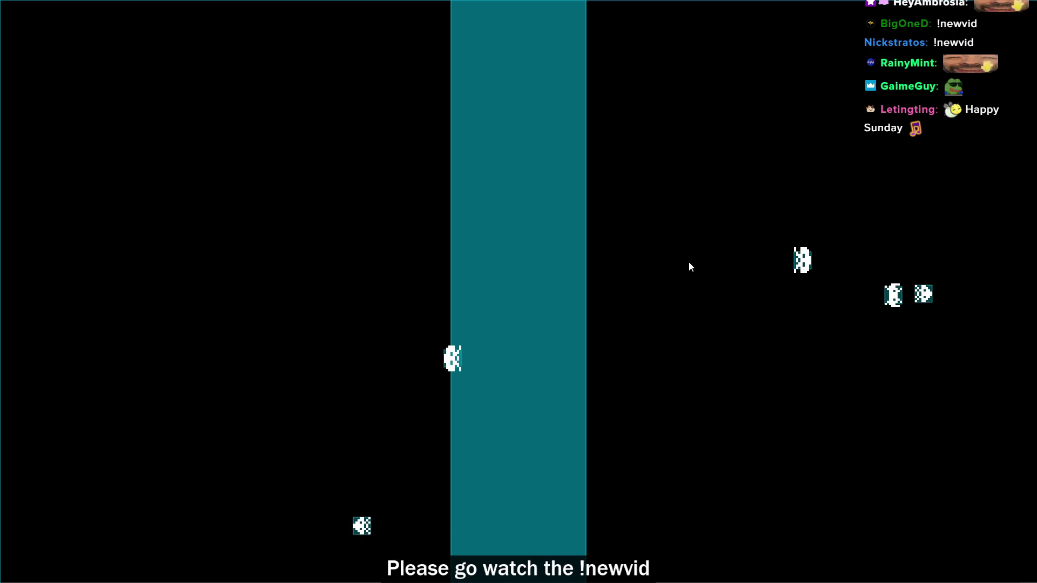
{"action": "key", "text": "alt+Tab"}
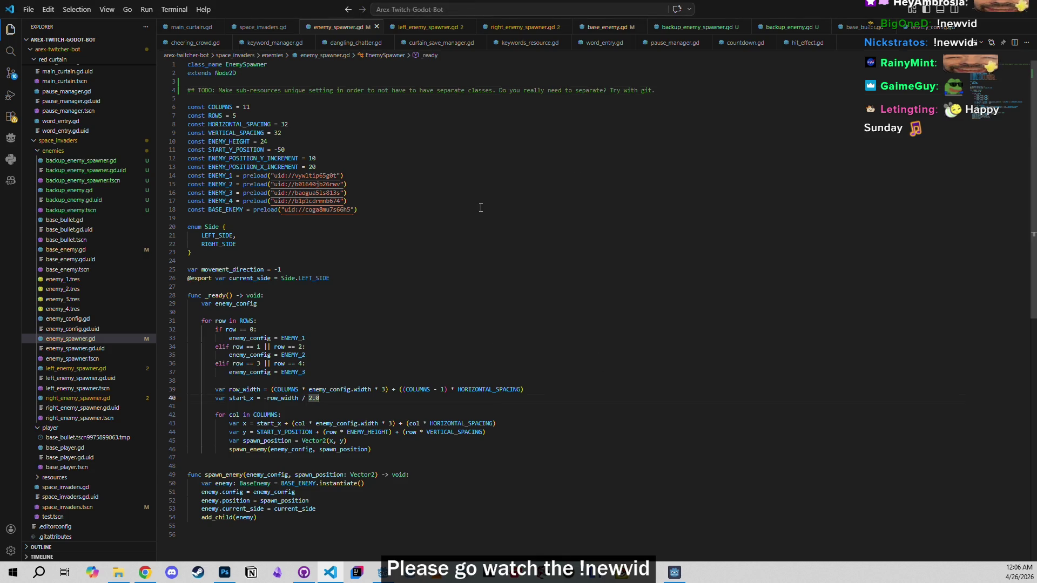
Read through left_enemy_spawner.gd, enemy_spawner.gd and right_enemy_spawner.gd
{"action": "left_click", "coordinate": [436, 35]}
{"action": "scroll", "coordinate": [568, 284], "scroll_direction": "down", "scroll_amount": 3}
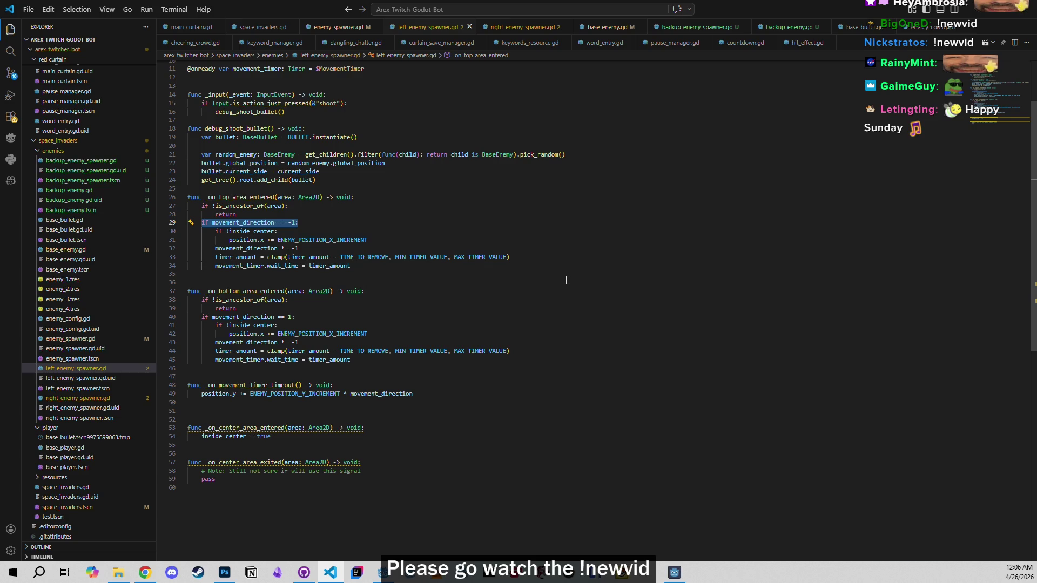
{"action": "left_click", "coordinate": [339, 27]}
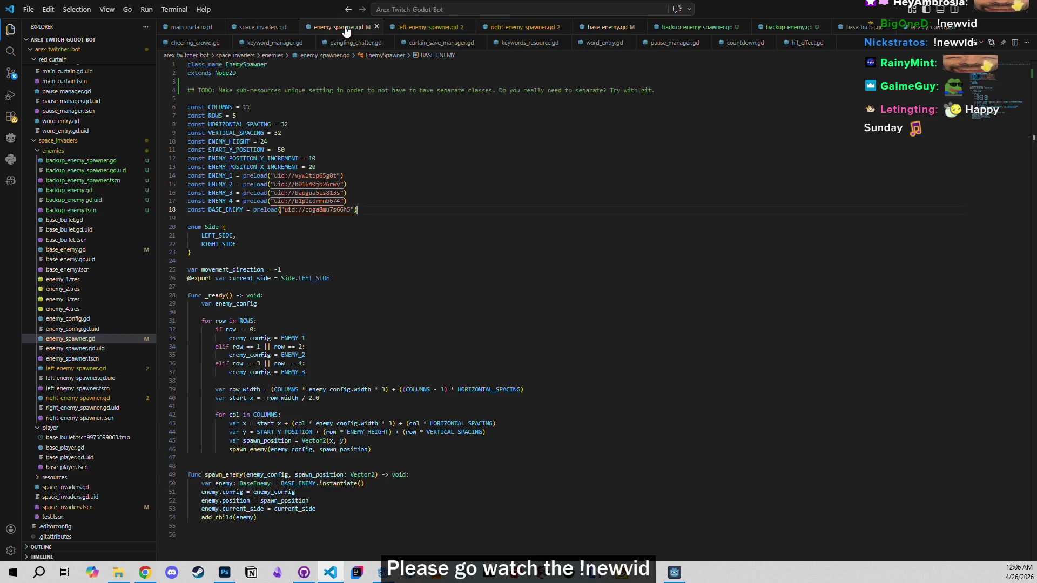
{"action": "left_click", "coordinate": [532, 32]}
{"action": "scroll", "coordinate": [573, 184], "scroll_direction": "down", "scroll_amount": 3}
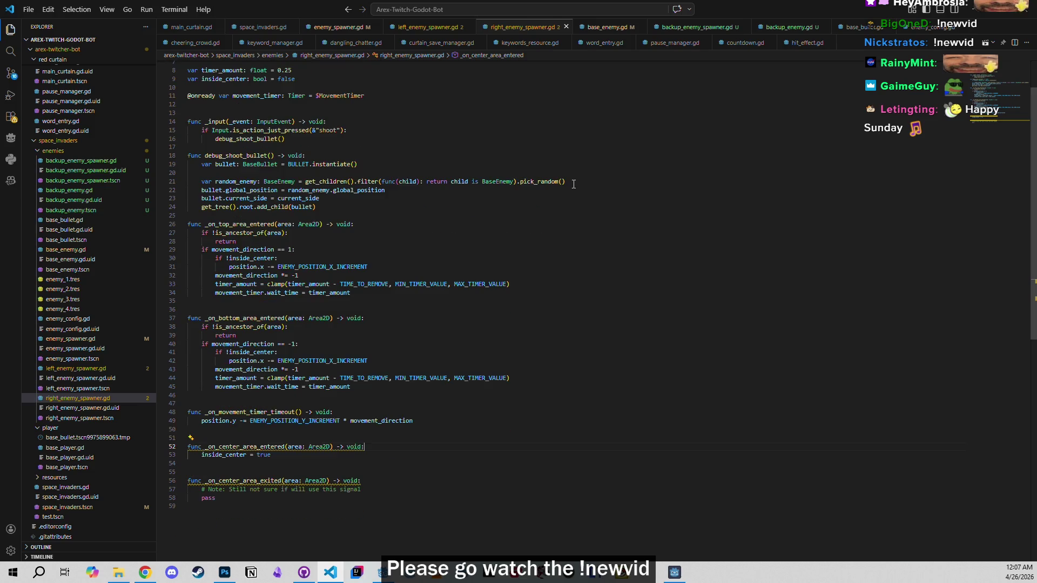
{"action": "scroll", "coordinate": [574, 185], "scroll_direction": "down", "scroll_amount": 1}
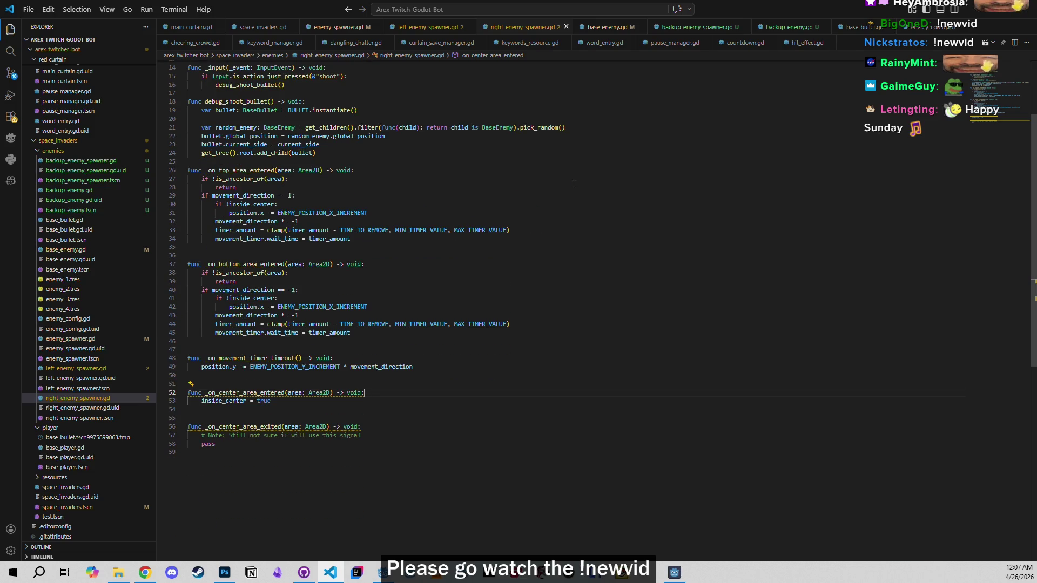
{"action": "scroll", "coordinate": [570, 194], "scroll_direction": "up", "scroll_amount": 1}
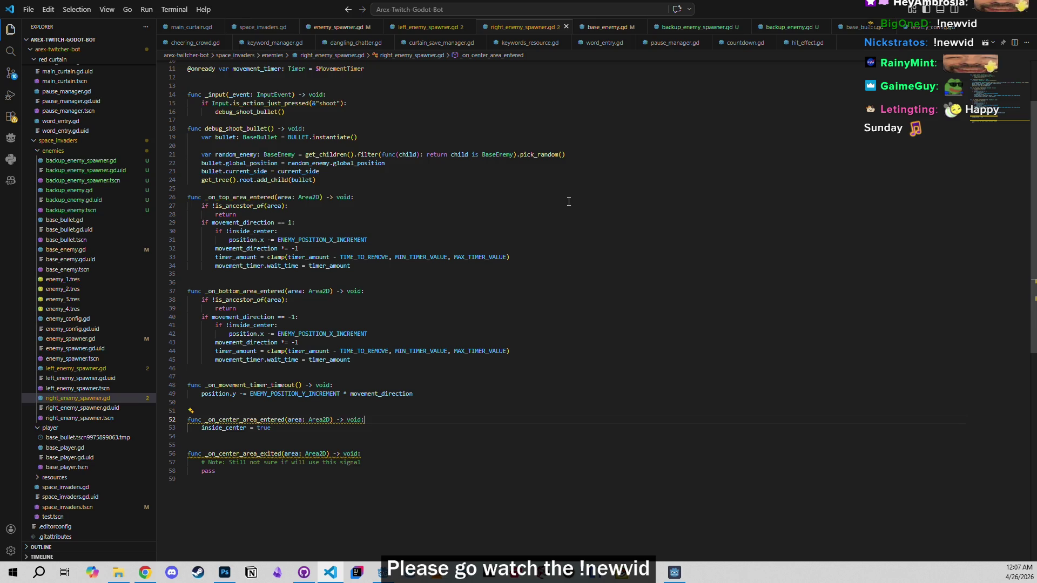
{"action": "scroll", "coordinate": [569, 205], "scroll_direction": "up", "scroll_amount": 1}
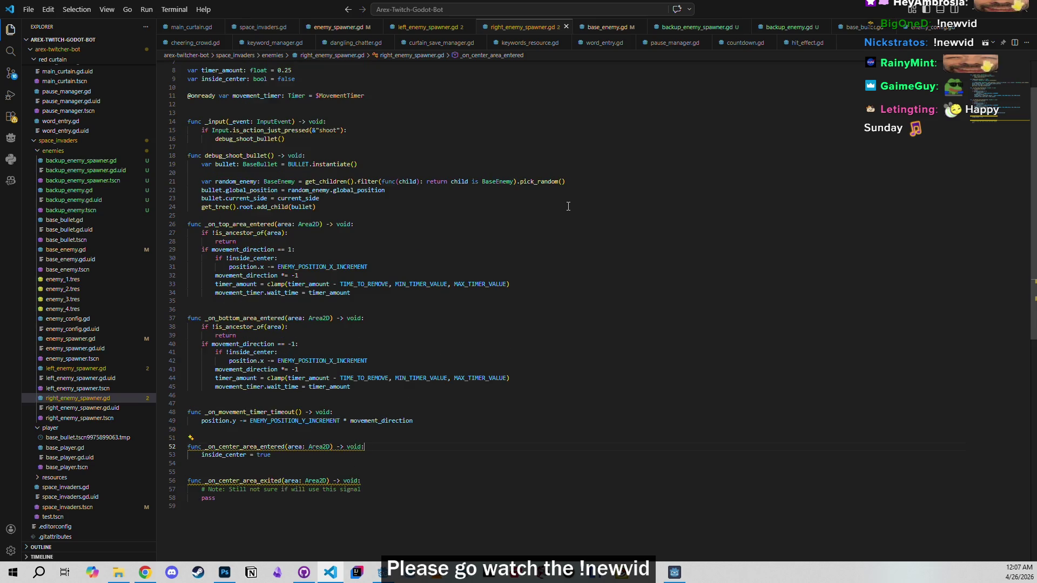
{"action": "scroll", "coordinate": [569, 206], "scroll_direction": "up", "scroll_amount": 1}
{"action": "scroll", "coordinate": [568, 206], "scroll_direction": "up", "scroll_amount": 1}
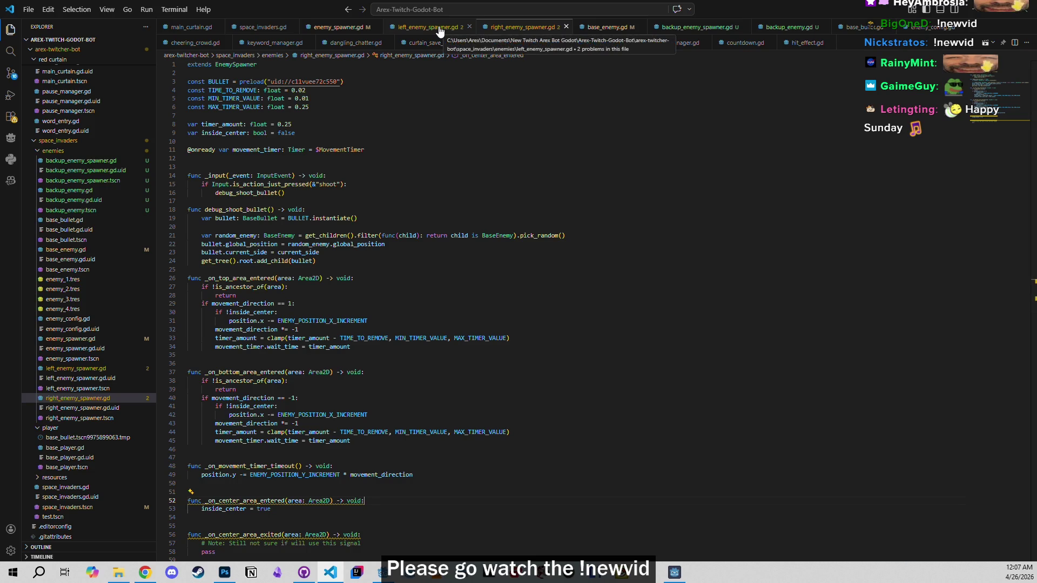
Compare right_enemy_spawner.gd with left_enemy_spawner.gd once more, ending on enemy_spawner.gd
{"action": "left_click", "coordinate": [440, 32]}
{"action": "left_click", "coordinate": [529, 28]}
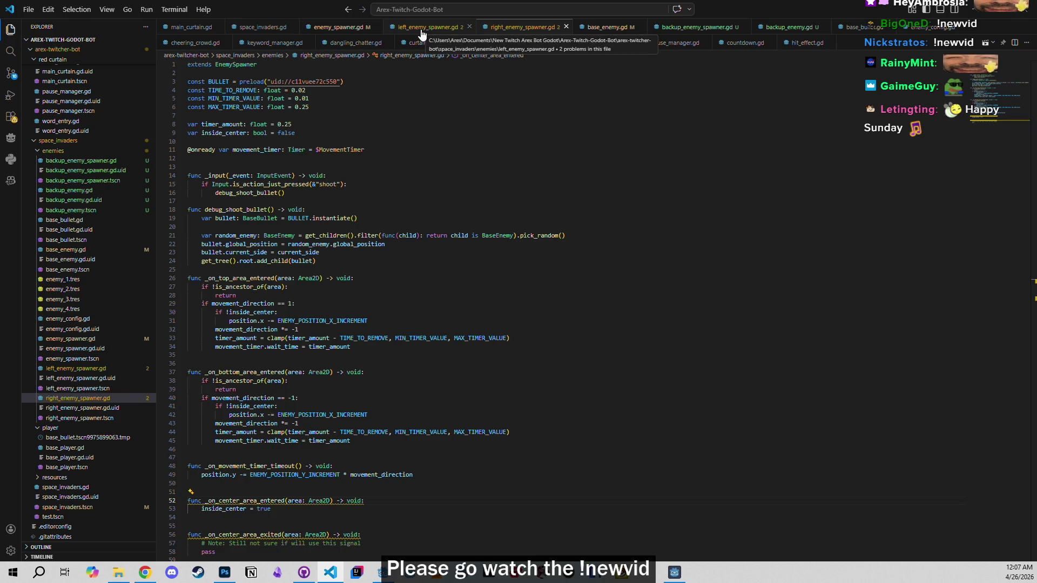
{"action": "left_click", "coordinate": [421, 33]}
{"action": "left_click", "coordinate": [349, 32]}
{"action": "key", "text": "alt+Tab"}
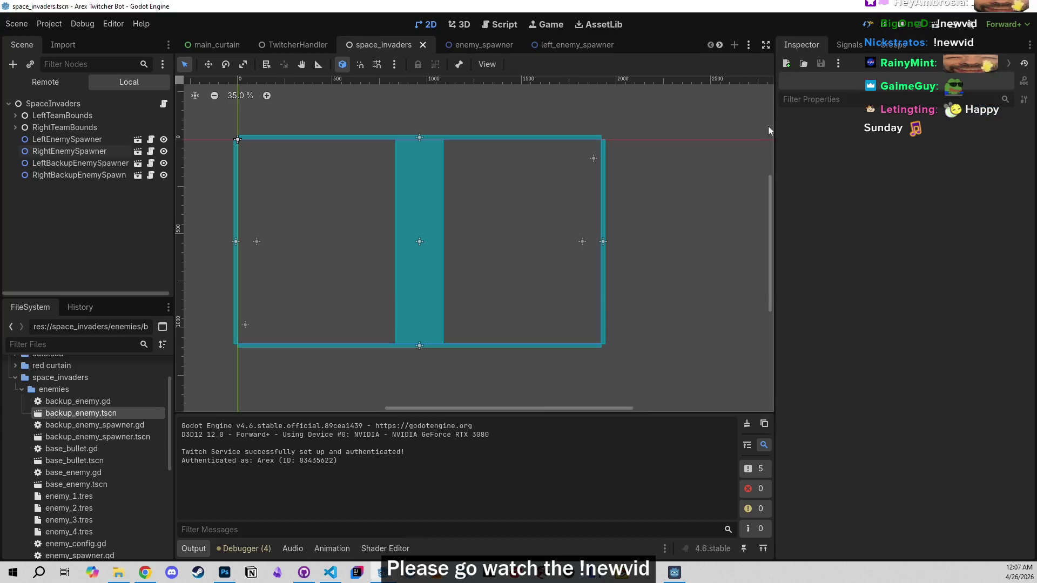
Stop the game and compare the Current Side of LeftEnemySpawner and RightEnemySpawner
{"action": "left_click", "coordinate": [895, 30]}
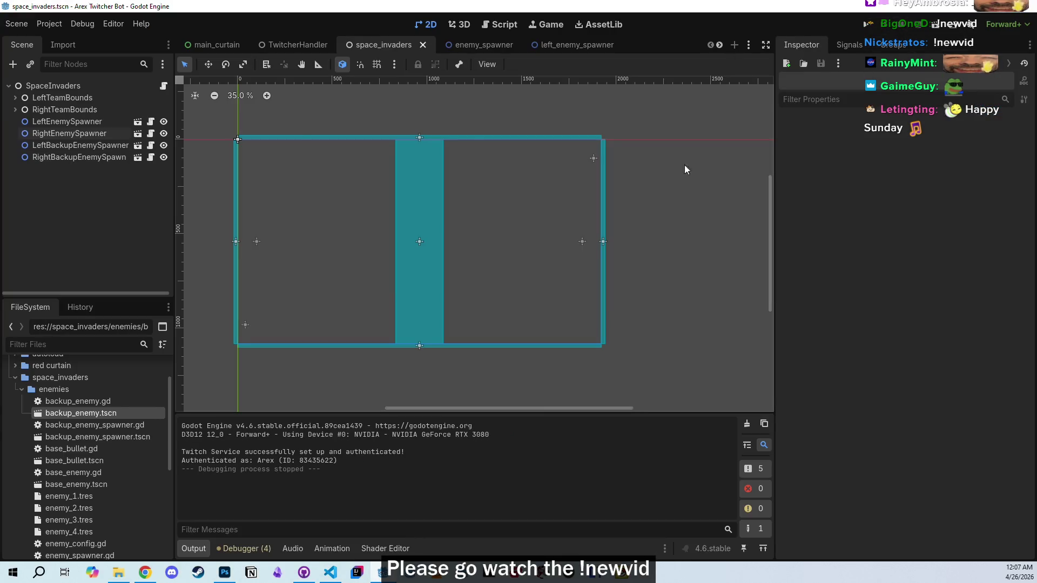
{"action": "left_click", "coordinate": [57, 121]}
{"action": "left_click", "coordinate": [63, 134]}
{"action": "left_click", "coordinate": [65, 121]}
{"action": "left_click", "coordinate": [60, 142]}
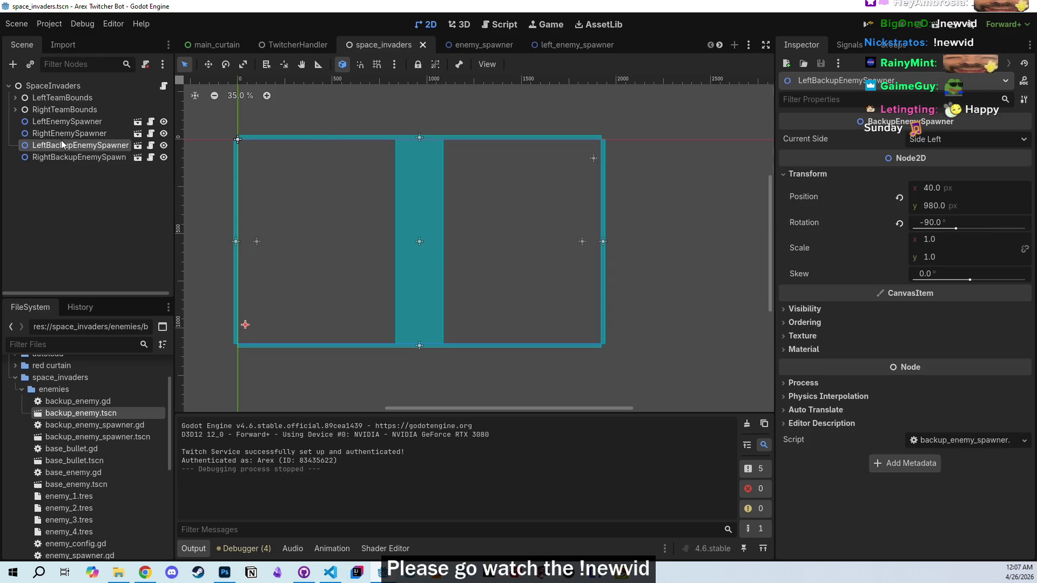
{"action": "left_click", "coordinate": [62, 123]}
{"action": "left_click", "coordinate": [63, 134]}
{"action": "left_click", "coordinate": [63, 121]}
{"action": "left_click", "coordinate": [63, 132]}
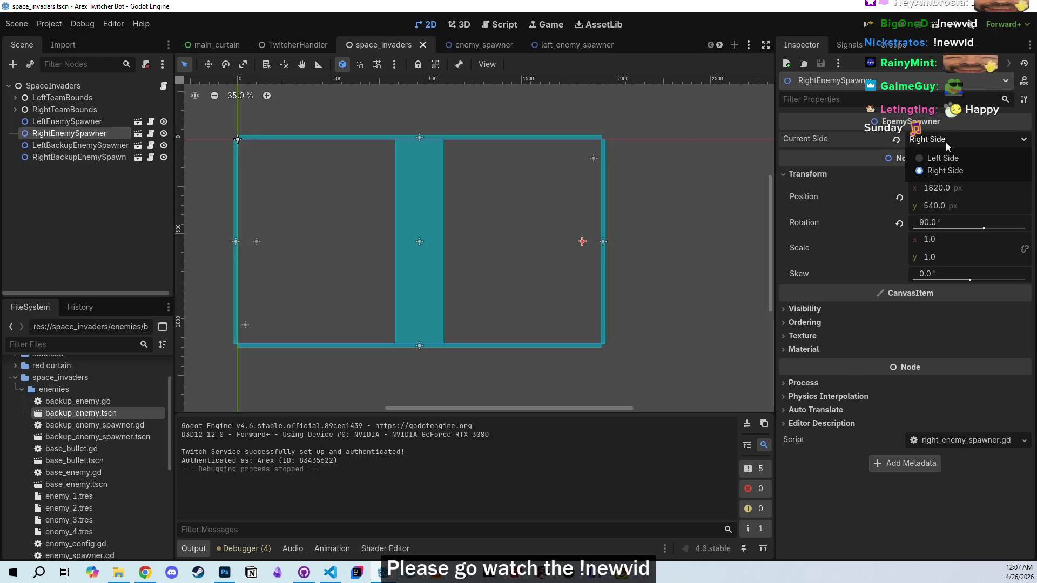
{"action": "left_click", "coordinate": [798, 132]}
Check LeftBackupEnemySpawner's side and position, keeping it on Side Left
{"action": "left_click", "coordinate": [43, 122]}
{"action": "left_click", "coordinate": [57, 146]}
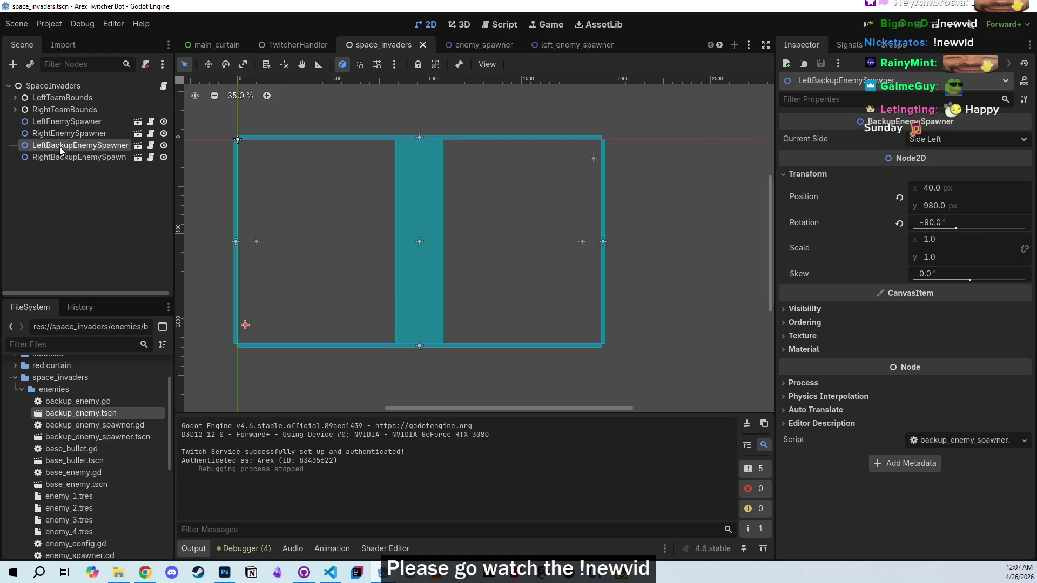
{"action": "left_click", "coordinate": [968, 139]}
{"action": "left_click", "coordinate": [968, 139]}
{"action": "left_click", "coordinate": [65, 109]}
{"action": "left_click", "coordinate": [95, 122]}
{"action": "left_click", "coordinate": [88, 145]}
{"action": "left_click", "coordinate": [54, 122]}
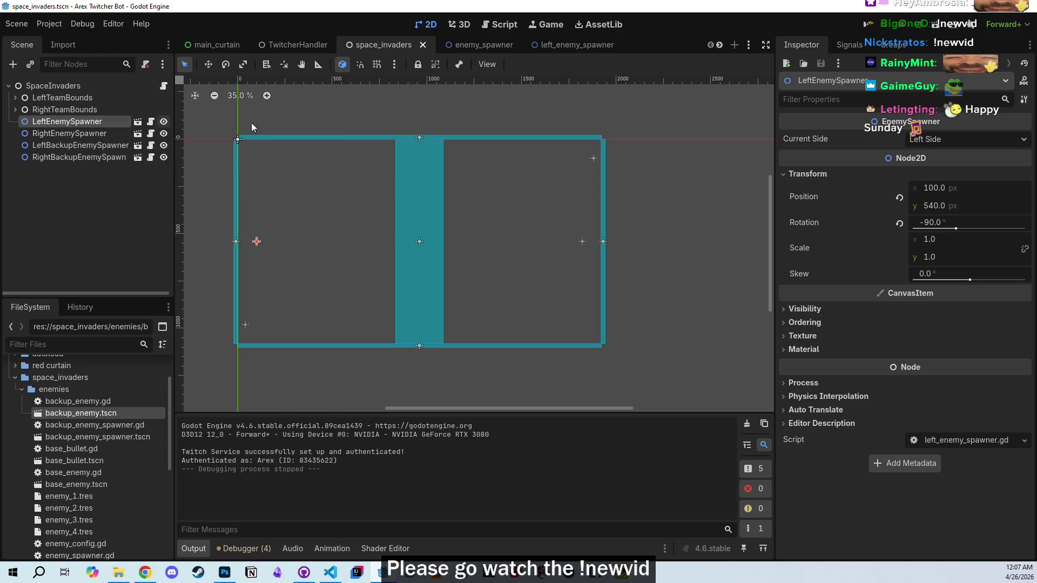
{"action": "left_click", "coordinate": [91, 143]}
{"action": "left_click", "coordinate": [70, 144]}
{"action": "left_click", "coordinate": [955, 140]}
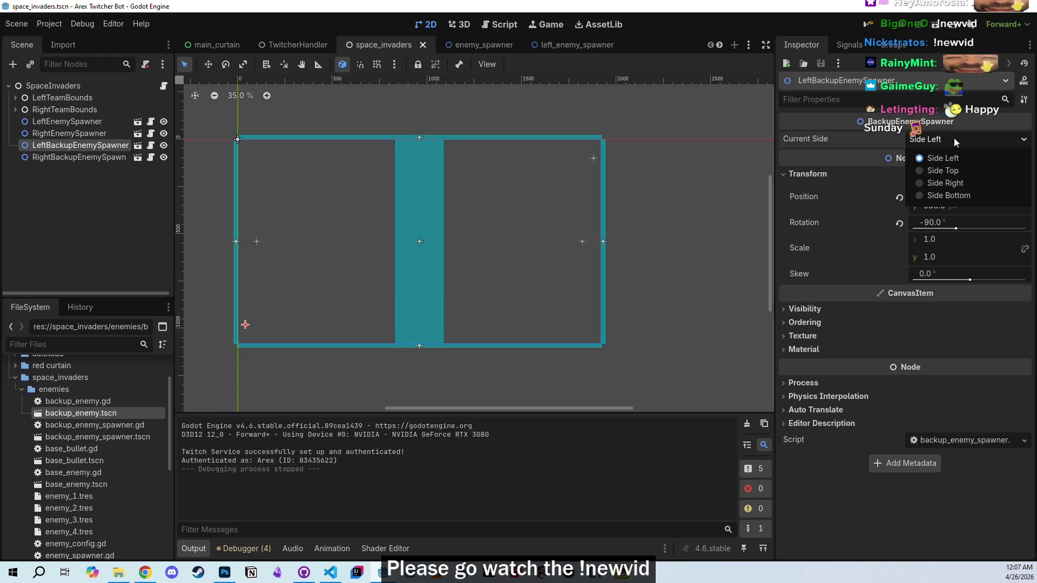
{"action": "left_click", "coordinate": [954, 140]}
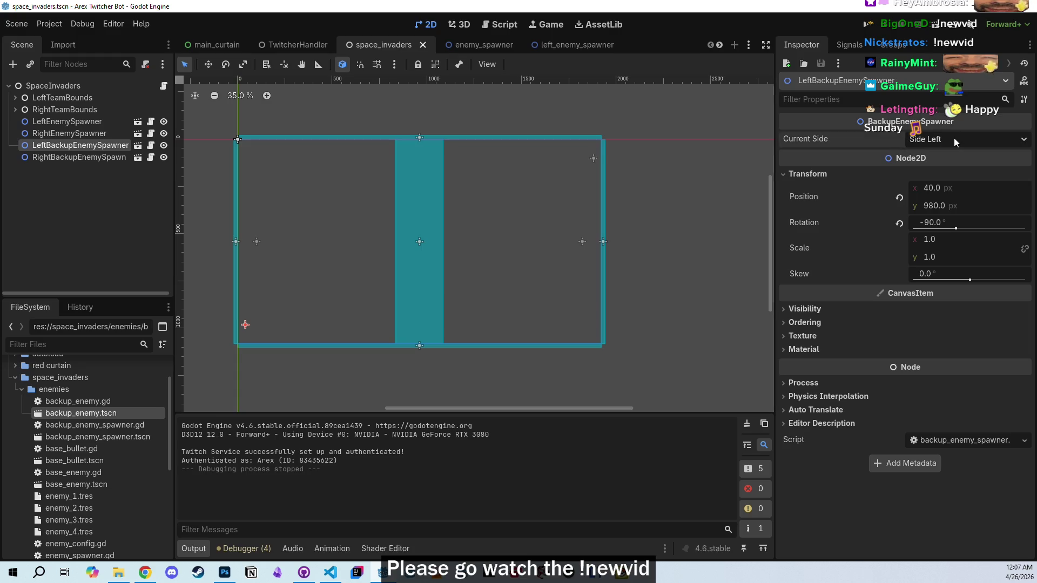
Recheck RightEnemySpawner, LeftBackupEnemySpawner and the right backup spawner's Current Side values
{"action": "mouse_move", "coordinate": [808, 138]}
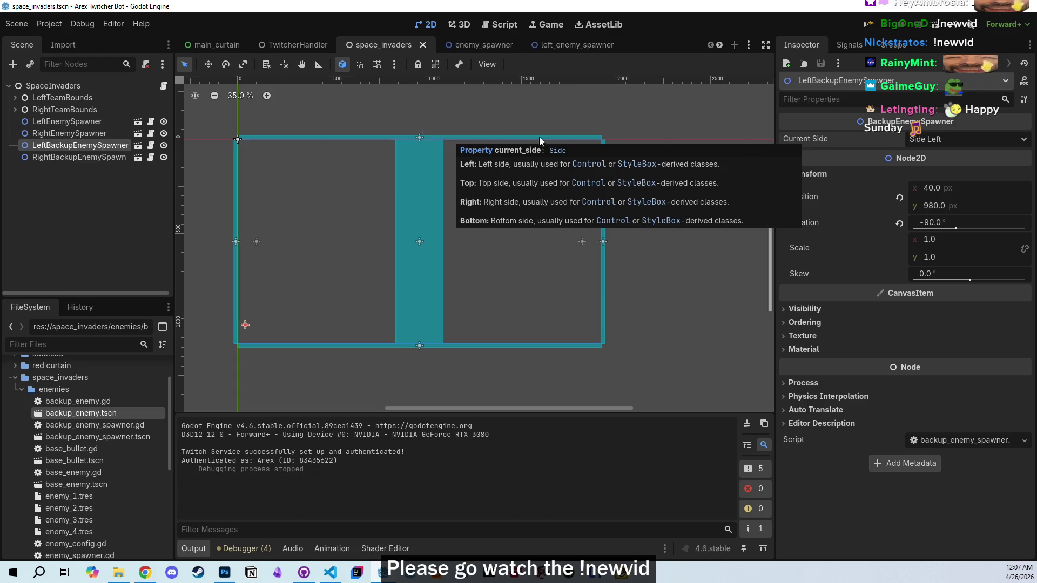
{"action": "left_click", "coordinate": [69, 132]}
{"action": "mouse_move", "coordinate": [812, 138]}
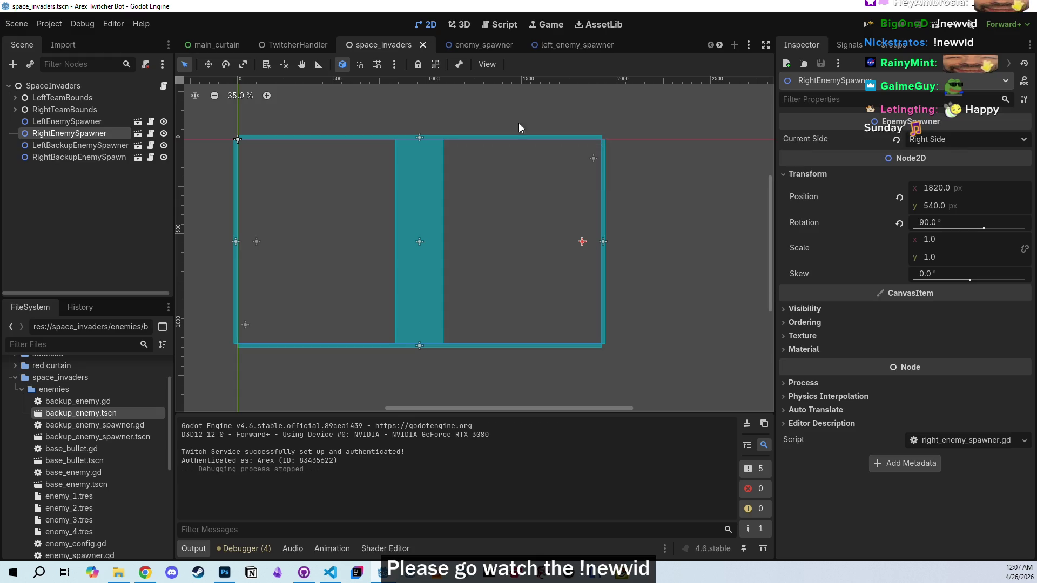
{"action": "left_click", "coordinate": [118, 145]}
{"action": "mouse_move", "coordinate": [793, 138]}
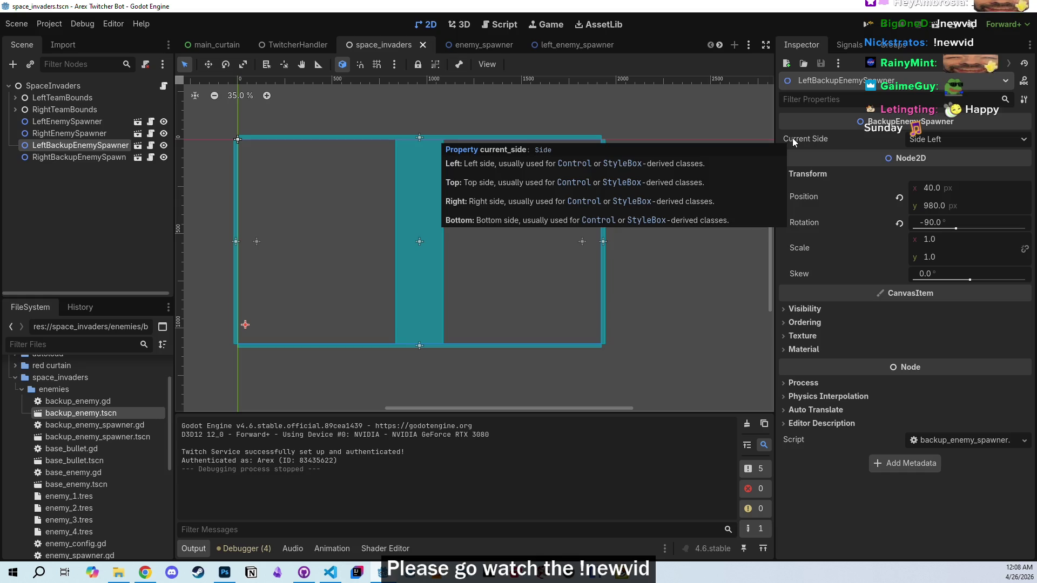
{"action": "right_click", "coordinate": [793, 138]}
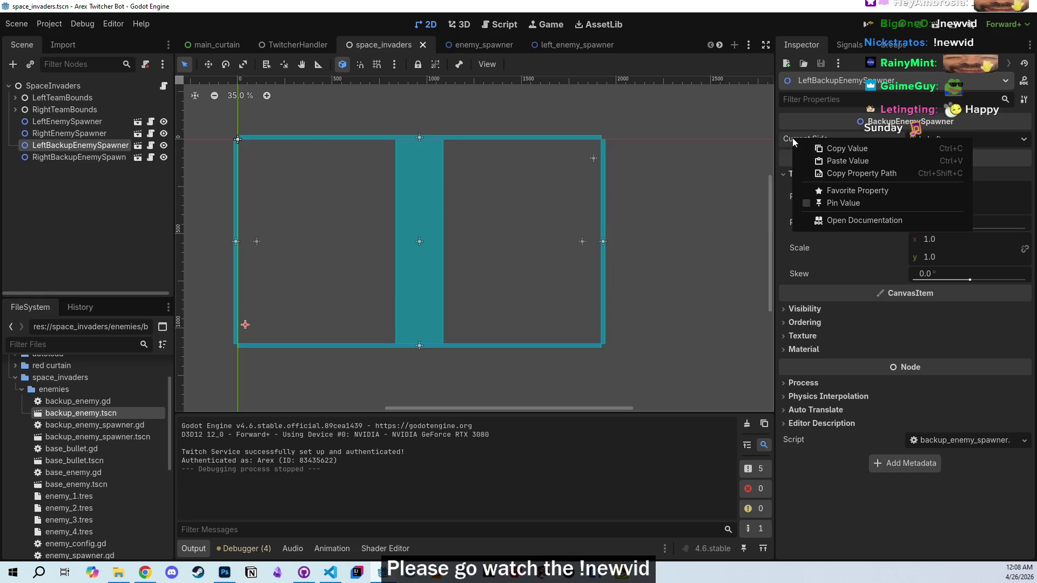
{"action": "key", "text": "Escape"}
{"action": "left_click", "coordinate": [81, 157]}
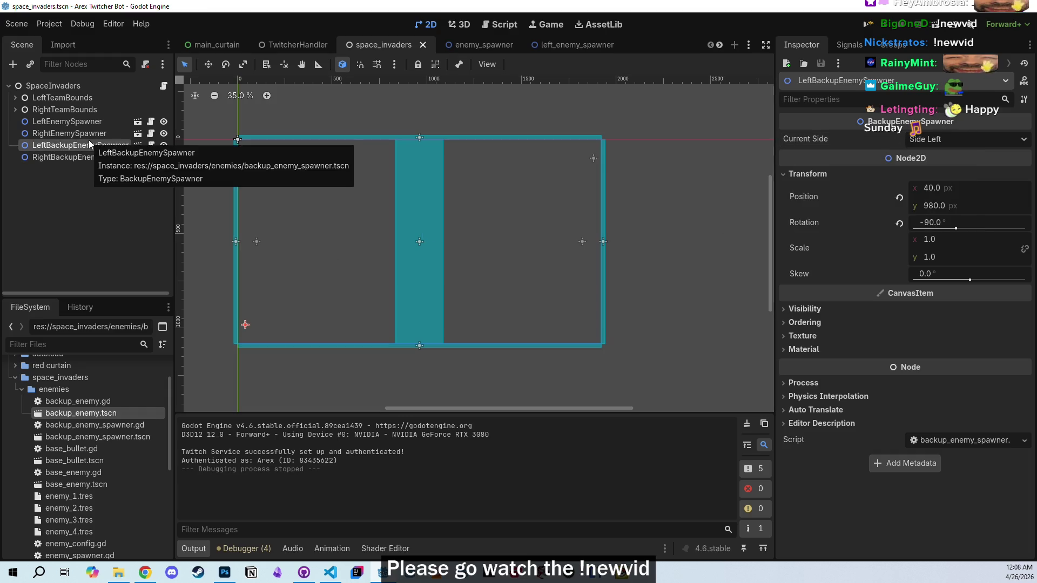
{"action": "mouse_move", "coordinate": [813, 139]}
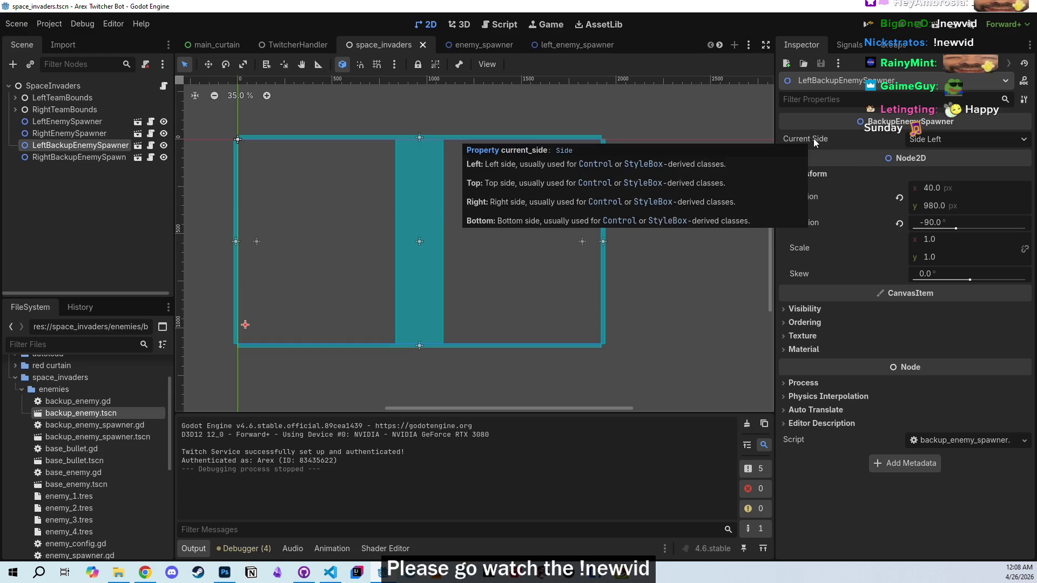
{"action": "left_click", "coordinate": [330, 577]}
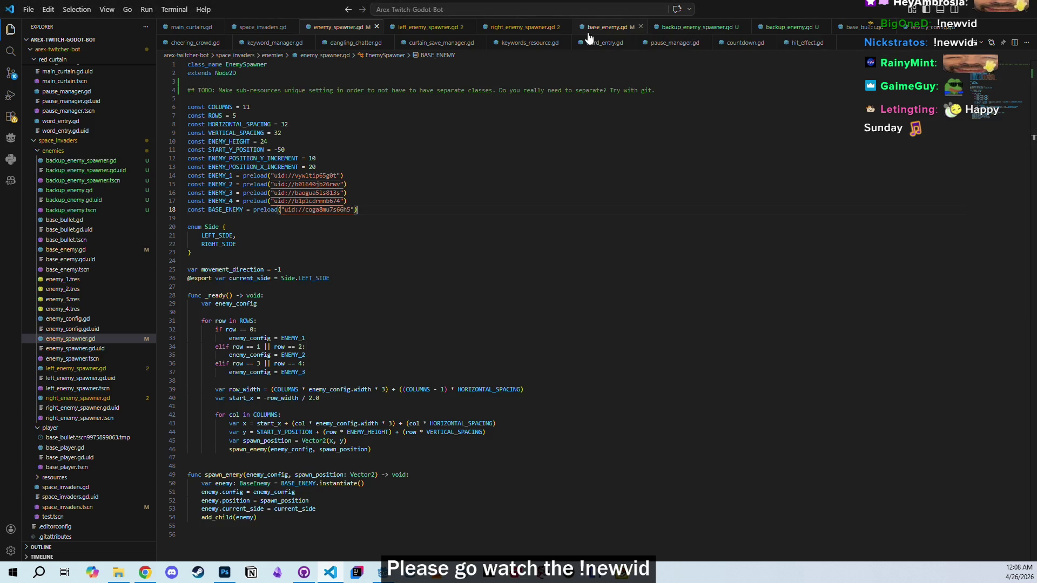
Make room for a comment above current_side in backup_enemy.gd and check RightEnemySpawner in Godot
{"action": "left_click", "coordinate": [809, 30]}
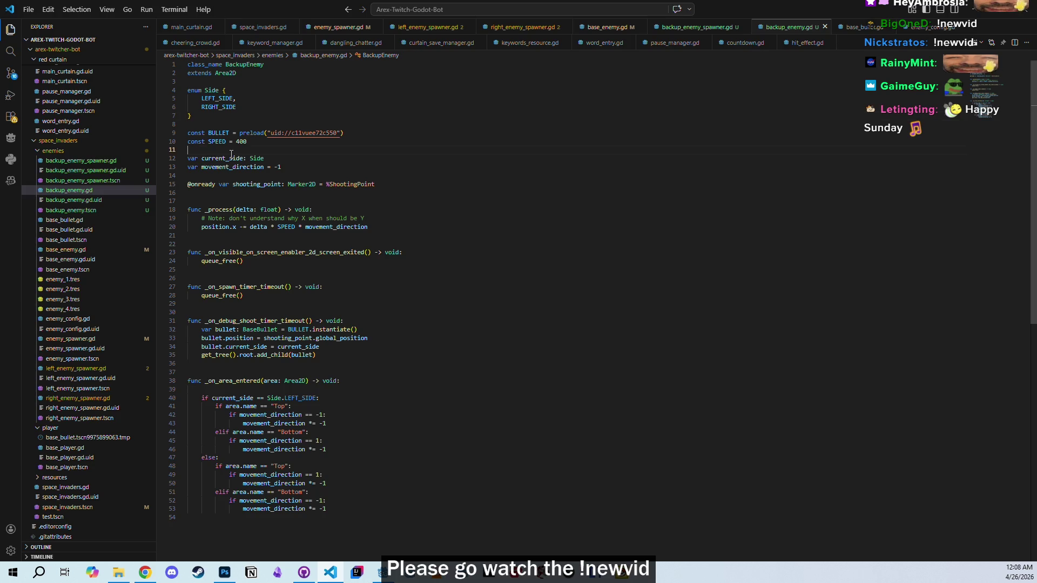
{"action": "key", "text": "Return"}
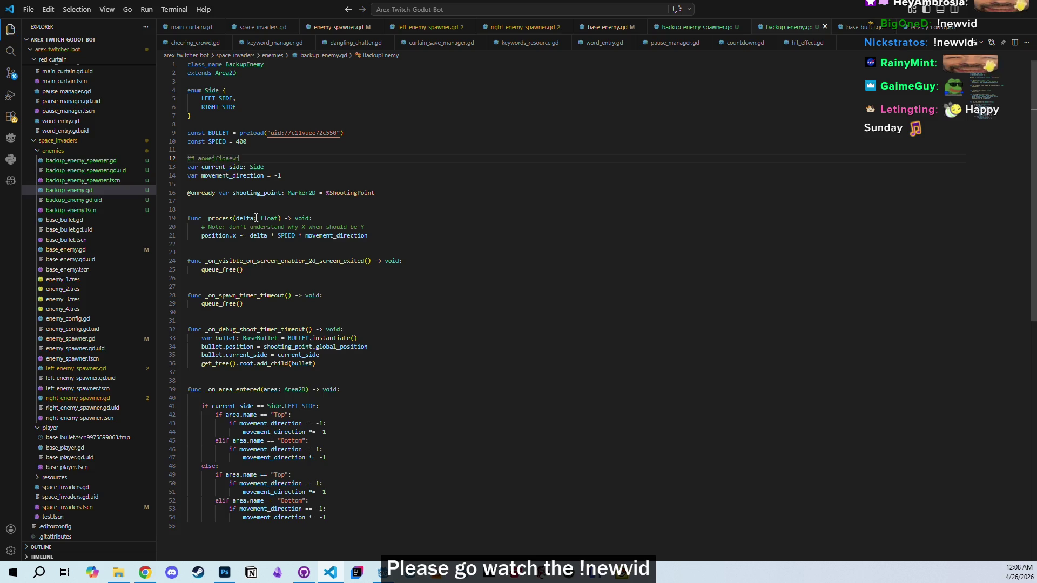
{"action": "left_click", "coordinate": [382, 572]}
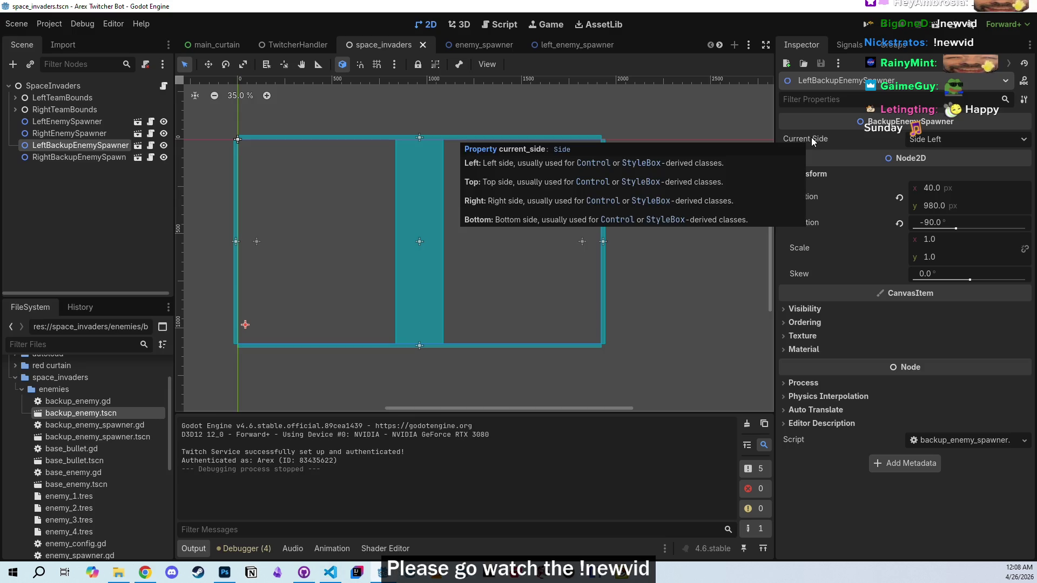
{"action": "left_click", "coordinate": [65, 133]}
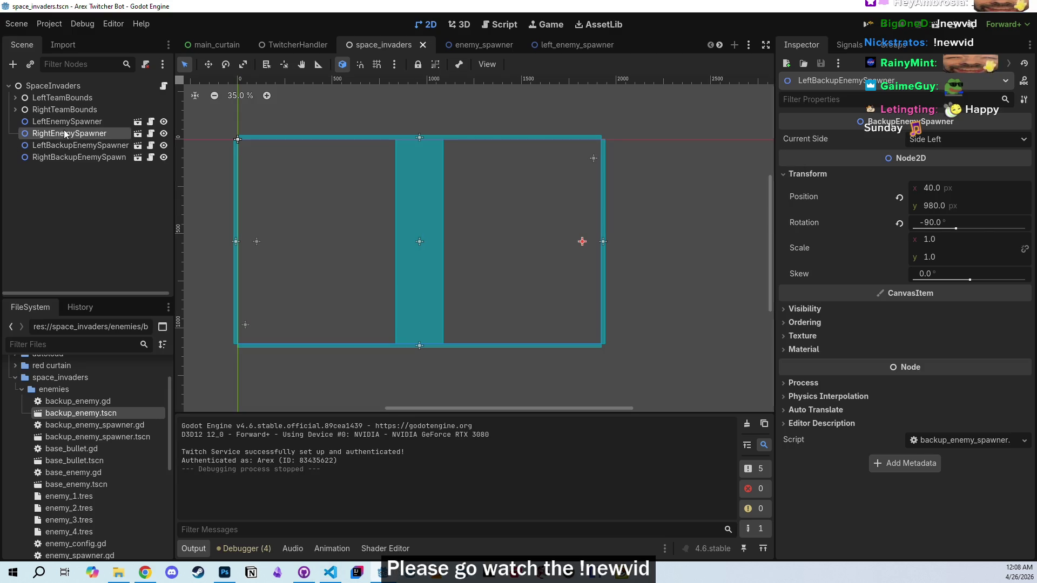
{"action": "key", "text": "alt+Tab"}
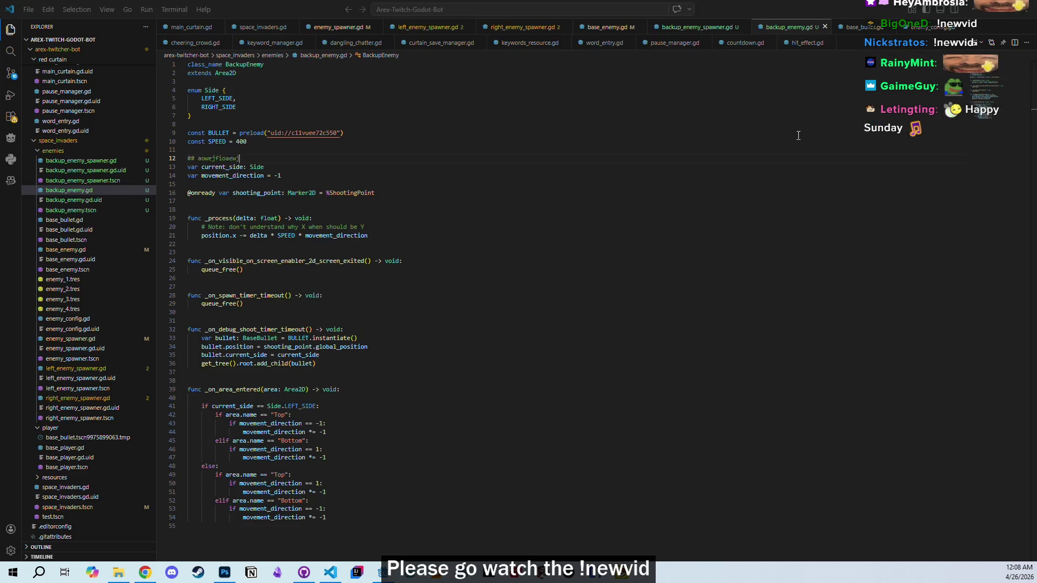
{"action": "key", "text": "alt+Tab"}
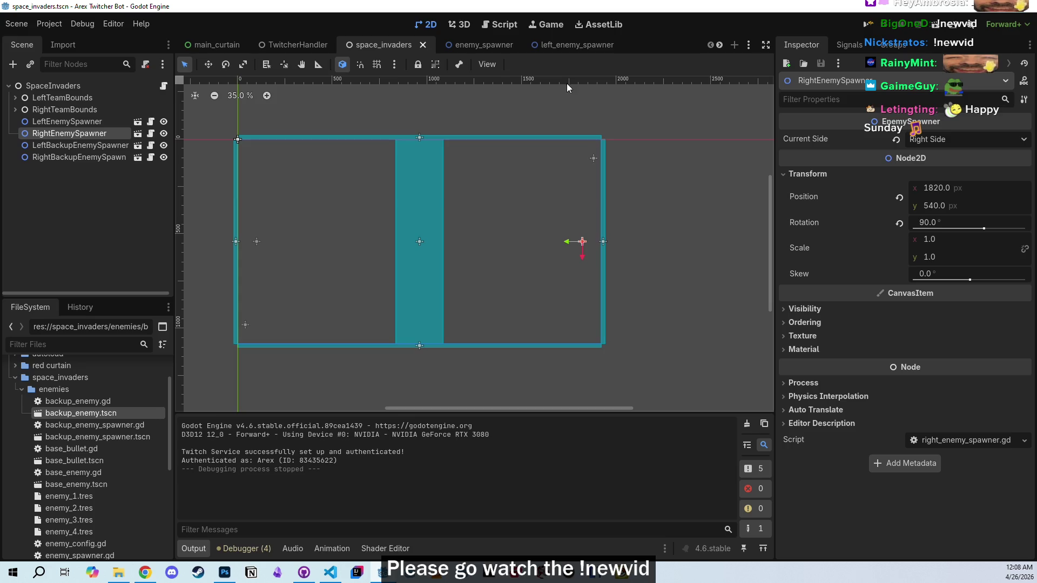
{"action": "key", "text": "alt+Tab"}
Add a test ## doc comment above current_side in enemy_spawner.gd and view its Inspector tooltip
{"action": "left_click", "coordinate": [522, 31]}
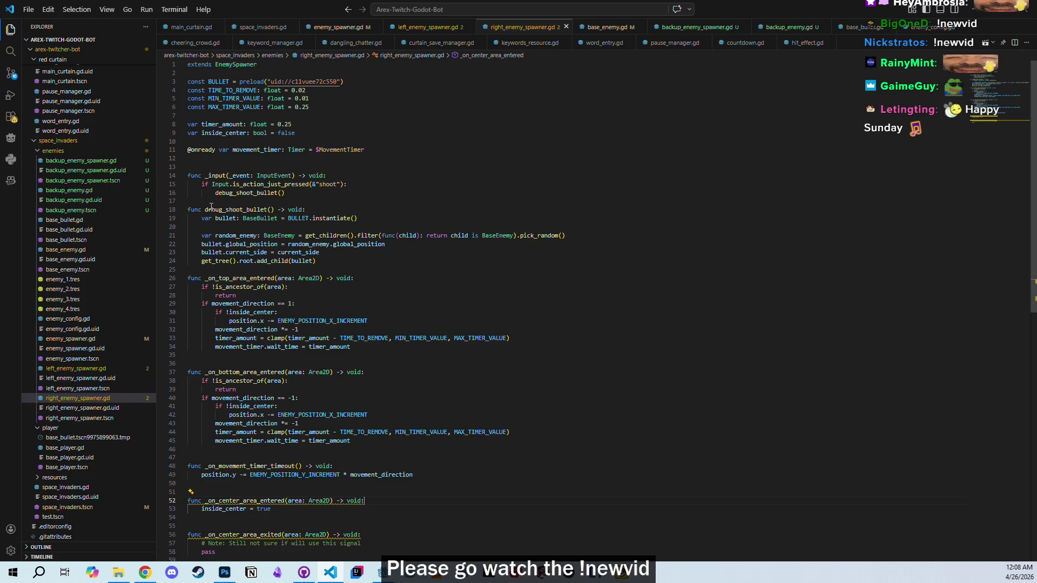
{"action": "left_click", "coordinate": [339, 27]}
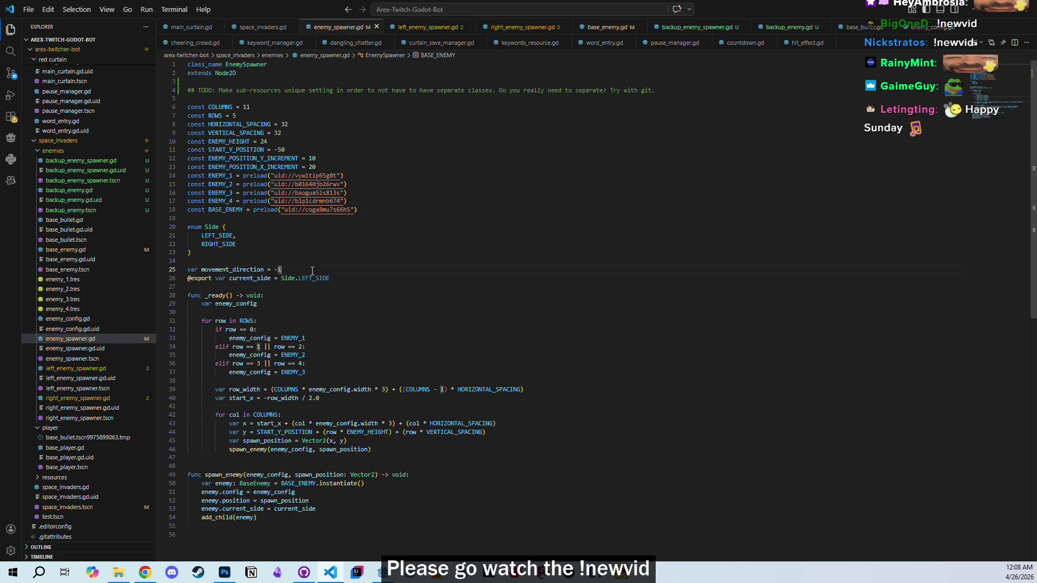
{"action": "key", "text": "Return"}
{"action": "type", "text": "## aoiwjefioawejjo"}
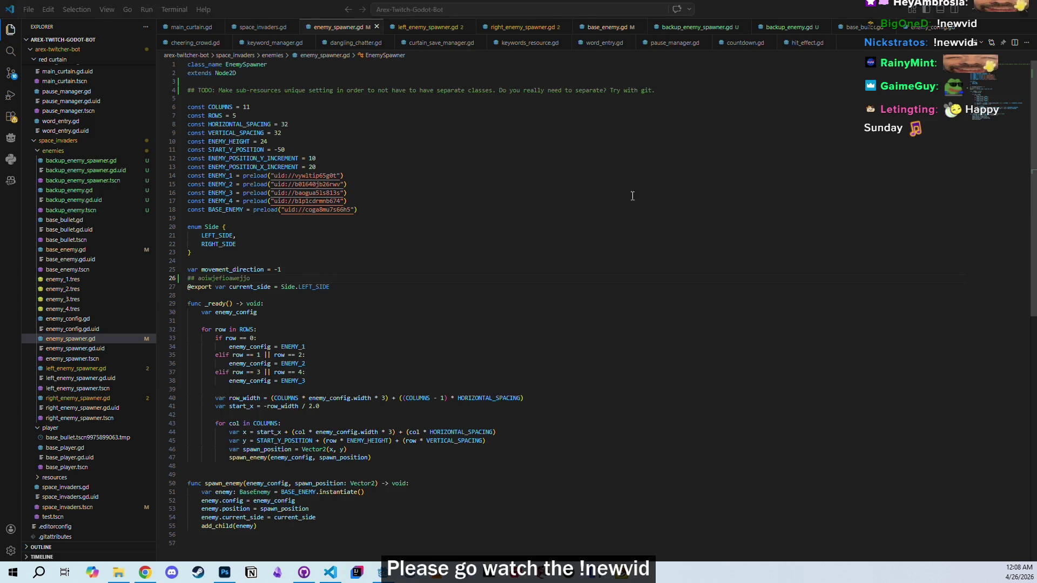
{"action": "key", "text": "alt+Tab"}
{"action": "mouse_move", "coordinate": [812, 139]}
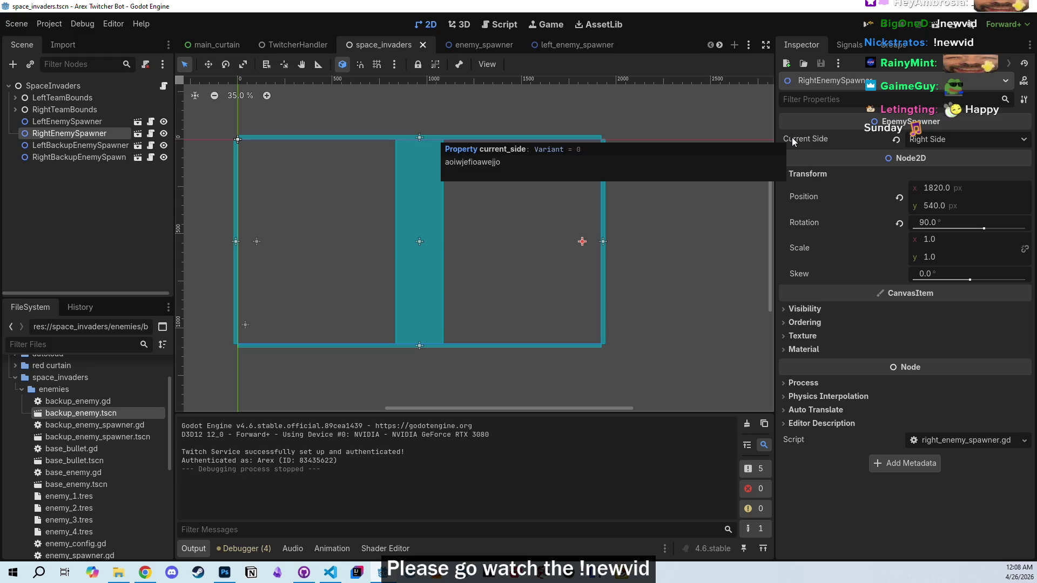
{"action": "key", "text": "alt+Tab"}
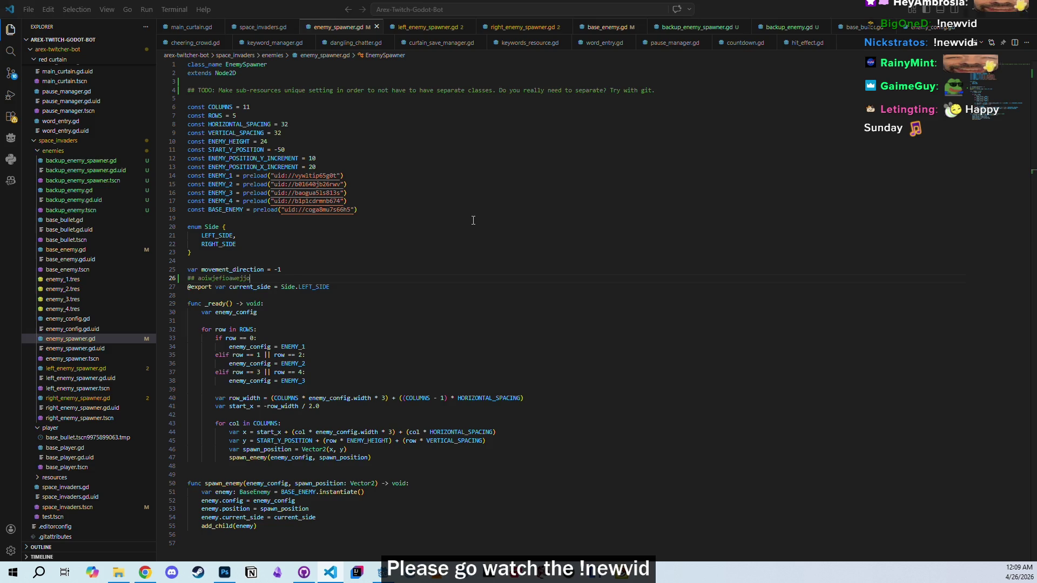
Delete the ## test comment line from enemy_spawner.gd, review the backup_enemy.gd and backup_enemy_spawner.gd scripts, and return to Godot
{"action": "key", "text": "BackSpace"}
{"action": "key", "text": "BackSpace"}
{"action": "key", "text": "BackSpace"}
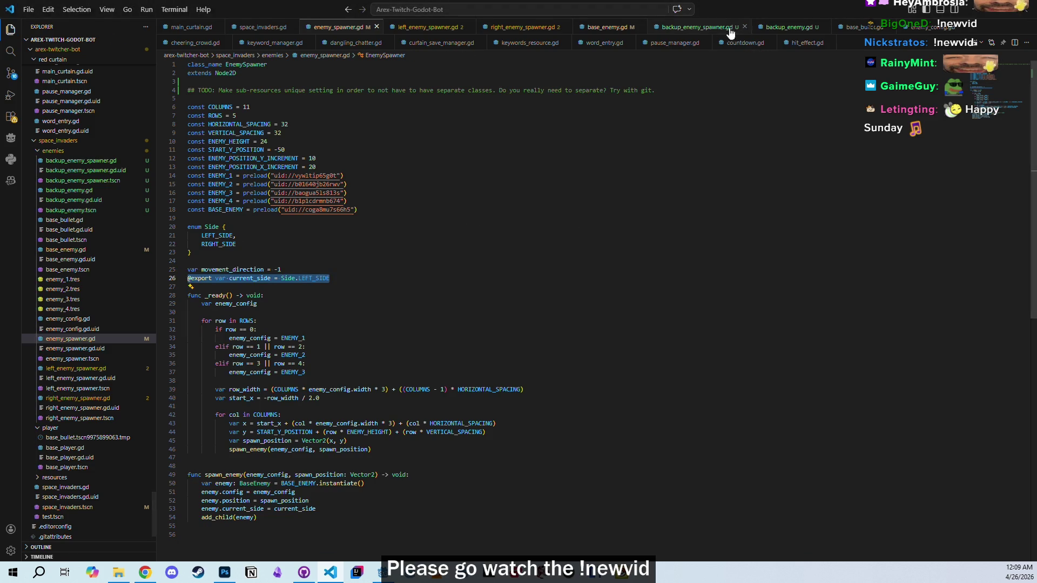
{"action": "left_click", "coordinate": [791, 28]}
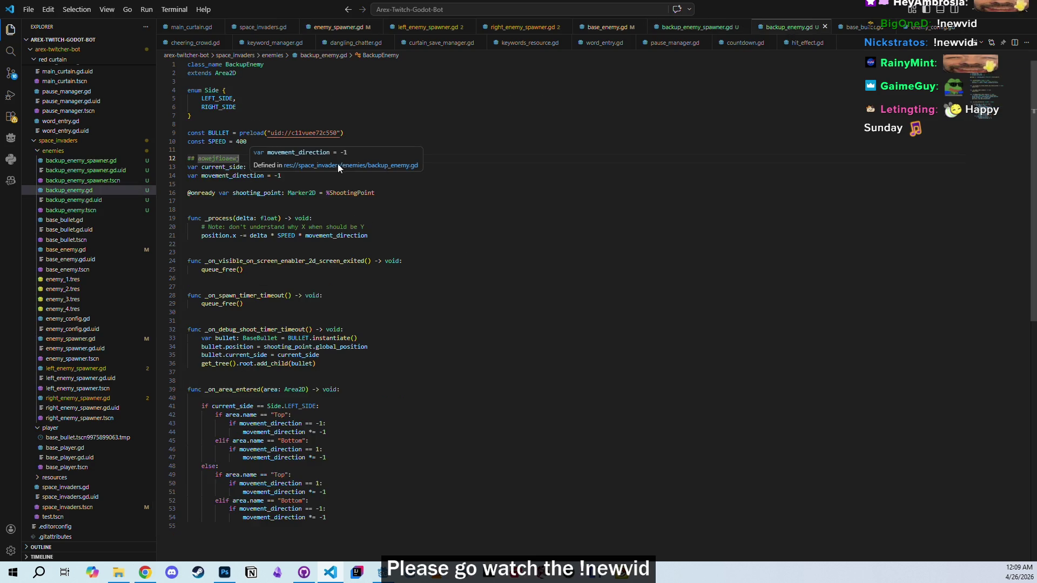
{"action": "left_click", "coordinate": [701, 28]}
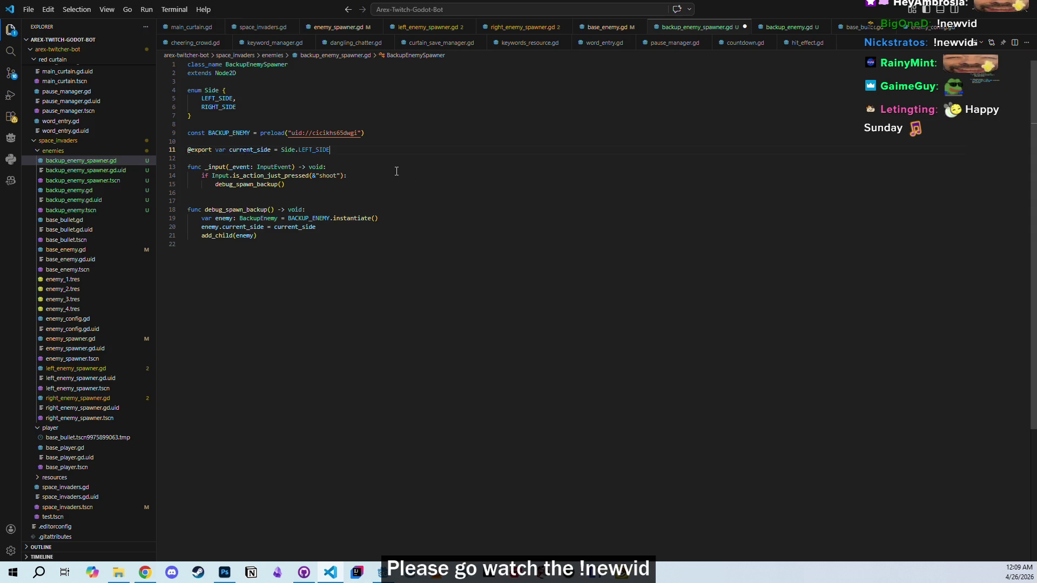
{"action": "left_click", "coordinate": [790, 28]}
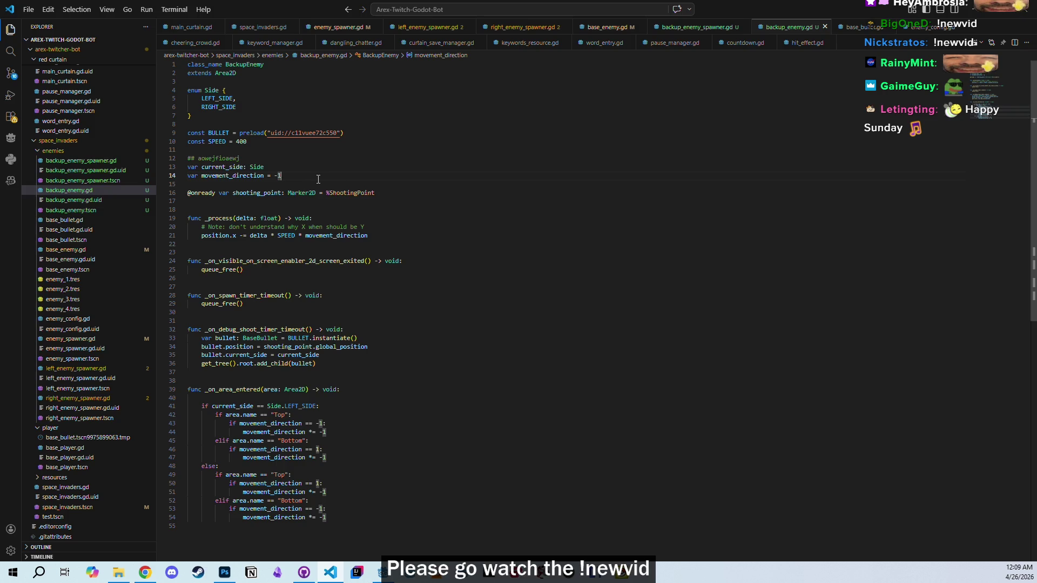
{"action": "left_click", "coordinate": [685, 29]}
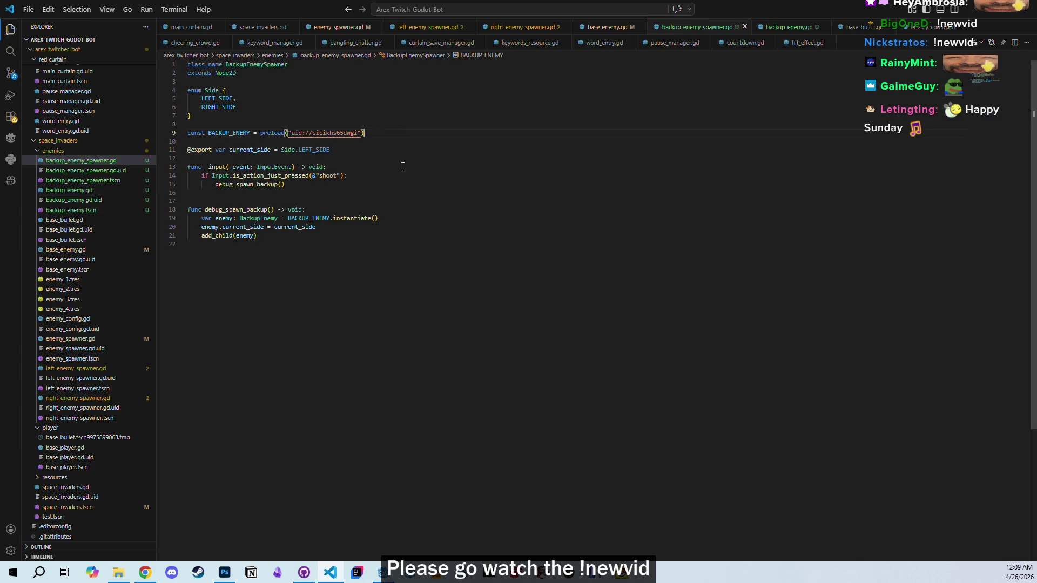
{"action": "key", "text": "alt+Tab"}
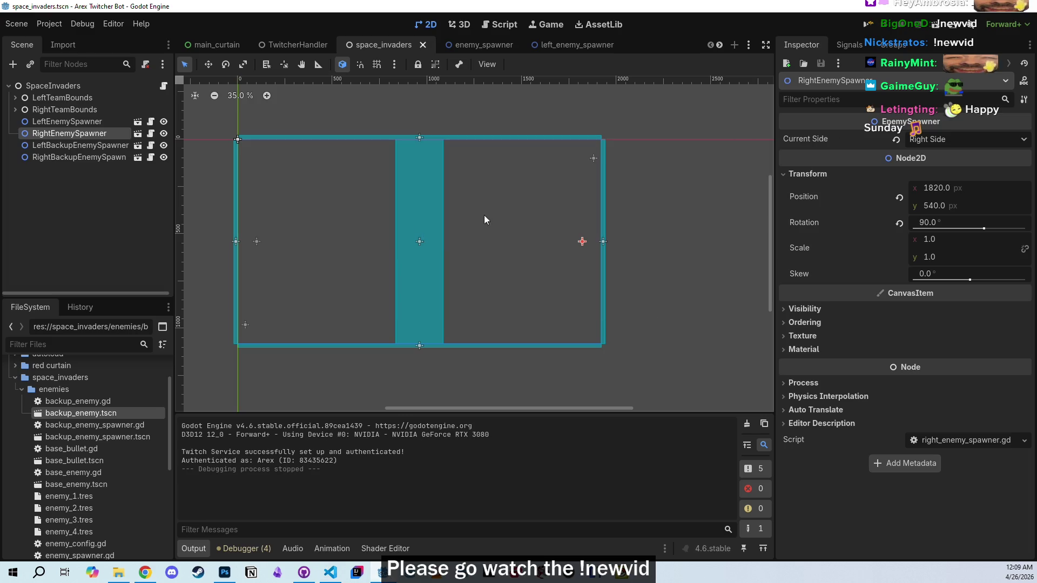
Set RightBackupEnemySpawner's Current Side to Right Side and save the scene
{"action": "left_click", "coordinate": [66, 144]}
{"action": "left_click", "coordinate": [59, 156]}
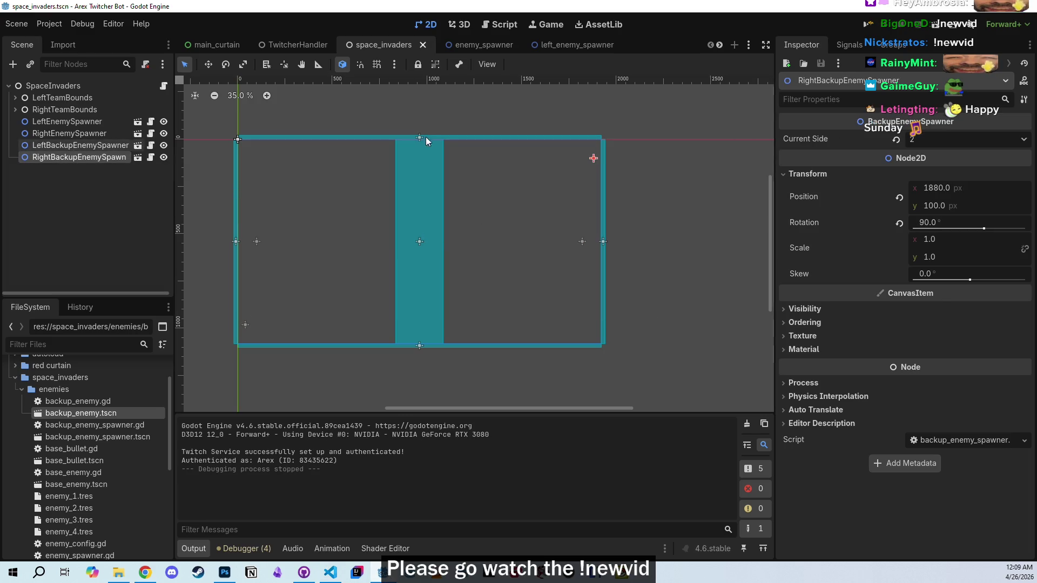
{"action": "left_click", "coordinate": [941, 140]}
{"action": "left_click", "coordinate": [944, 171]}
{"action": "key", "text": "ctrl+s"}
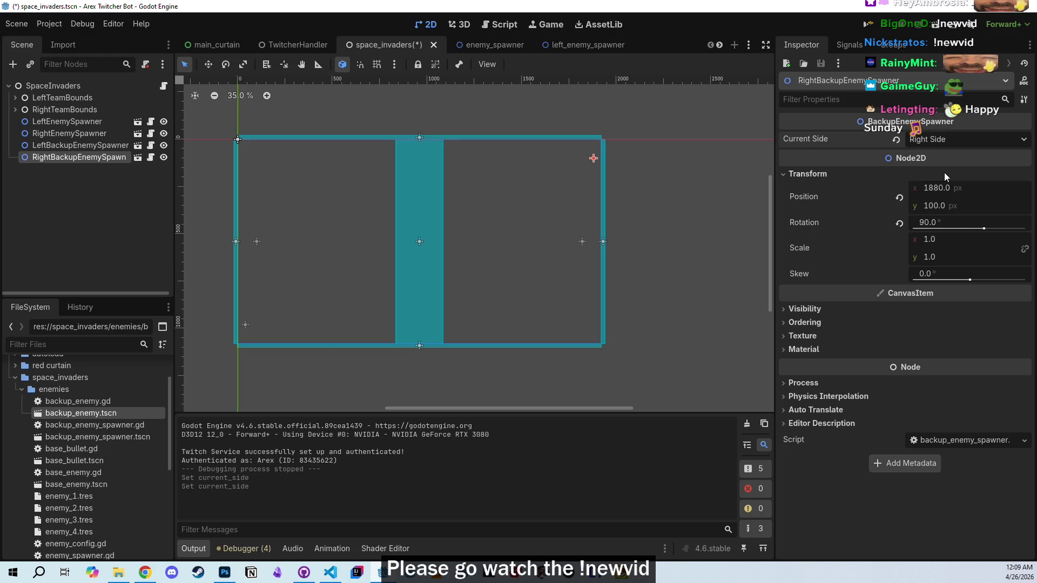
Try making RightEnemySpawner's sub-resources unique, then dismiss the no-resources warning
{"action": "left_click", "coordinate": [74, 158]}
{"action": "left_click", "coordinate": [74, 143]}
{"action": "left_click", "coordinate": [72, 132]}
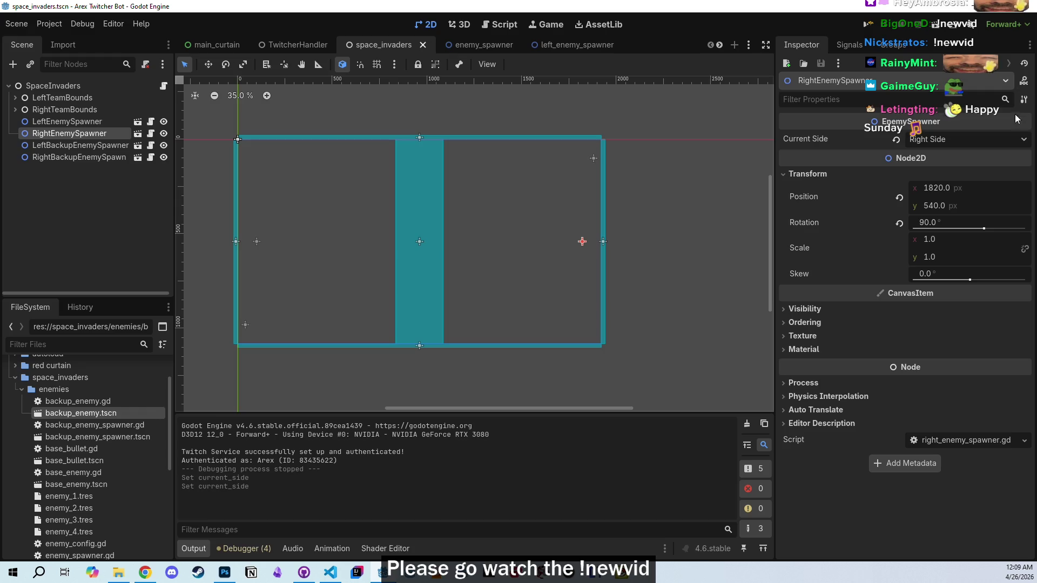
{"action": "left_click", "coordinate": [1023, 100]}
{"action": "left_click", "coordinate": [967, 240]}
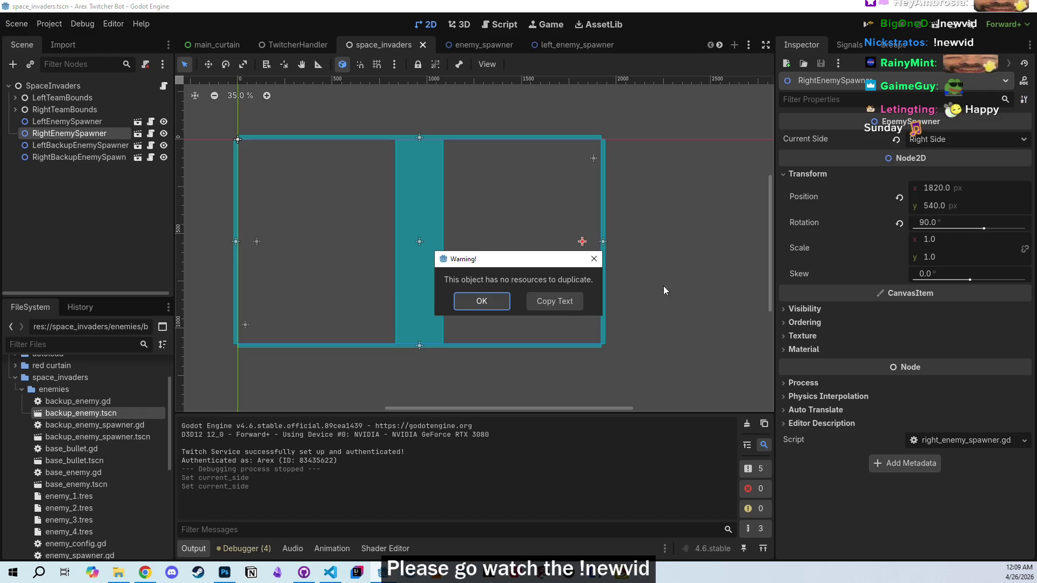
{"action": "left_click", "coordinate": [474, 303]}
Check the left and right enemy spawner nodes, then run the project to test the spawners
{"action": "left_click", "coordinate": [87, 134]}
{"action": "left_click", "coordinate": [83, 124]}
{"action": "key", "text": "Down"}
{"action": "key", "text": "Down"}
{"action": "left_click", "coordinate": [78, 120]}
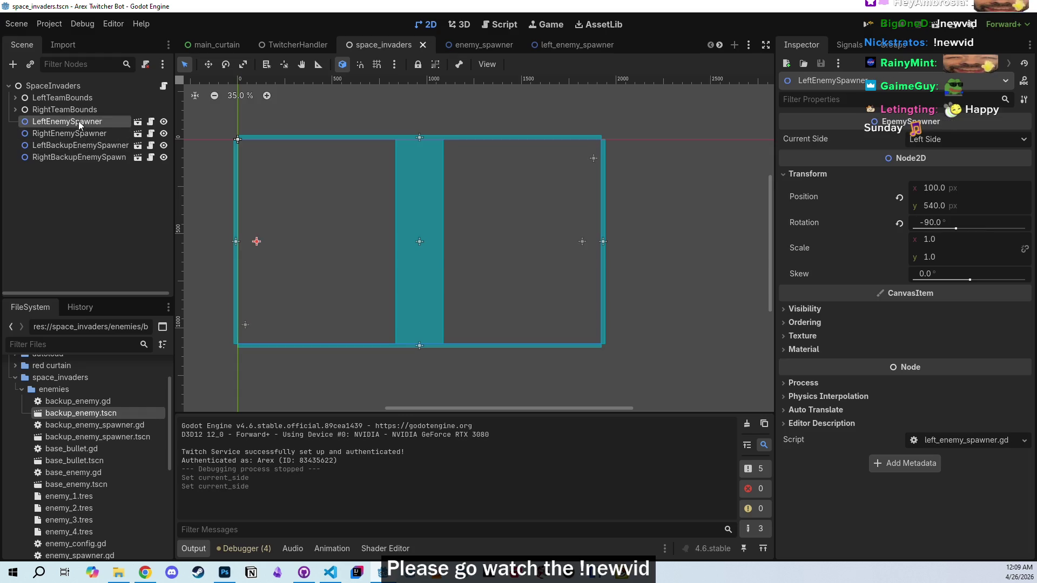
{"action": "left_click", "coordinate": [80, 134]}
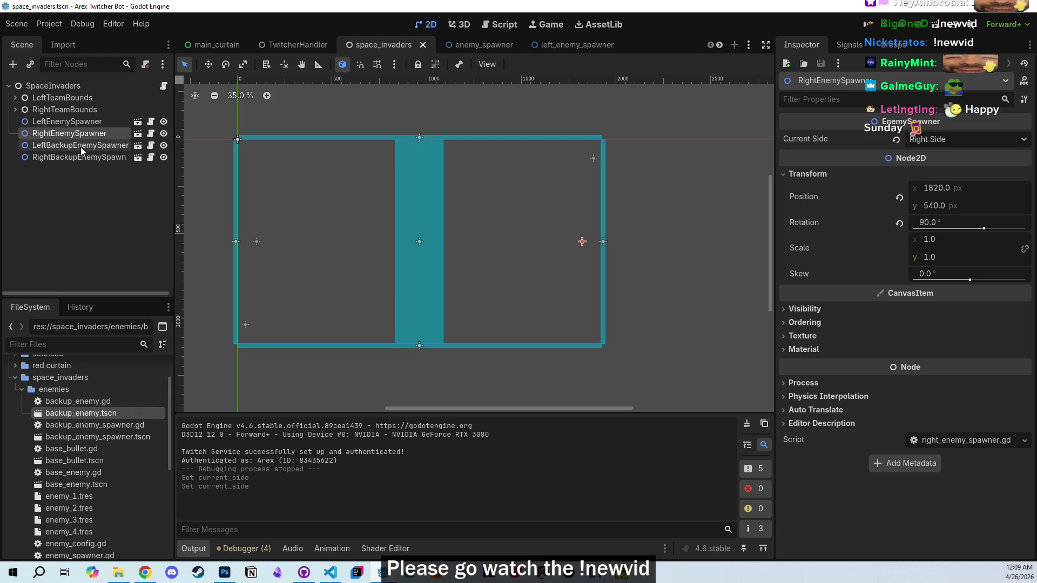
{"action": "left_click", "coordinate": [867, 27]}
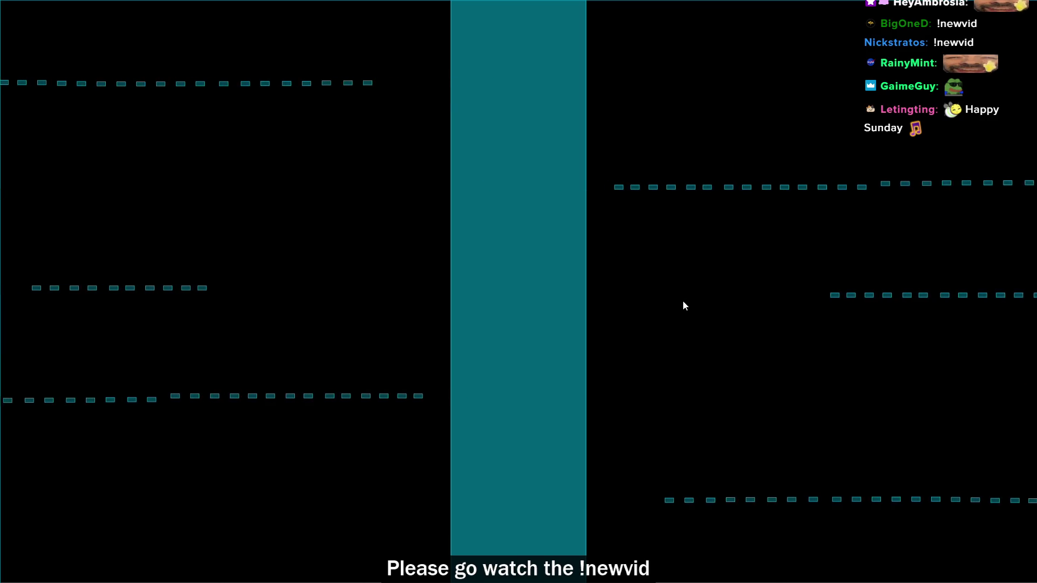
Stop the running game with F8 and relaunch the project
{"action": "key", "text": "F8"}
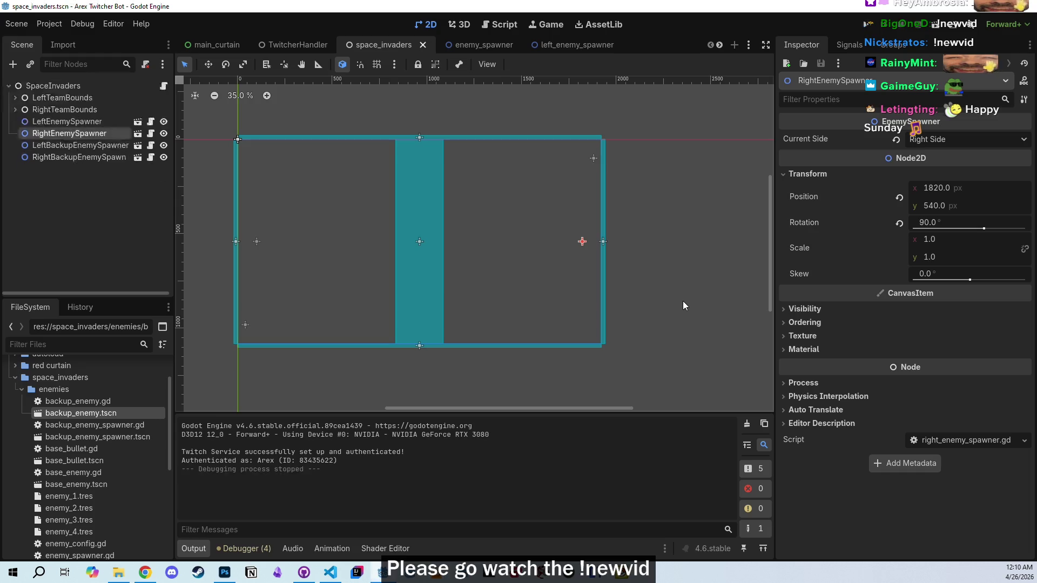
{"action": "left_click", "coordinate": [865, 23]}
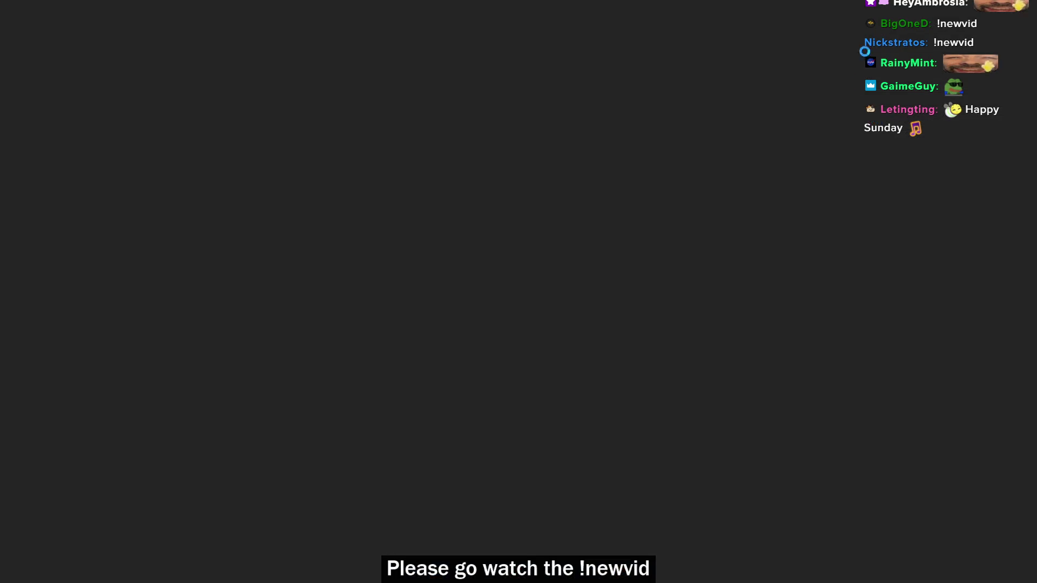
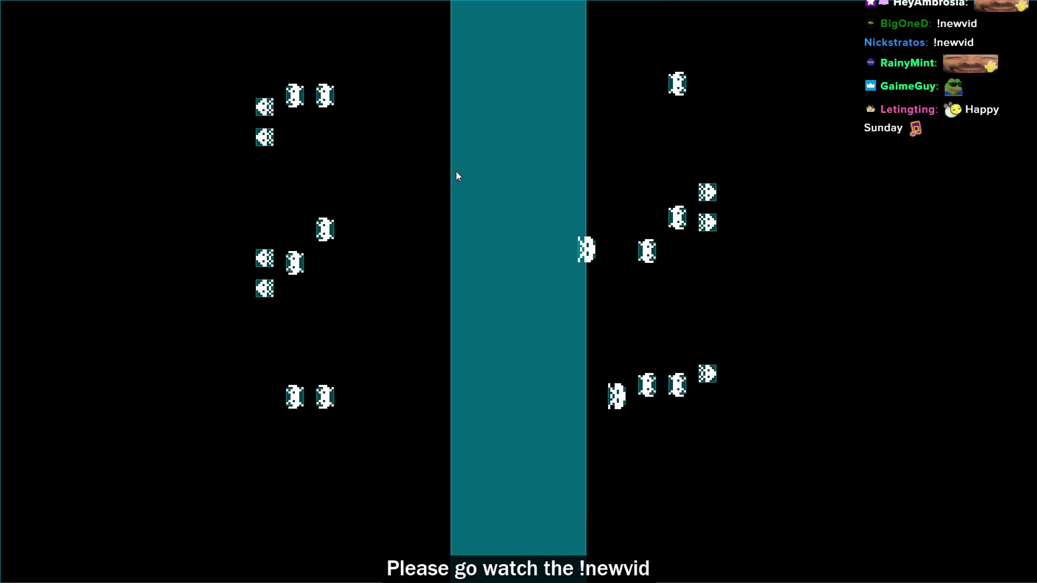
Stop the game and add blank spacing lines between handlers in left_enemy_spawner.gd, then save
{"action": "key", "text": "F8"}
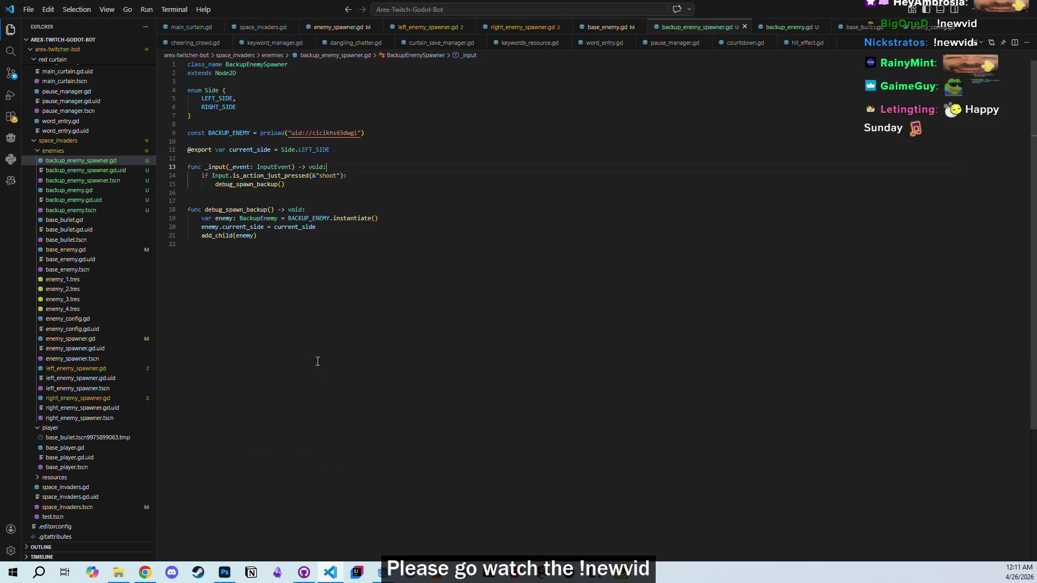
{"action": "left_click", "coordinate": [330, 572]}
{"action": "left_click", "coordinate": [415, 29]}
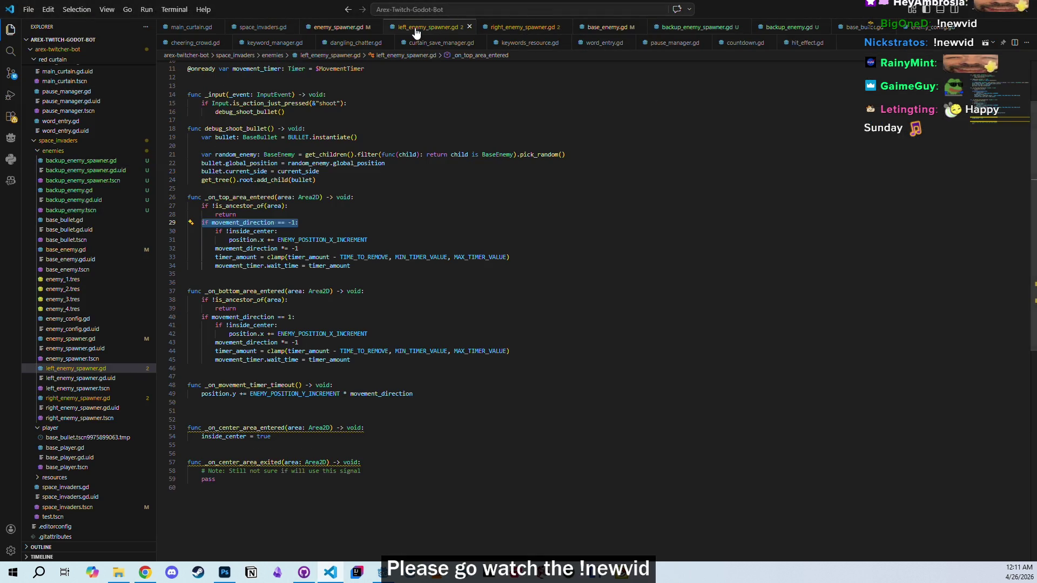
{"action": "left_click", "coordinate": [205, 189]}
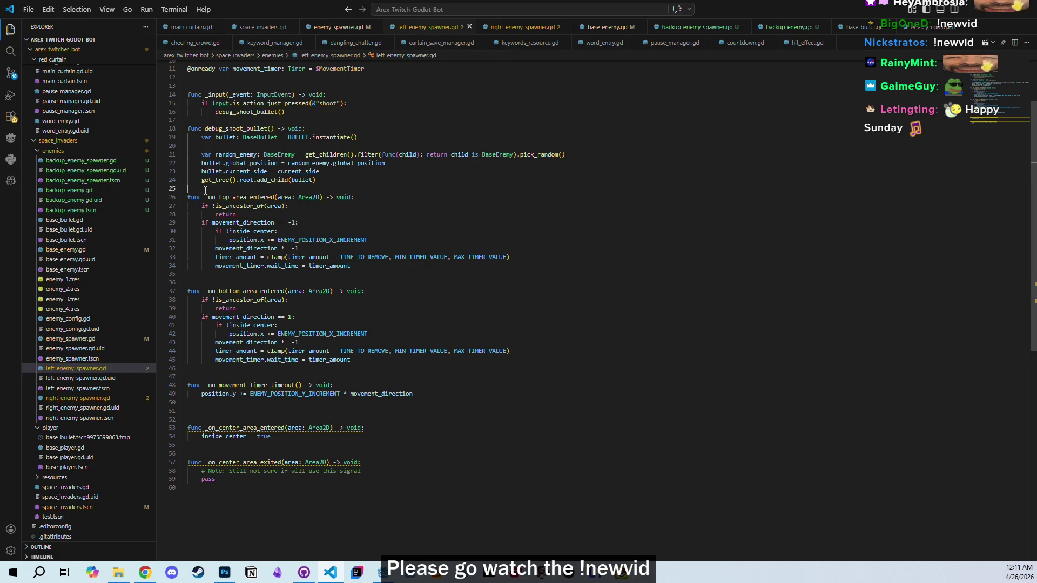
{"action": "key", "text": "Return"}
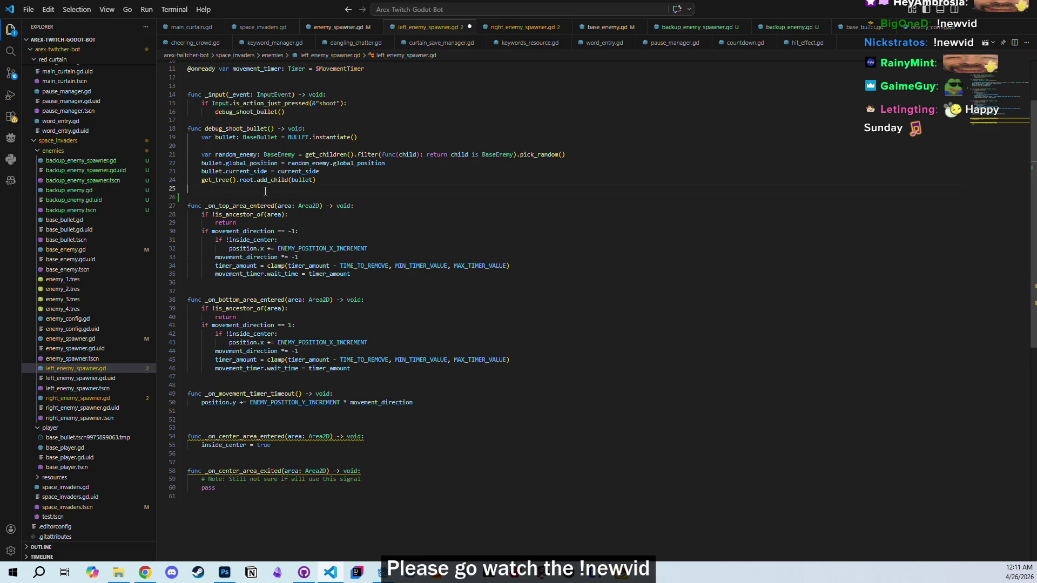
{"action": "left_click", "coordinate": [208, 123]}
{"action": "key", "text": "Return"}
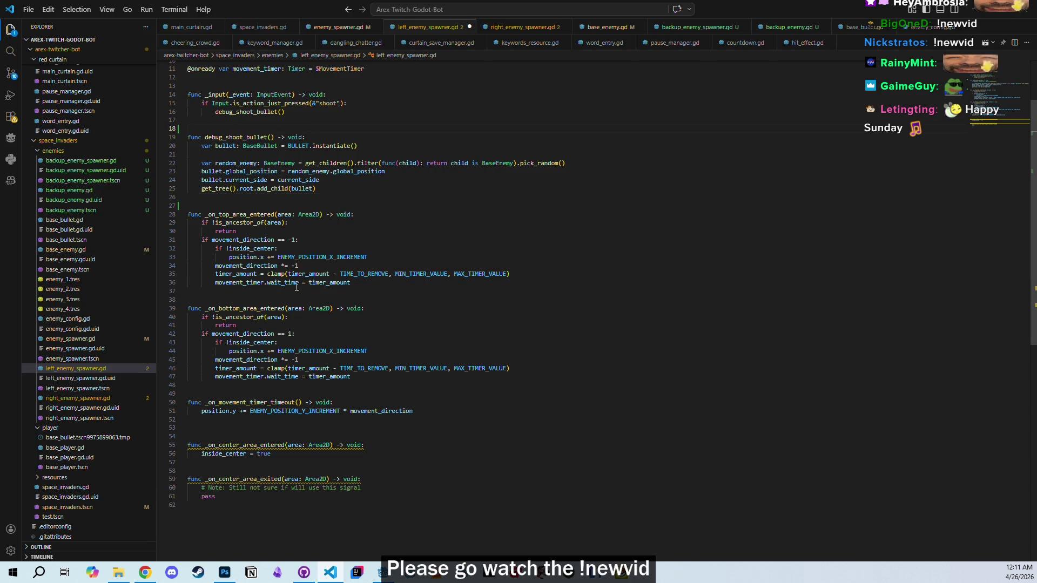
{"action": "left_click", "coordinate": [215, 292]}
{"action": "key", "text": "ctrl+s"}
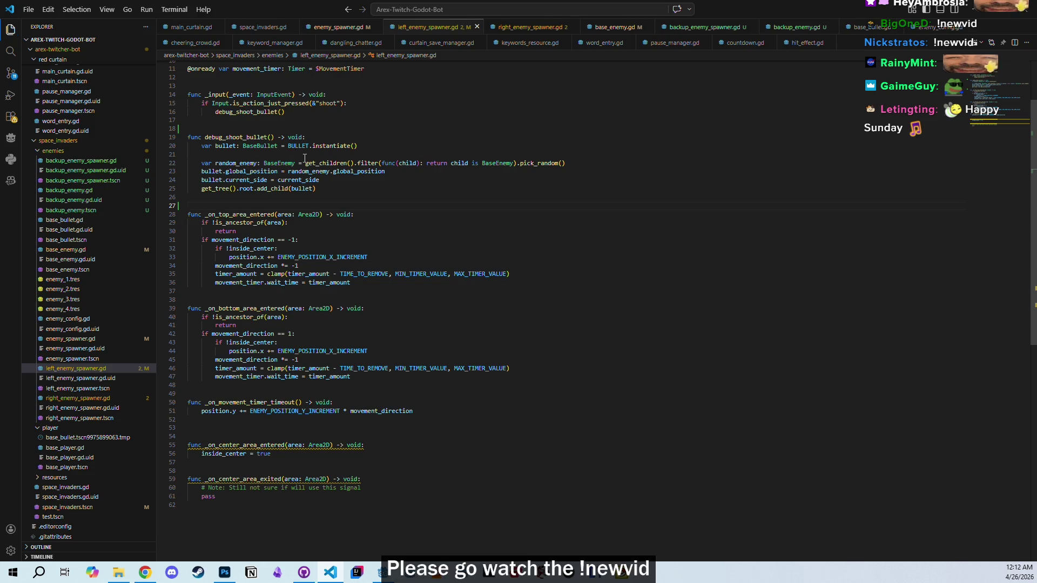
Add a ## TODO above _on_top_area_entered: spawners make inside_center true for both sides
{"action": "key", "text": "Return"}
{"action": "type", "text": "## TODO: Figure out why the"}
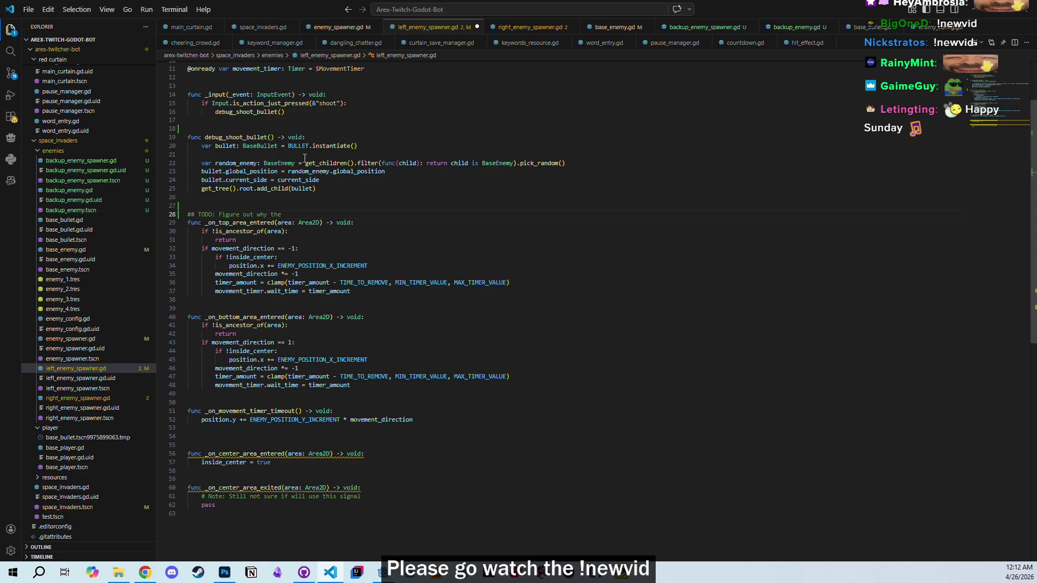
{"action": "type", "text": "ight spawner"}
{"action": "type", "text": " will cause in"}
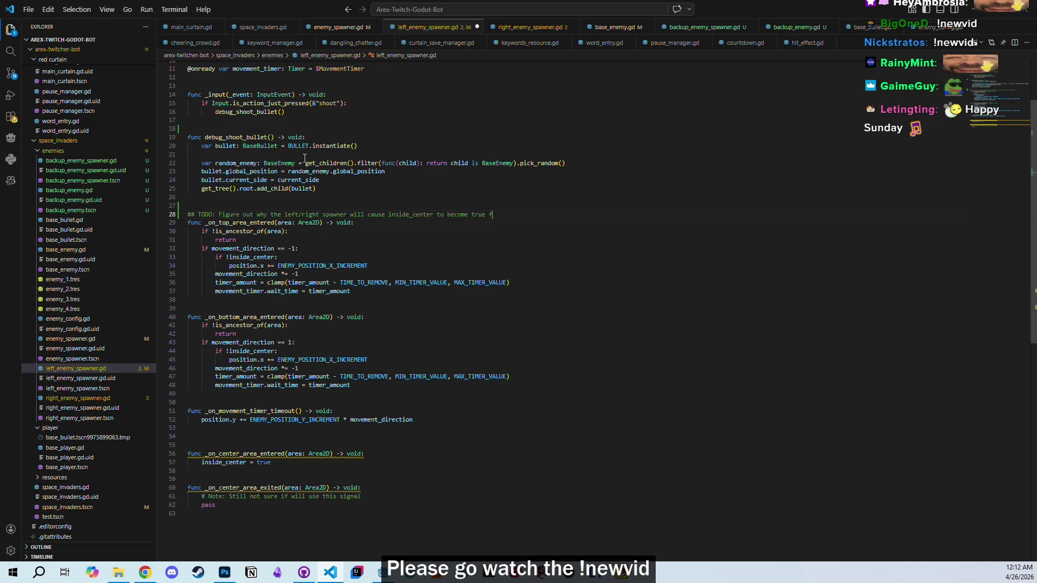
{"action": "type", "text": "sides"}
{"action": "left_click", "coordinate": [217, 463]}
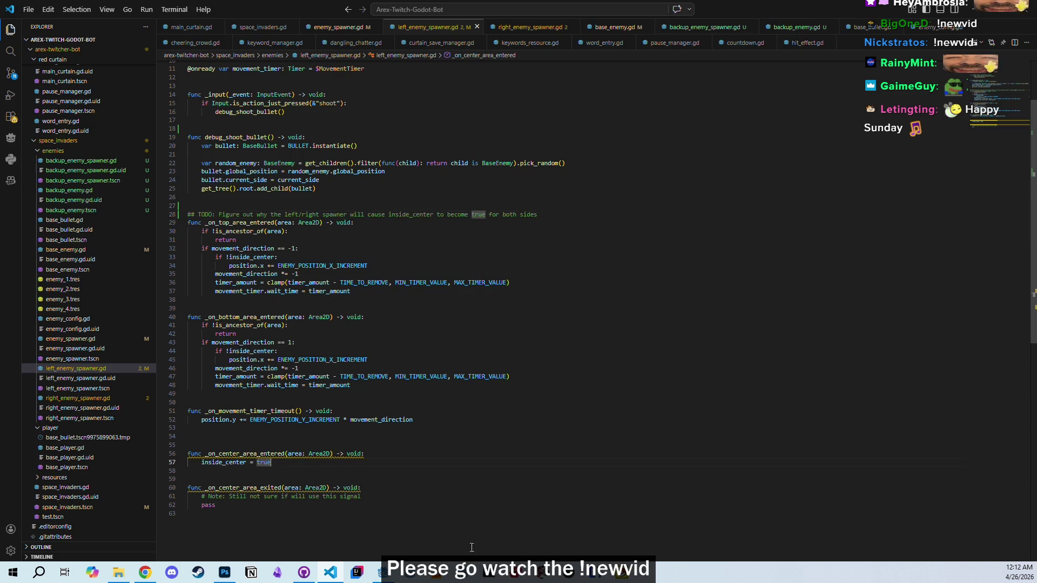
{"action": "key", "text": "alt+Tab"}
Expand LeftTeamBounds and RightTeamBounds and view each Center area's signal connections
{"action": "left_click", "coordinate": [76, 150]}
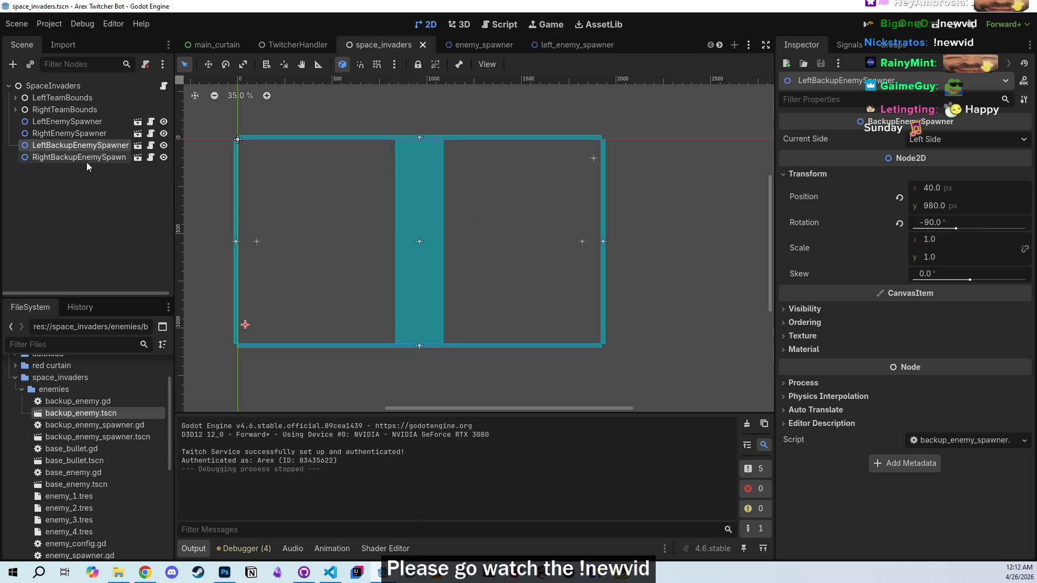
{"action": "left_click", "coordinate": [39, 99]}
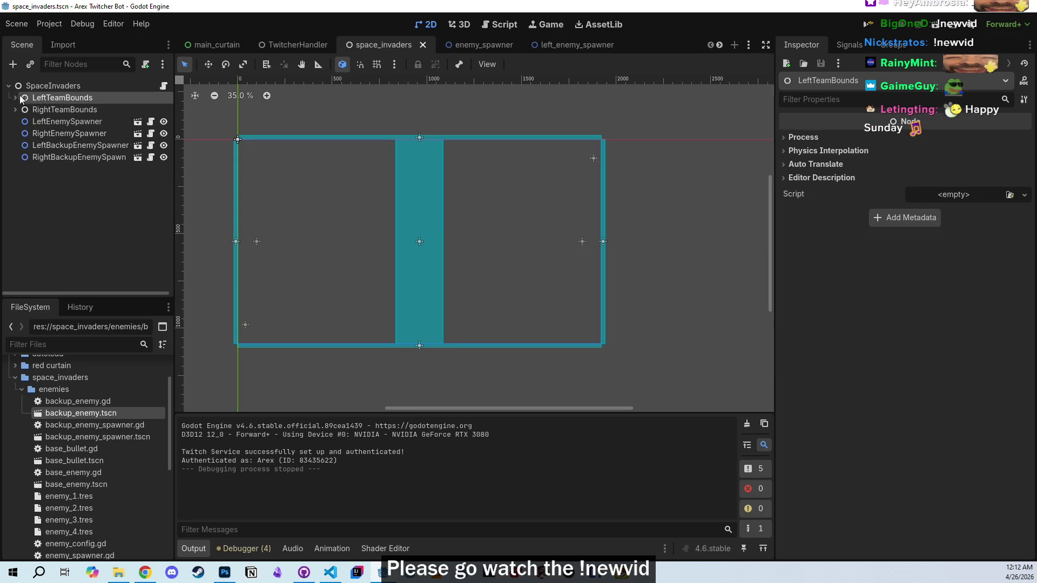
{"action": "left_click", "coordinate": [15, 98]}
{"action": "left_click", "coordinate": [72, 158]}
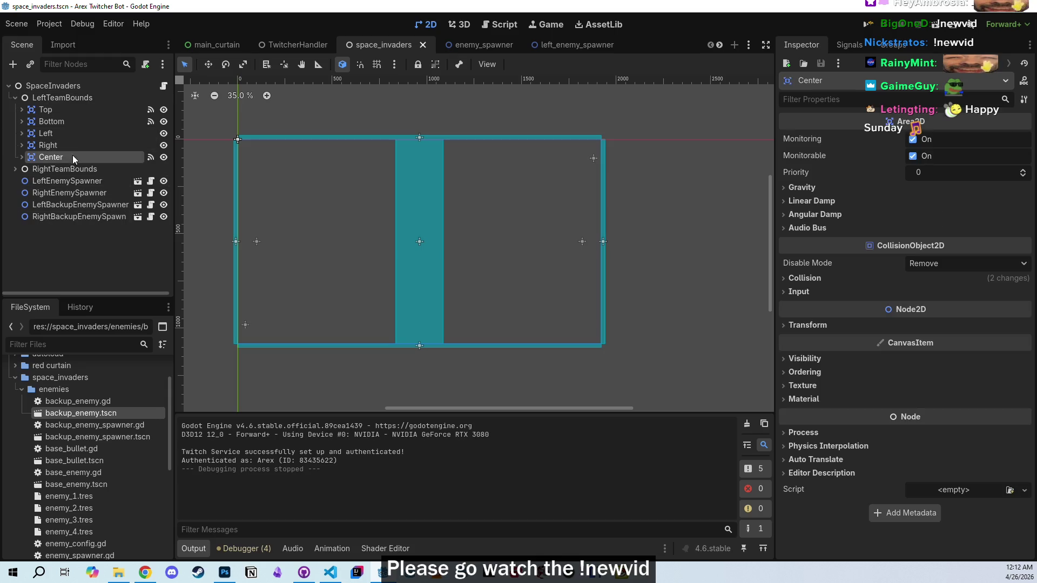
{"action": "left_click", "coordinate": [153, 157]}
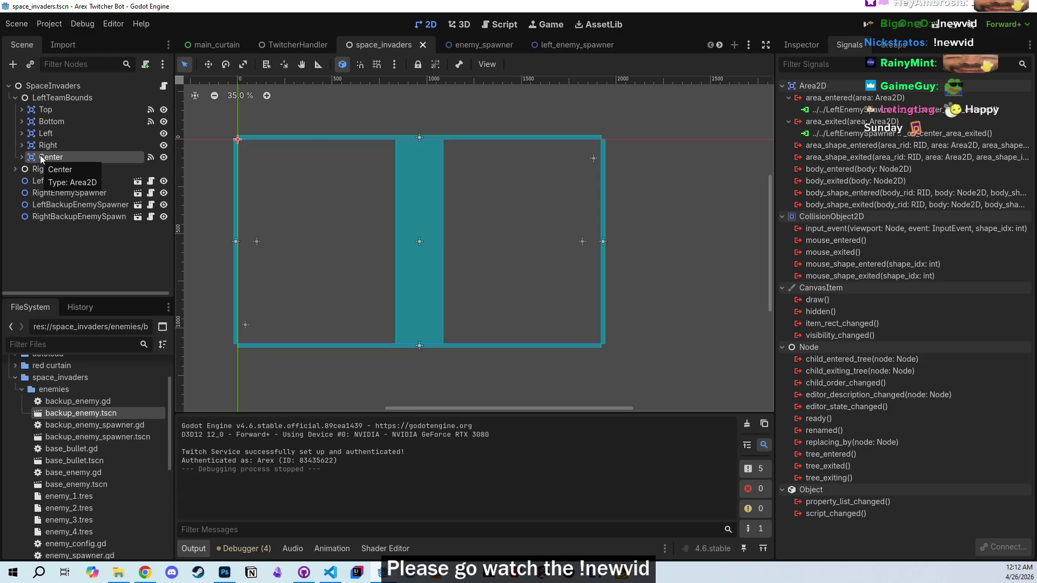
{"action": "left_click", "coordinate": [15, 169]}
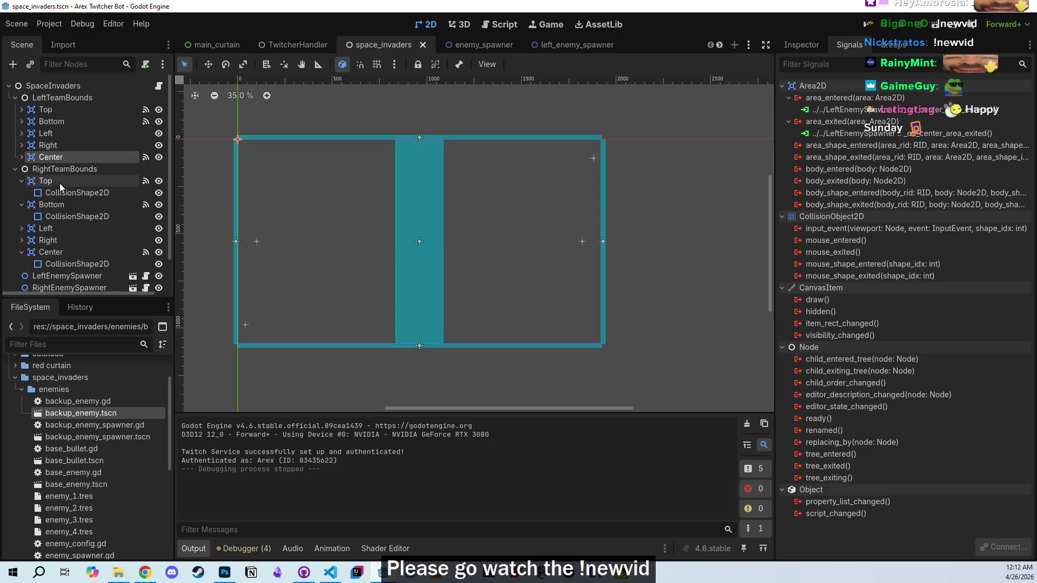
{"action": "left_click", "coordinate": [57, 254]}
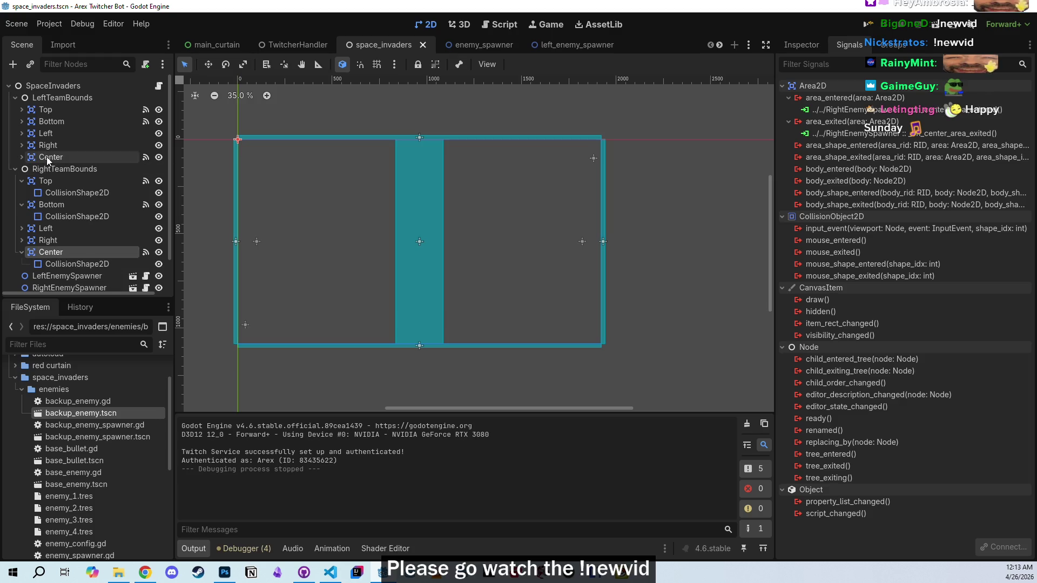
Compare both Center areas, trying to duplicate their resources, then recheck the right Center's signals
{"action": "left_click", "coordinate": [47, 156]}
{"action": "left_click", "coordinate": [60, 249]}
{"action": "left_click", "coordinate": [98, 157]}
{"action": "left_click", "coordinate": [792, 46]}
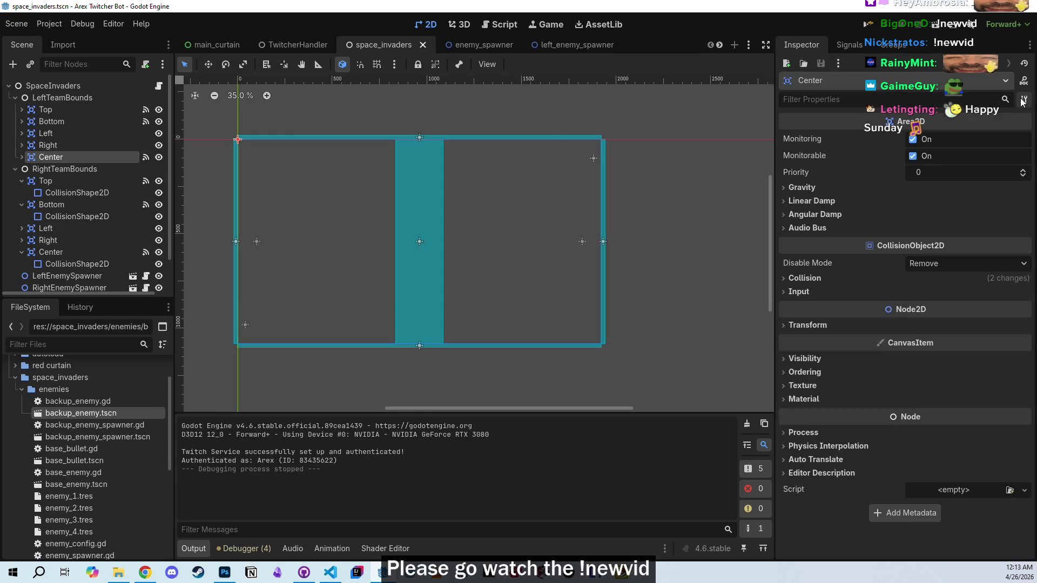
{"action": "left_click", "coordinate": [1025, 100]}
{"action": "left_click", "coordinate": [958, 240]}
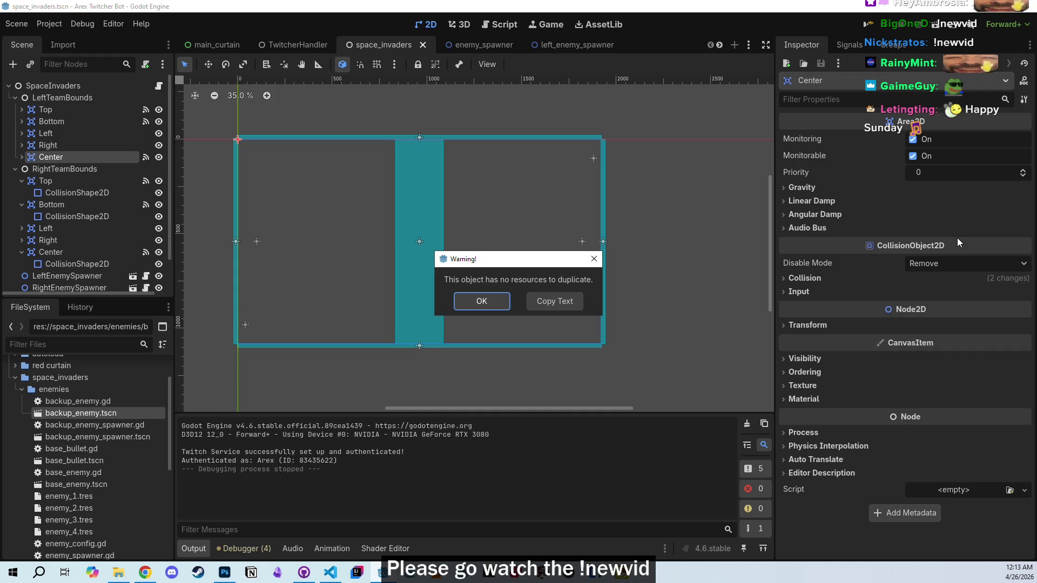
{"action": "left_click", "coordinate": [482, 303]}
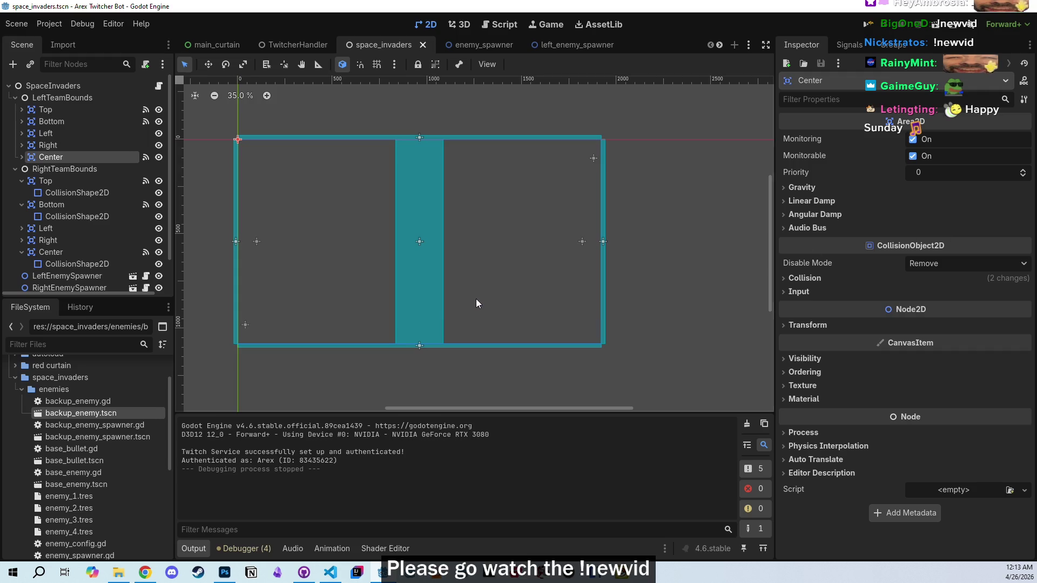
{"action": "left_click", "coordinate": [852, 45]}
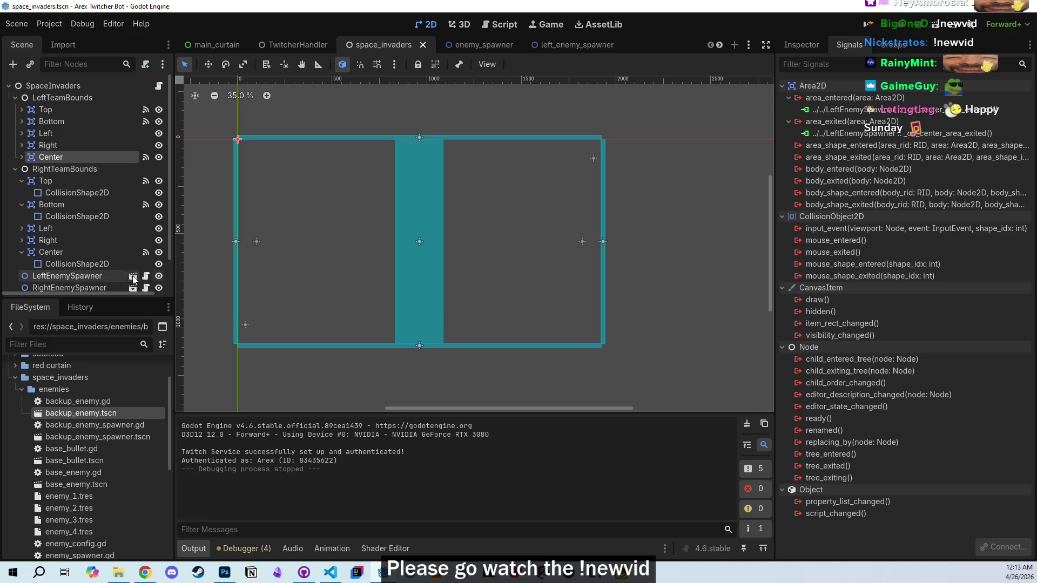
{"action": "left_click", "coordinate": [53, 252]}
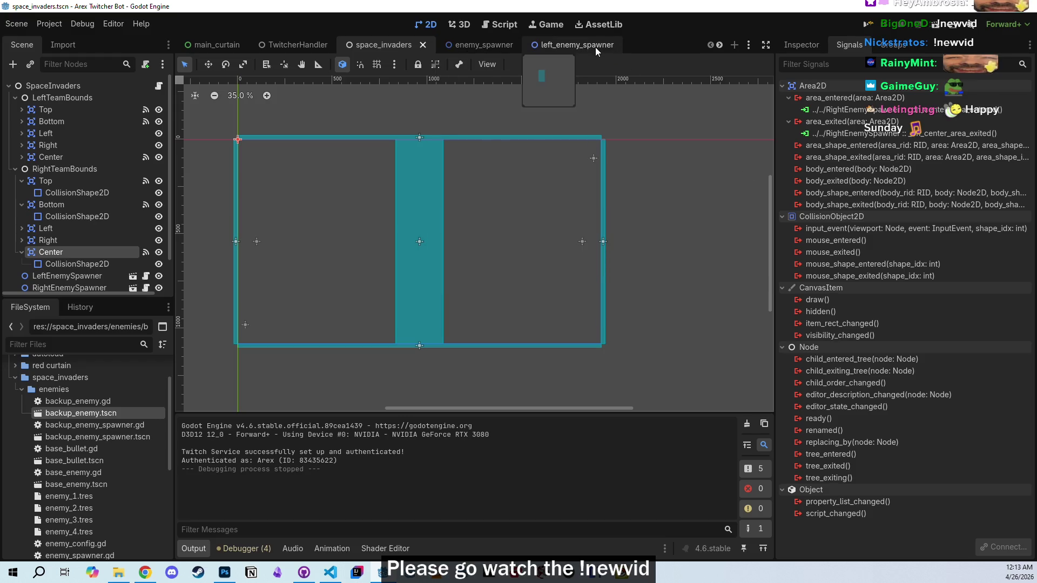
In the base_enemy scene, connect mouse_entered to a new _on_mouse_entered stub and save
{"action": "scroll", "coordinate": [596, 47], "scroll_direction": "down", "scroll_amount": 3}
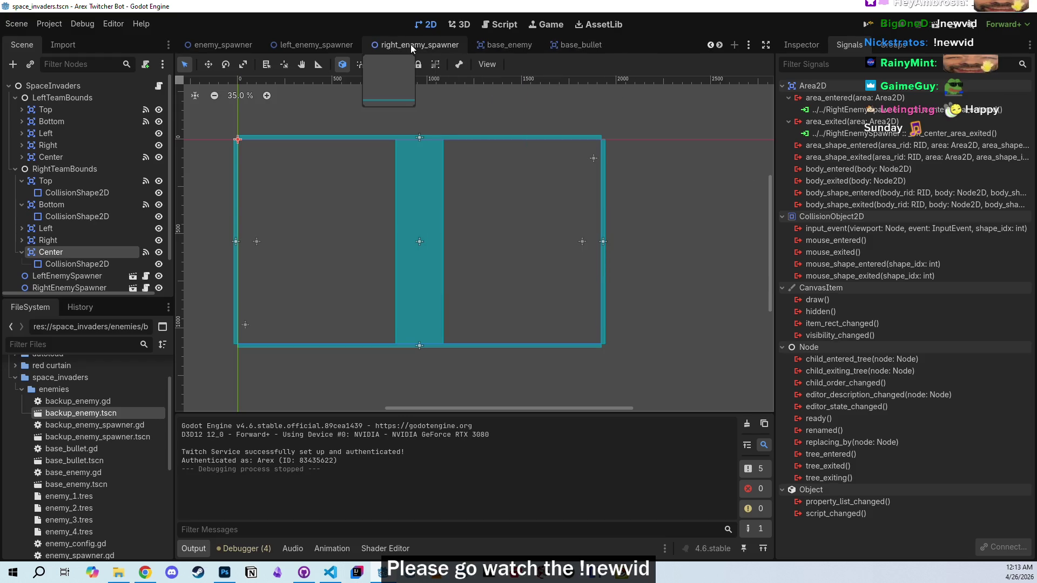
{"action": "left_click", "coordinate": [487, 46]}
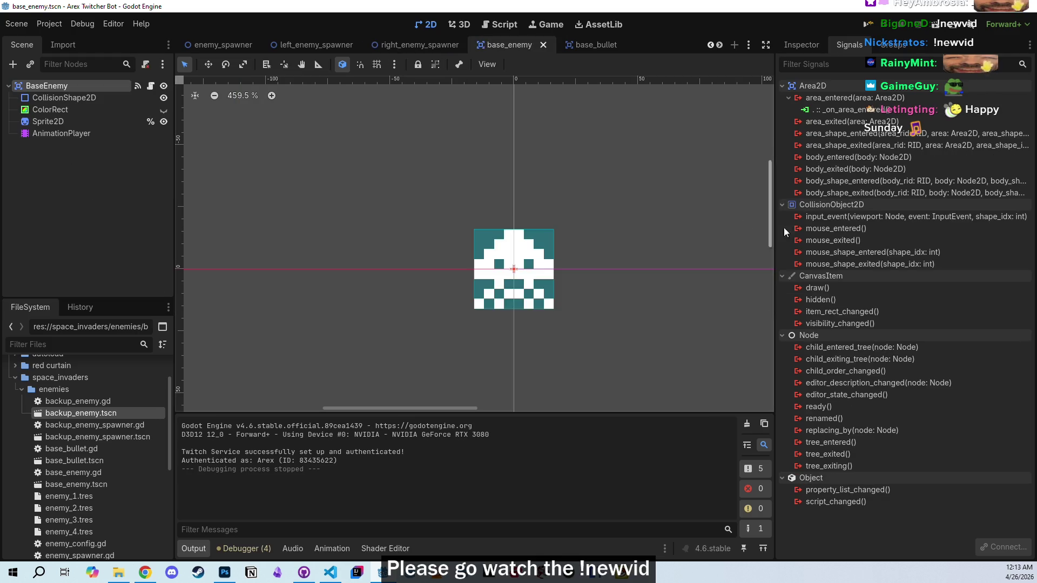
{"action": "mouse_move", "coordinate": [1015, 235]}
{"action": "double_click", "coordinate": [838, 228]}
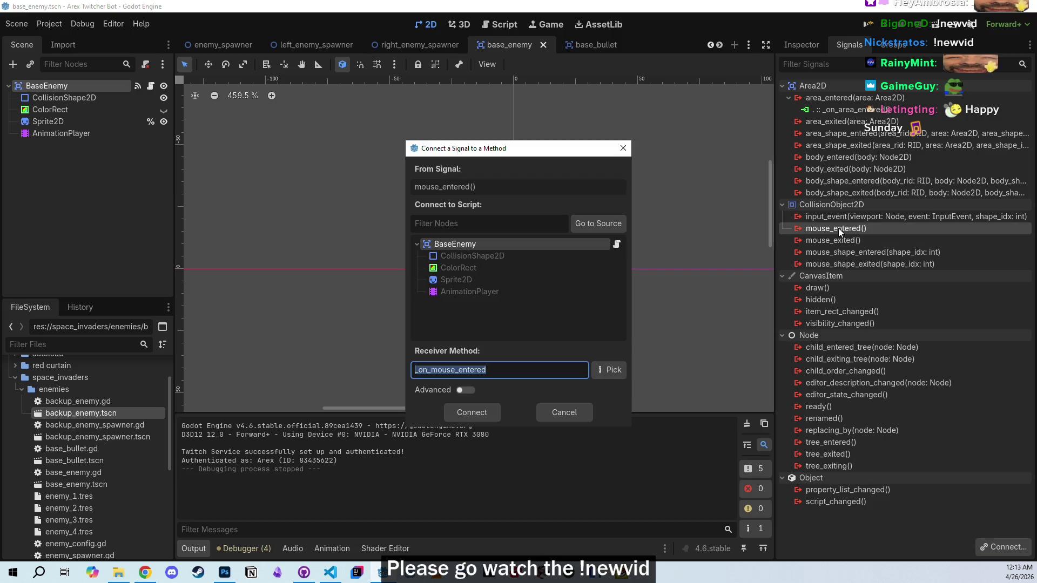
{"action": "left_click", "coordinate": [478, 417]}
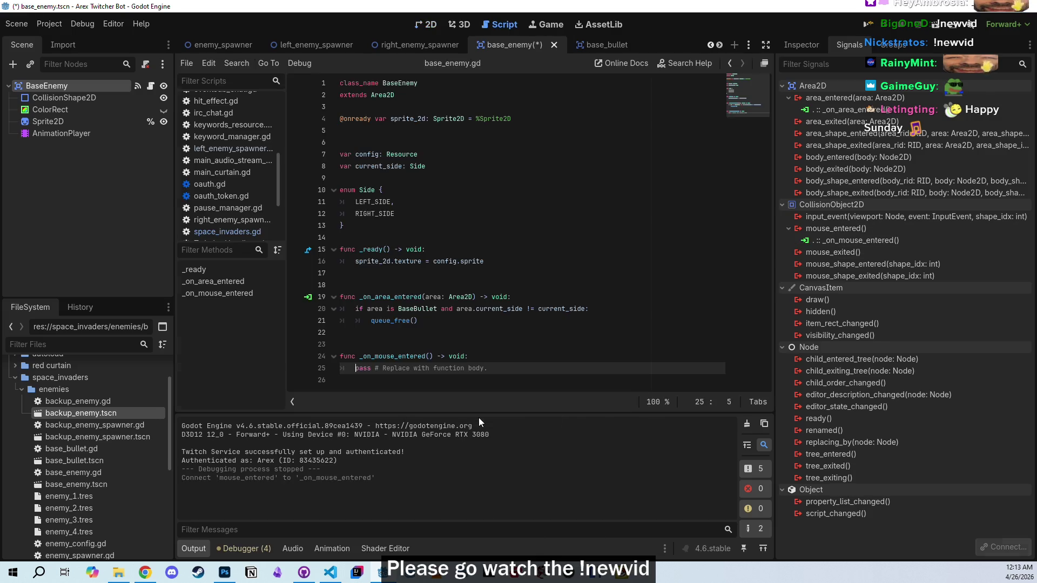
{"action": "key", "text": "ctrl+s"}
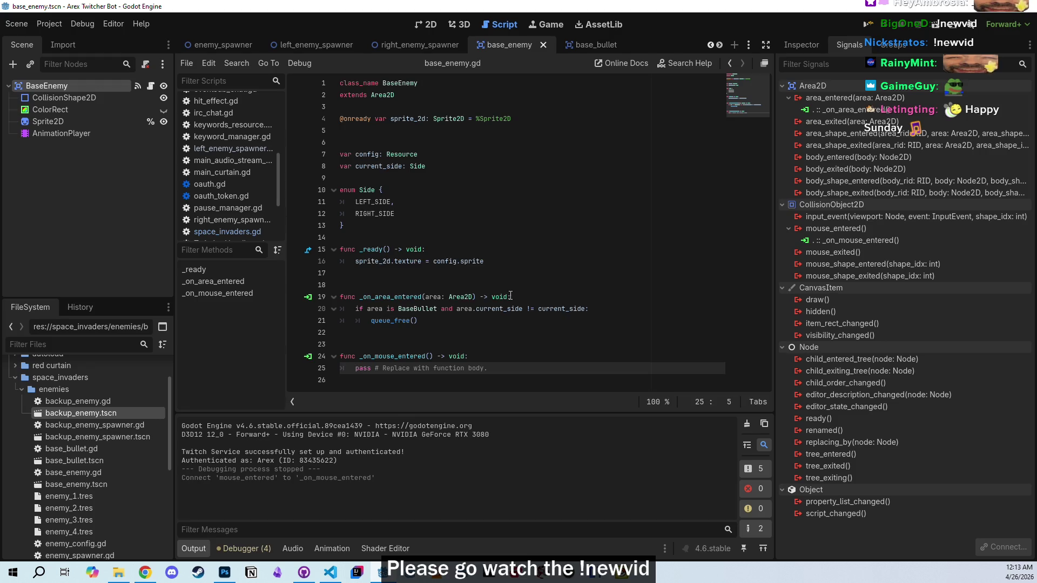
{"action": "left_click", "coordinate": [330, 573]}
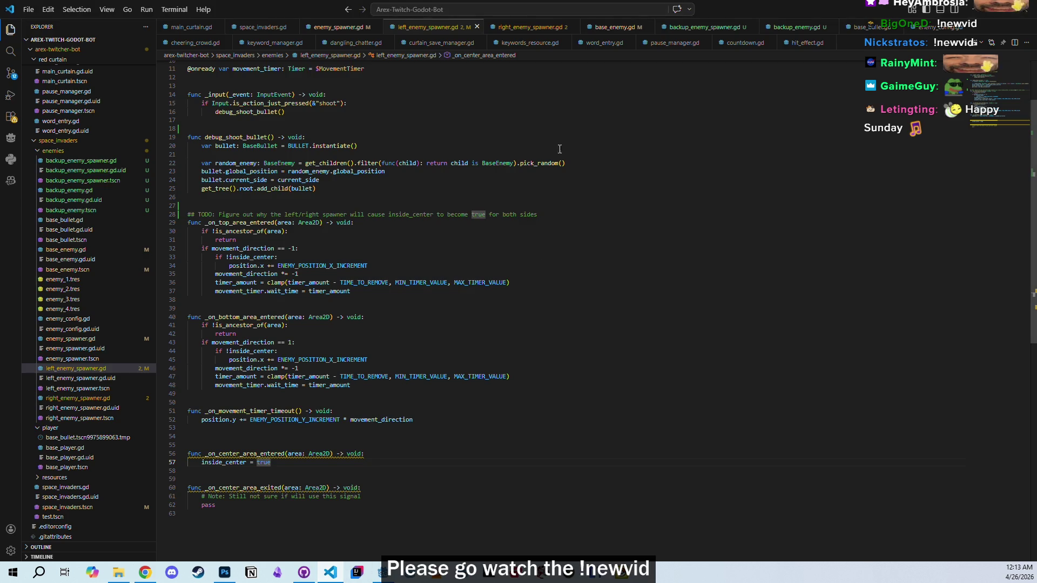
Replace the placeholder body of _on_mouse_entered in base_enemy.gd with queue_free()
{"action": "left_click", "coordinate": [616, 27]}
{"action": "mouse_move", "coordinate": [353, 268]}
{"action": "left_mouse_down"}
{"action": "mouse_move", "coordinate": [268, 269]}
{"action": "mouse_move", "coordinate": [215, 236]}
{"action": "left_mouse_up"}
{"action": "key", "text": "ctrl+c"}
{"action": "left_click", "coordinate": [329, 271]}
{"action": "key", "text": "shift+Home"}
{"action": "key", "text": "ctrl+v"}
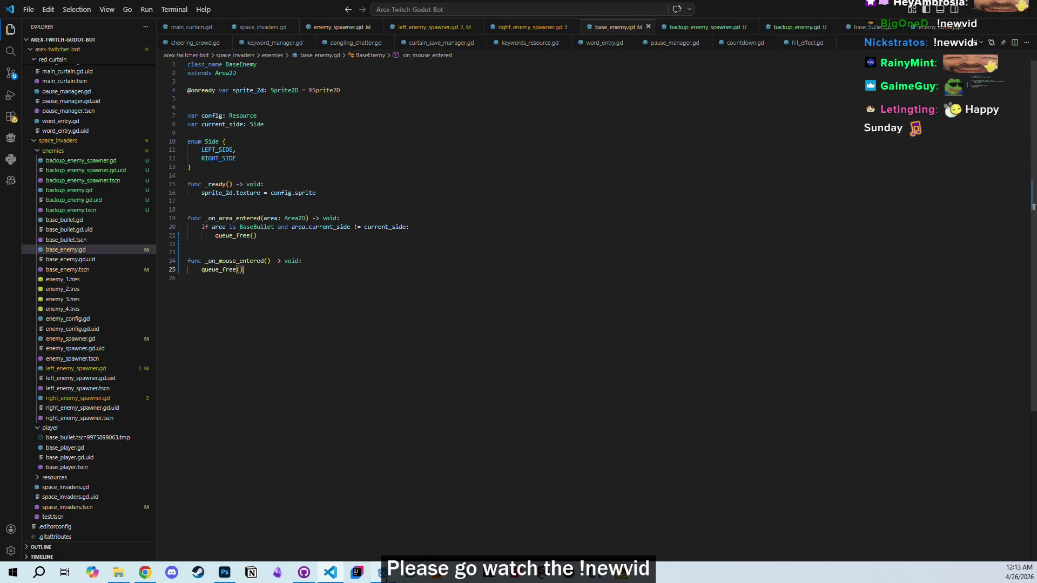
Add a '## Note: Debug' comment with a blank line above _on_mouse_entered and save
{"action": "left_click", "coordinate": [383, 573]}
{"action": "left_click", "coordinate": [331, 573]}
{"action": "left_click", "coordinate": [227, 253]}
{"action": "type", "text": "## Note: Debug"}
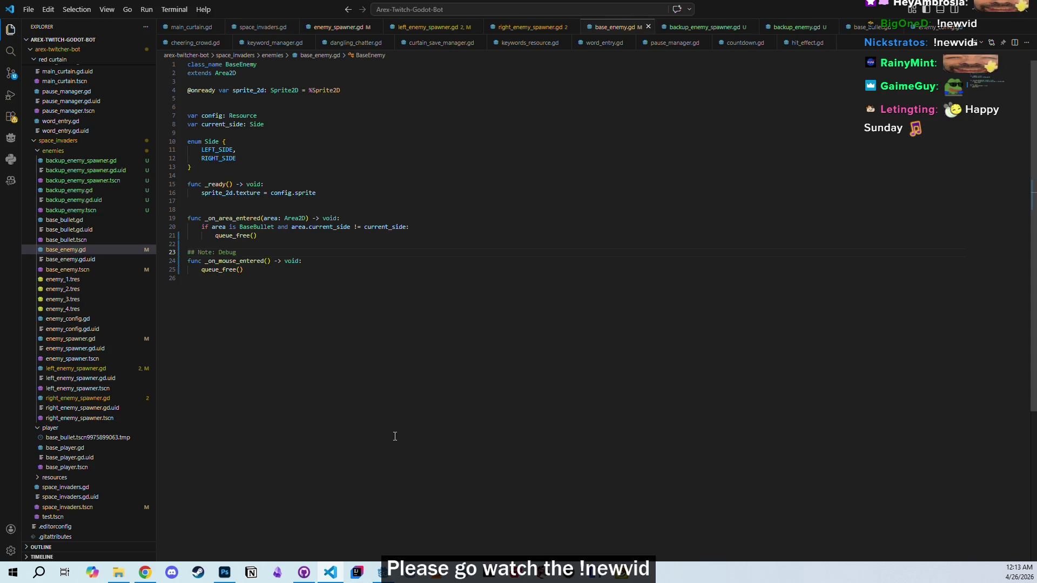
{"action": "key", "text": "Return"}
{"action": "key", "text": "ctrl+s"}
{"action": "left_click", "coordinate": [382, 573]}
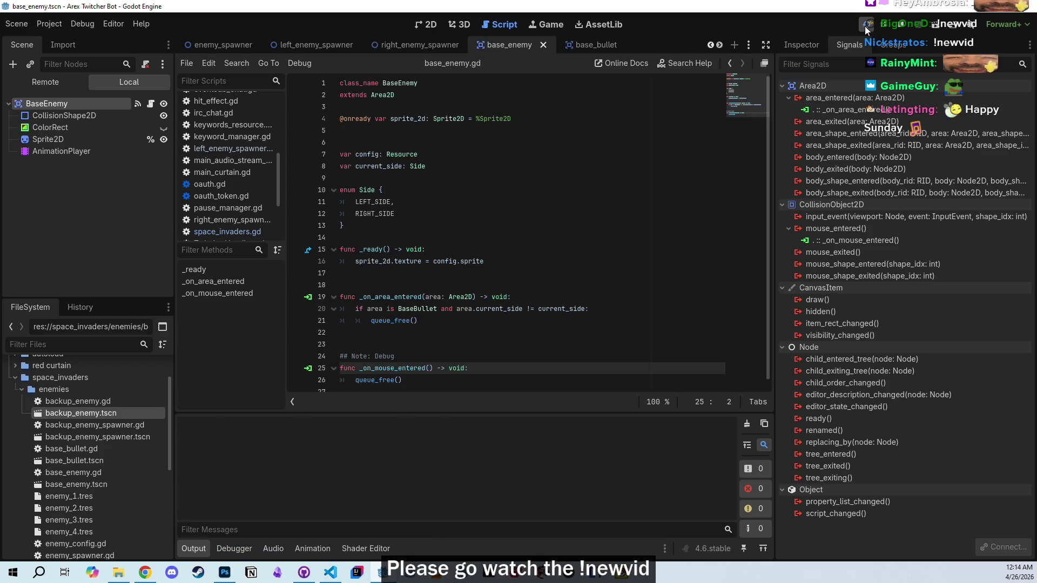
Run the project and click away most of the enemies in the right-hand formation
{"action": "left_click", "coordinate": [866, 26]}
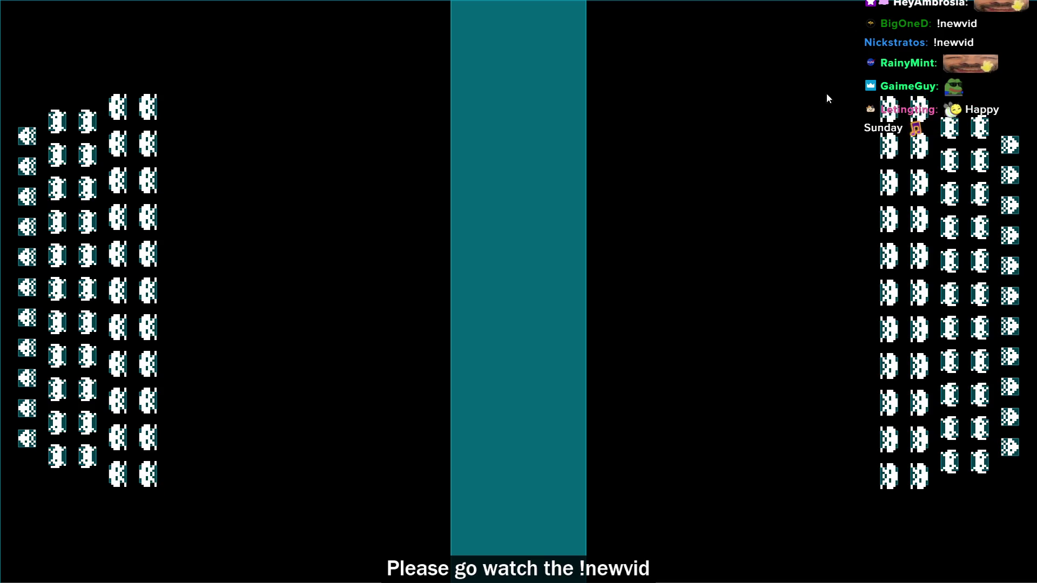
{"action": "left_click", "coordinate": [948, 142]}
{"action": "left_click", "coordinate": [888, 206]}
{"action": "left_click", "coordinate": [889, 238]}
{"action": "left_click", "coordinate": [919, 162]}
{"action": "left_click", "coordinate": [924, 199]}
{"action": "left_click", "coordinate": [919, 240]}
{"action": "left_click", "coordinate": [950, 238]}
{"action": "left_click", "coordinate": [980, 241]}
{"action": "left_click", "coordinate": [1011, 222]}
{"action": "left_click", "coordinate": [1013, 249]}
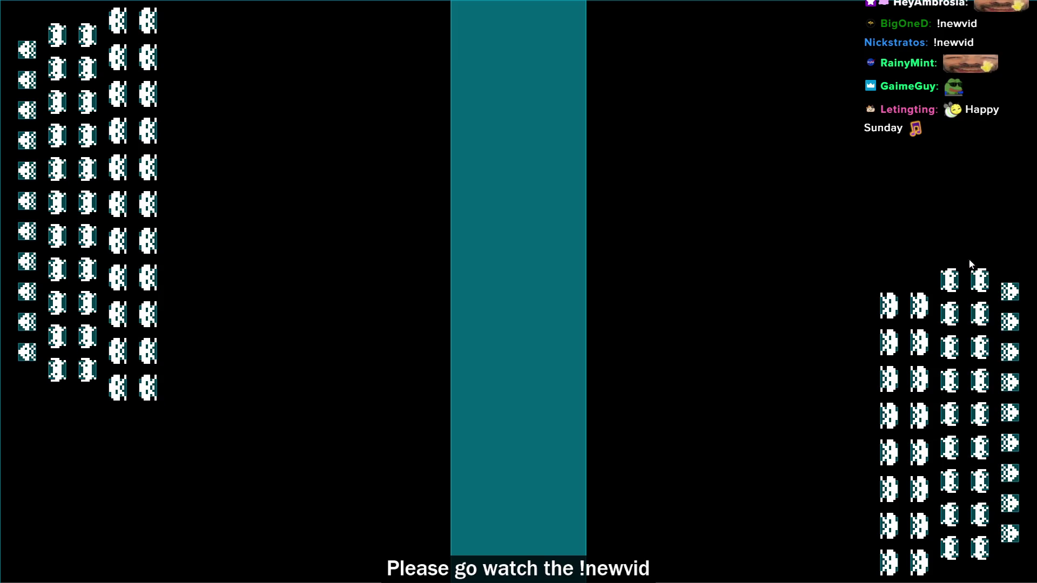
{"action": "left_click", "coordinate": [980, 281]}
{"action": "left_click", "coordinate": [1011, 303]}
{"action": "left_click", "coordinate": [949, 310]}
{"action": "left_click", "coordinate": [918, 308]}
{"action": "left_click", "coordinate": [888, 308]}
{"action": "left_click", "coordinate": [940, 325]}
{"action": "left_click", "coordinate": [967, 273]}
{"action": "left_click", "coordinate": [969, 327]}
{"action": "left_click", "coordinate": [1014, 319]}
{"action": "left_click", "coordinate": [972, 341]}
{"action": "left_click", "coordinate": [940, 341]}
{"action": "left_click", "coordinate": [938, 351]}
{"action": "left_click", "coordinate": [878, 350]}
{"action": "left_click", "coordinate": [908, 343]}
{"action": "left_click", "coordinate": [939, 378]}
{"action": "left_click", "coordinate": [878, 370]}
{"action": "left_click", "coordinate": [909, 372]}
{"action": "left_click", "coordinate": [893, 360]}
{"action": "left_click", "coordinate": [939, 395]}
{"action": "left_click", "coordinate": [909, 388]}
{"action": "left_click", "coordinate": [878, 387]}
{"action": "left_click", "coordinate": [999, 378]}
{"action": "left_click", "coordinate": [969, 383]}
{"action": "left_click", "coordinate": [938, 415]}
{"action": "left_click", "coordinate": [878, 427]}
{"action": "left_click", "coordinate": [908, 427]}
{"action": "left_click", "coordinate": [999, 411]}
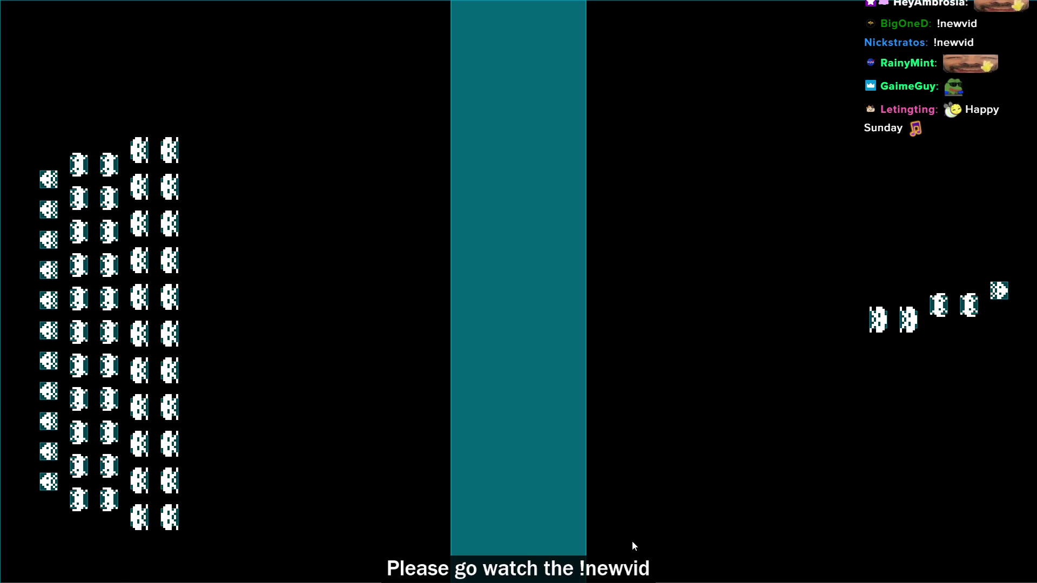
Leave fullscreen and show the running game's Remote scene tree in the editor
{"action": "key", "text": "F8"}
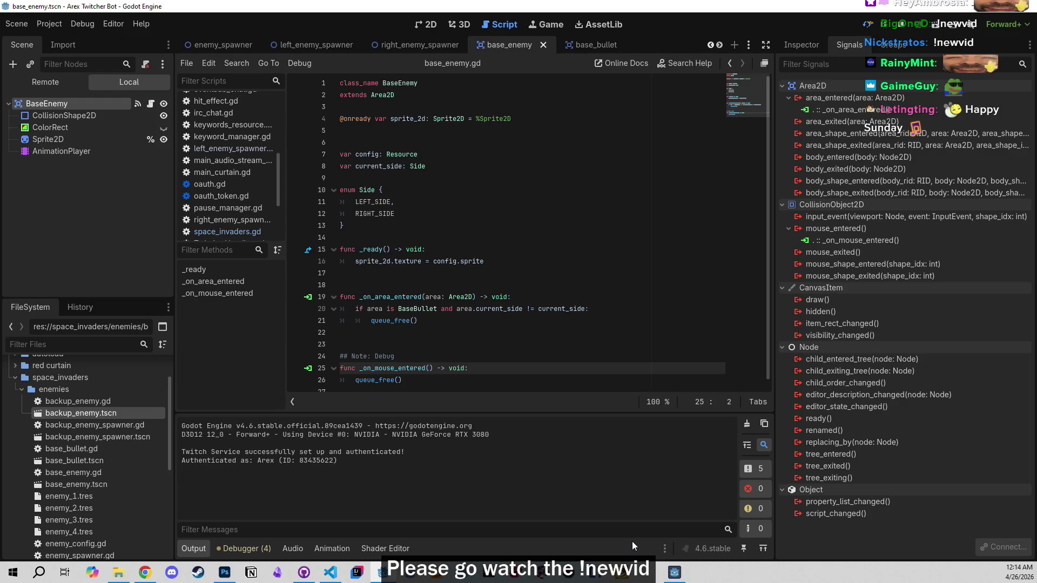
{"action": "key", "text": "F5"}
{"action": "left_click", "coordinate": [46, 84]}
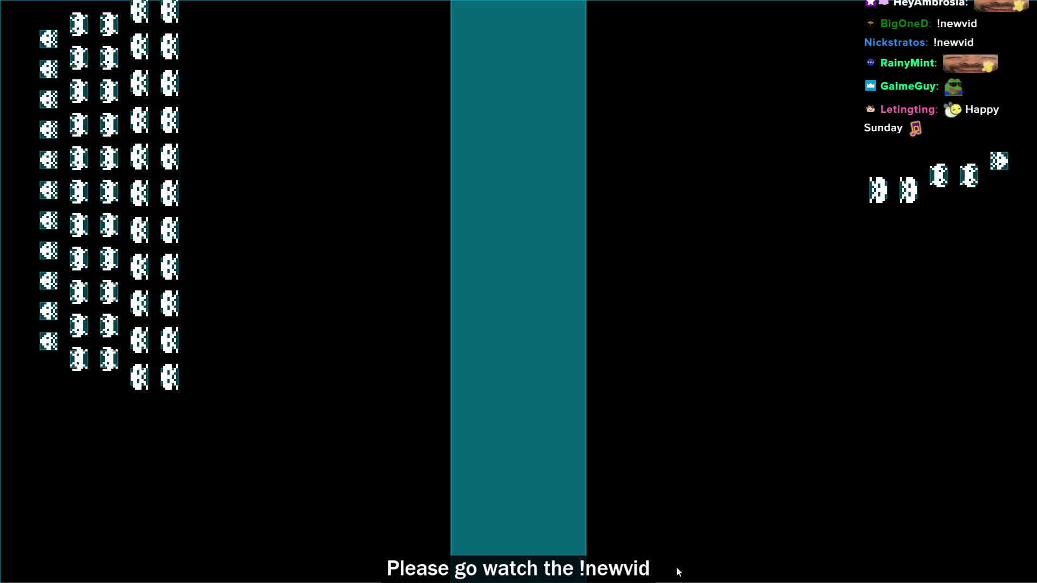
{"action": "left_click", "coordinate": [679, 572]}
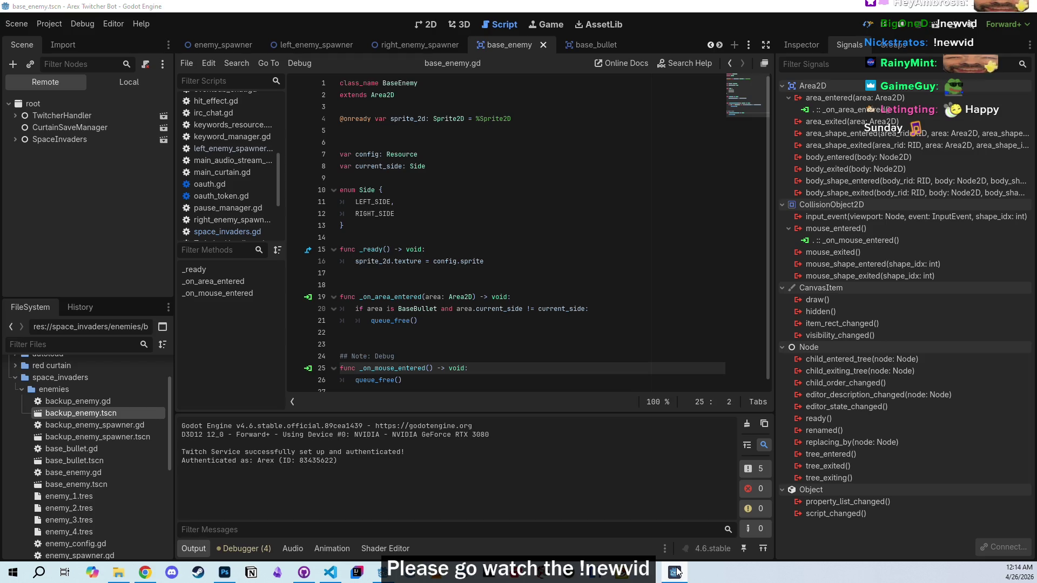
Expand SpaceInvaders and LeftEnemySpawner in the Remote tree and inspect its MovementTimer
{"action": "left_click", "coordinate": [40, 138]}
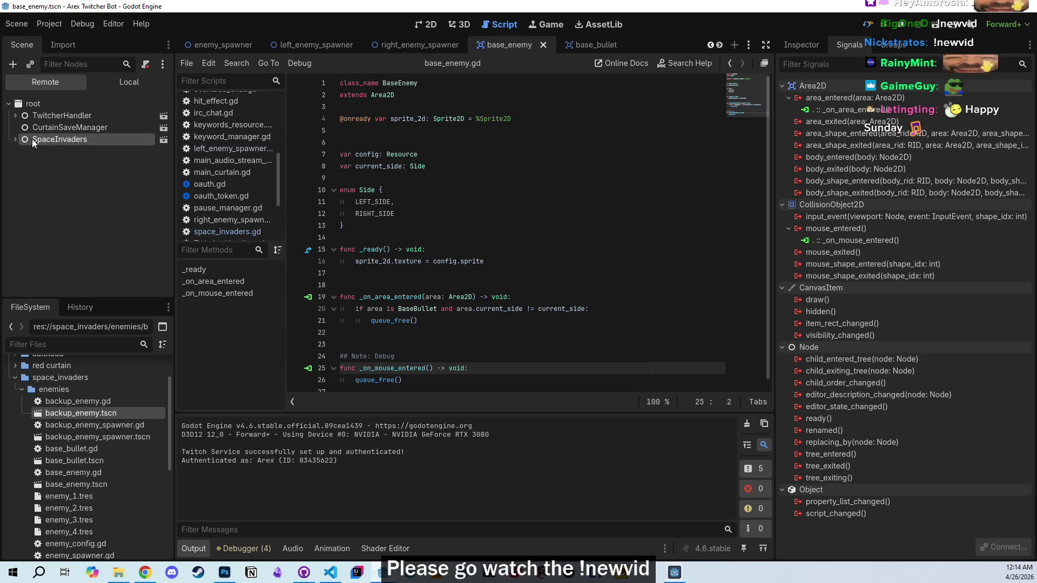
{"action": "double_click", "coordinate": [66, 151]}
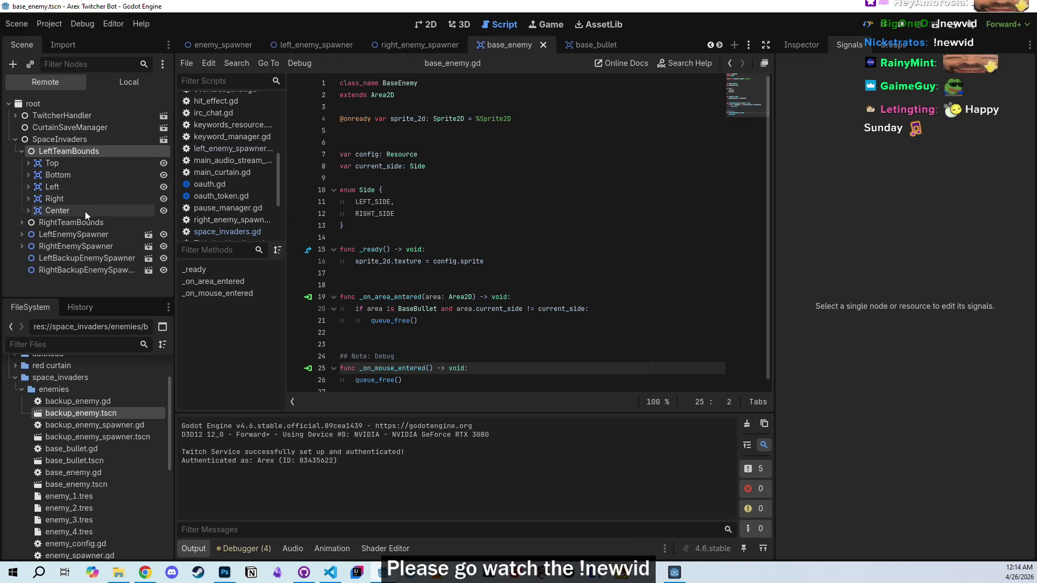
{"action": "left_click", "coordinate": [22, 152]}
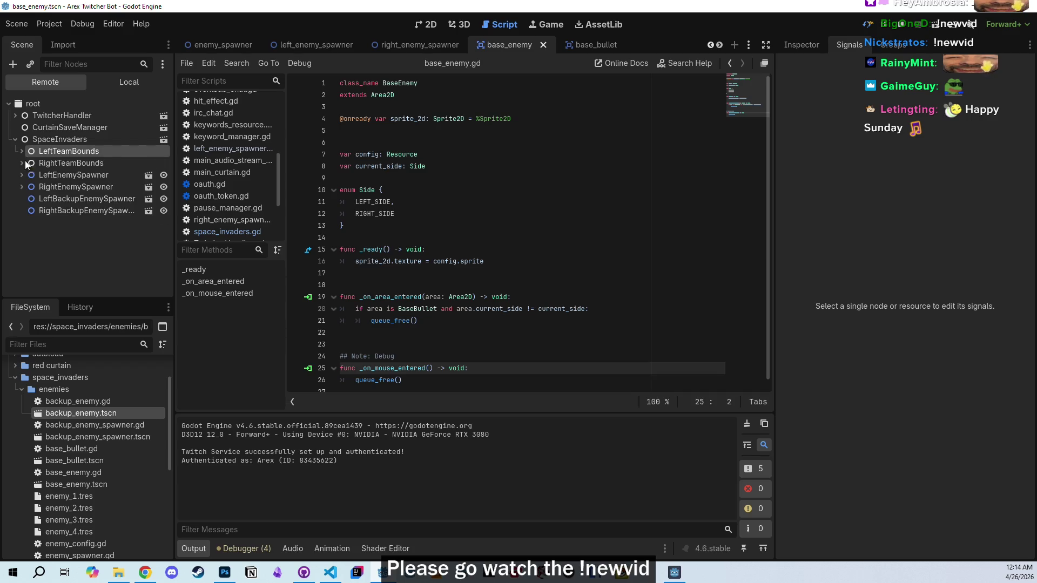
{"action": "double_click", "coordinate": [53, 174]}
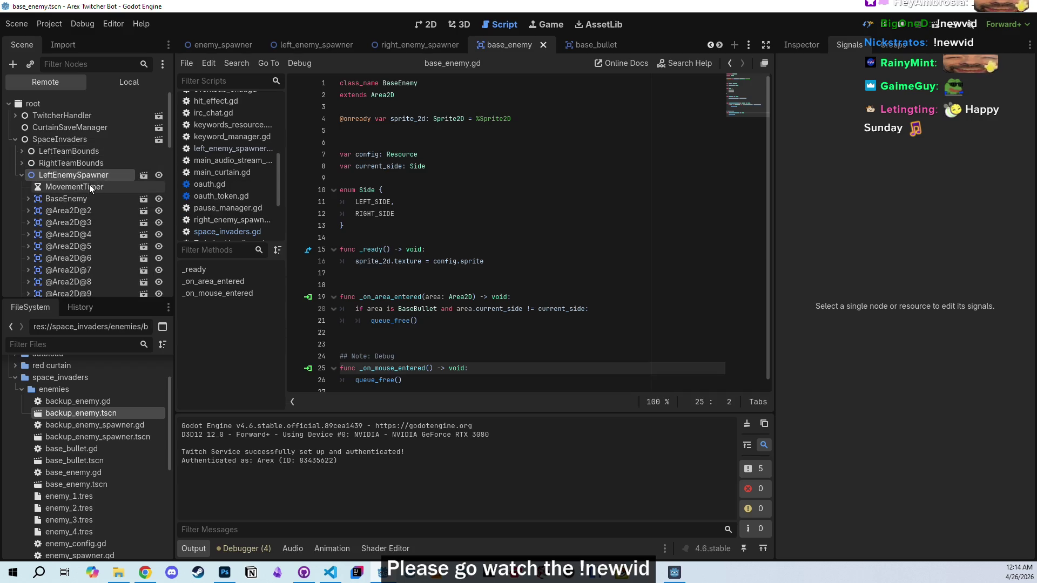
{"action": "scroll", "coordinate": [97, 184], "scroll_direction": "down", "scroll_amount": 5}
{"action": "scroll", "coordinate": [112, 183], "scroll_direction": "up", "scroll_amount": 5}
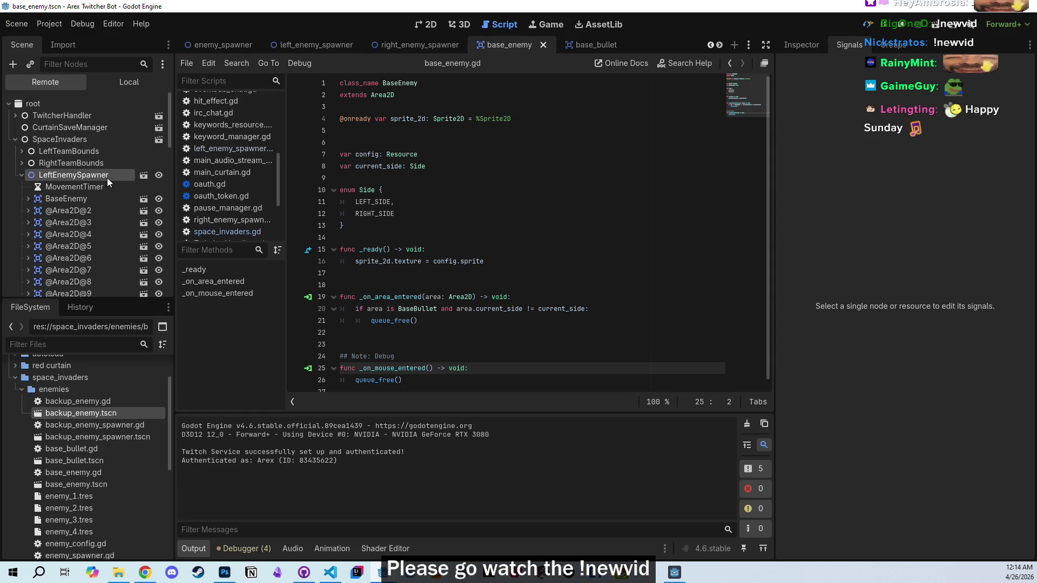
{"action": "left_click", "coordinate": [803, 44]}
Inspect RightEnemySpawner's MovementTimer, reading a 0.19 s wait time, then return to the game
{"action": "left_click", "coordinate": [20, 176]}
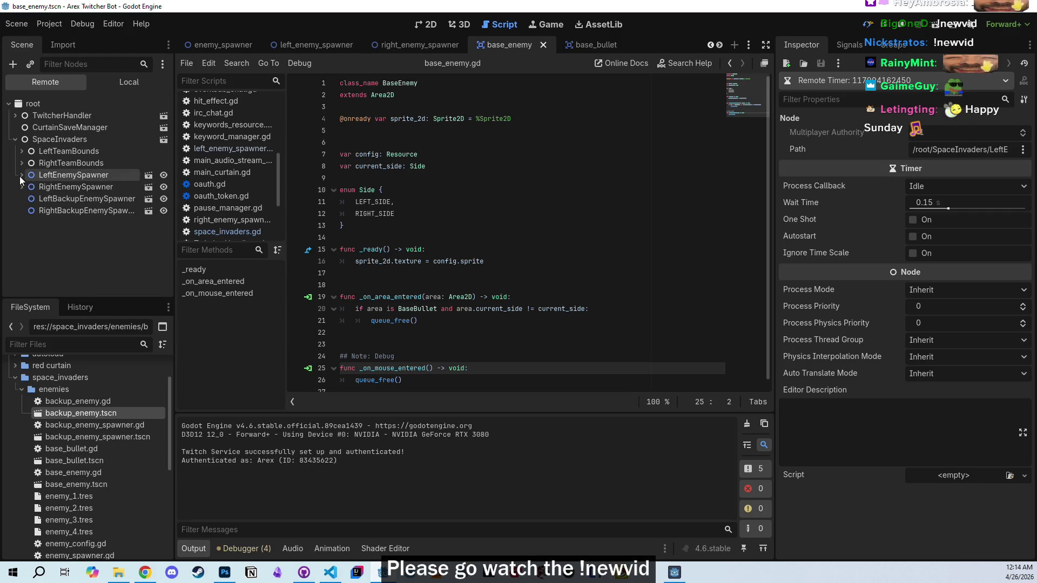
{"action": "double_click", "coordinate": [43, 186]}
{"action": "left_click", "coordinate": [54, 196]}
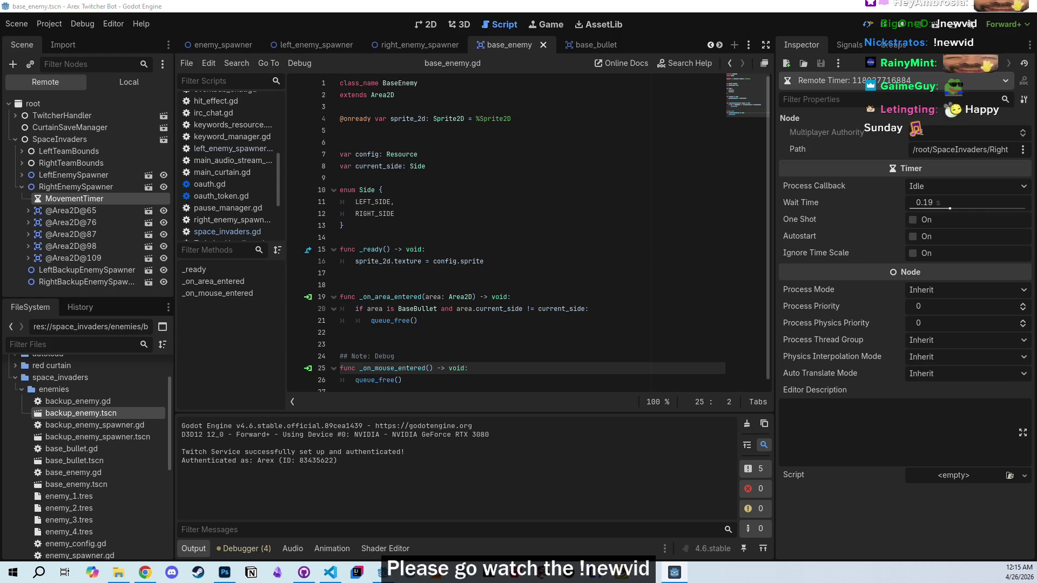
{"action": "left_click", "coordinate": [674, 572]}
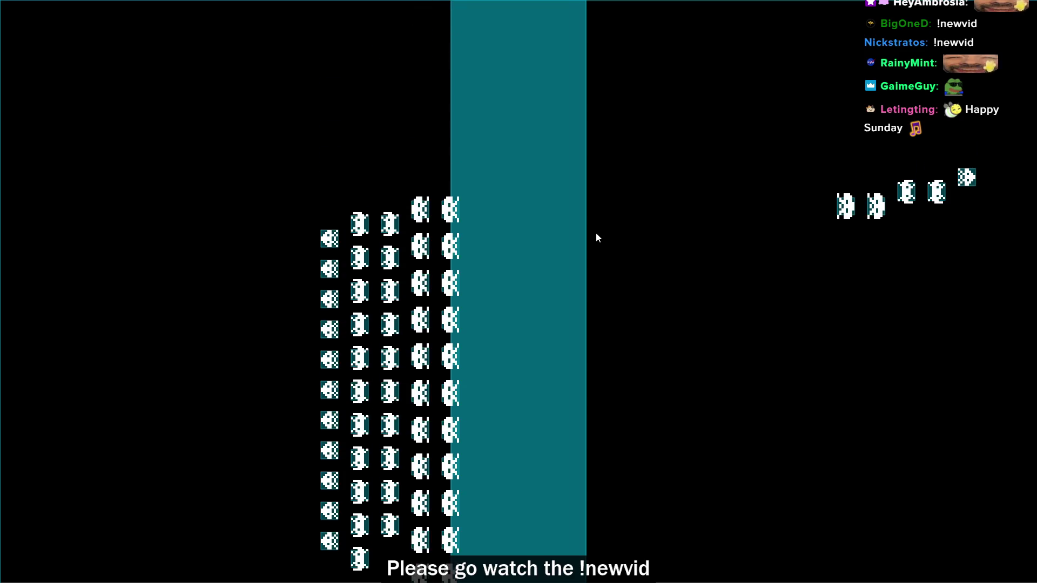
Watch the left formation push into the center, then return to the Godot editor
{"action": "key", "text": "alt+Tab"}
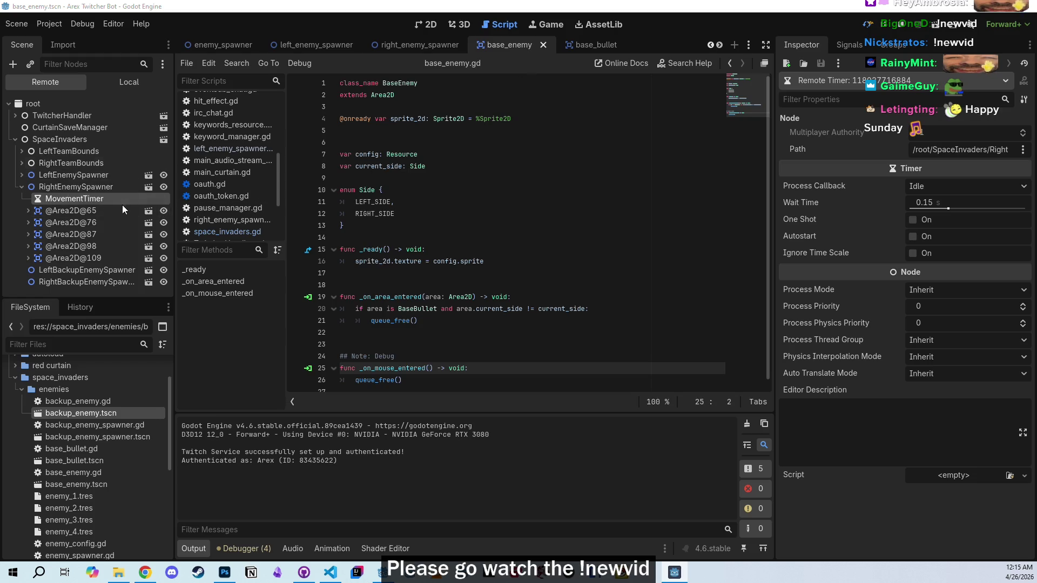
Review RightEnemySpawner's live Inspector properties, confirming Inside Center is on and Right Side
{"action": "left_click", "coordinate": [69, 187]}
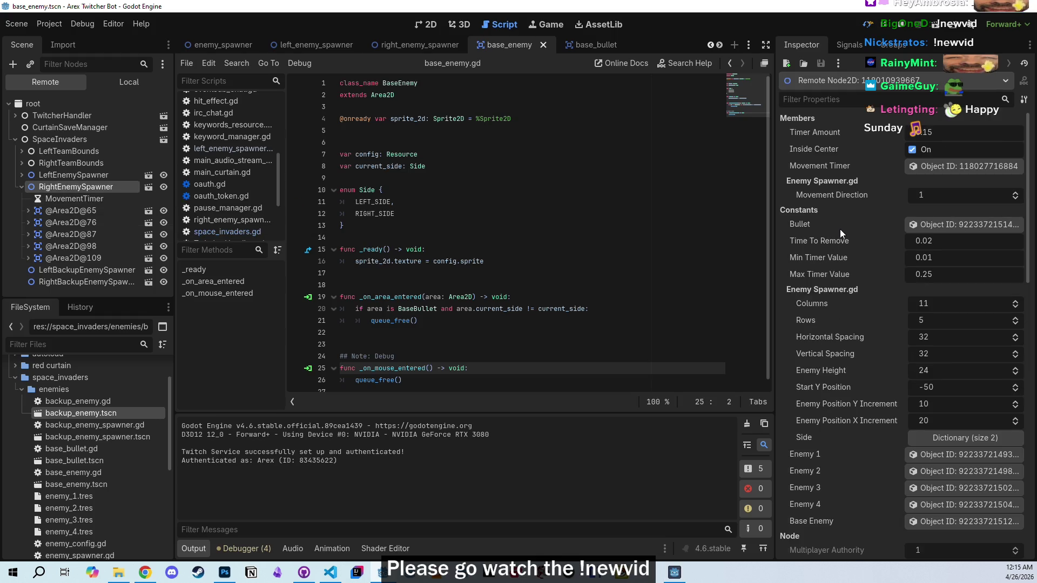
{"action": "scroll", "coordinate": [841, 239], "scroll_direction": "down", "scroll_amount": 4}
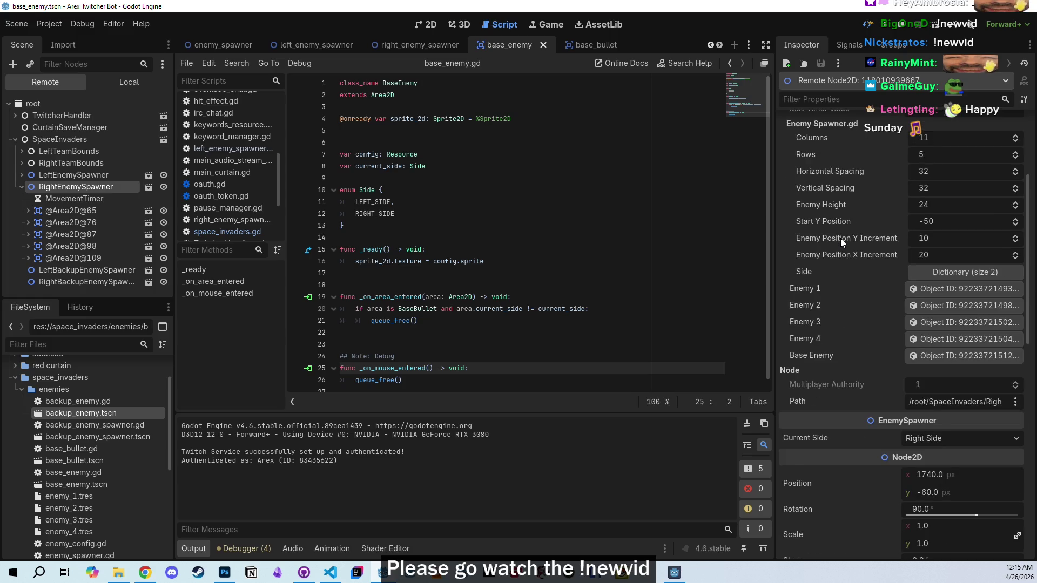
{"action": "scroll", "coordinate": [840, 239], "scroll_direction": "down", "scroll_amount": 3}
{"action": "scroll", "coordinate": [841, 238], "scroll_direction": "down", "scroll_amount": 2}
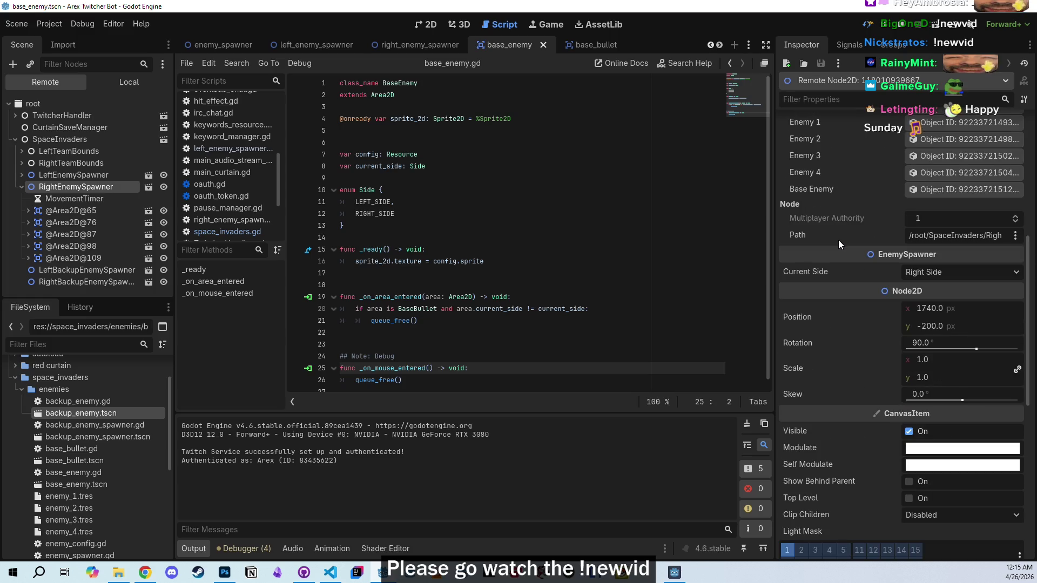
{"action": "left_click", "coordinate": [330, 572]}
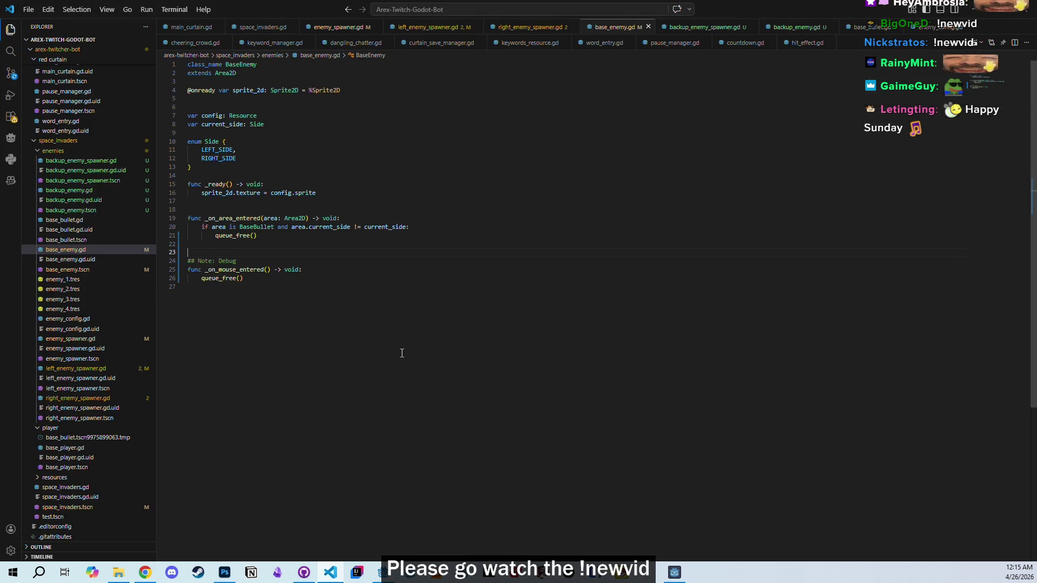
Review right_enemy_spawner.gd and the RIGHT_SIDE enum value, ending on left_enemy_spawner.gd's TODO
{"action": "left_click", "coordinate": [505, 27]}
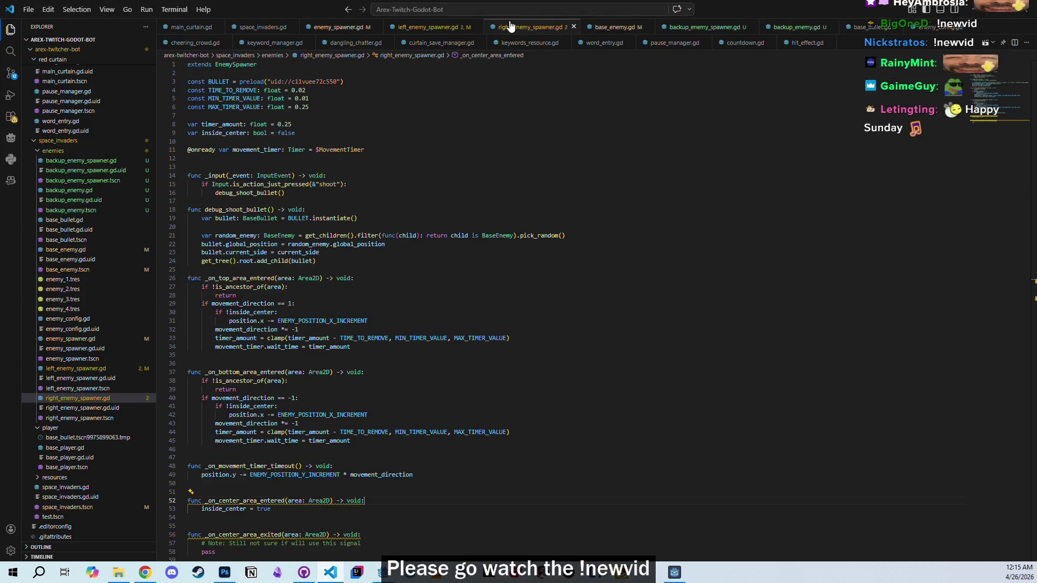
{"action": "left_click", "coordinate": [344, 28]}
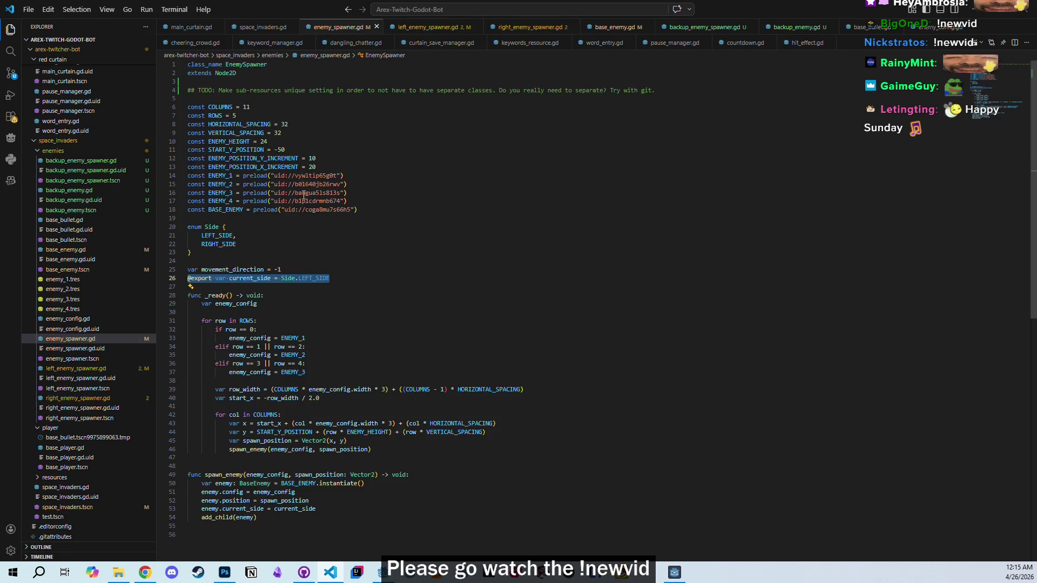
{"action": "double_click", "coordinate": [268, 247]}
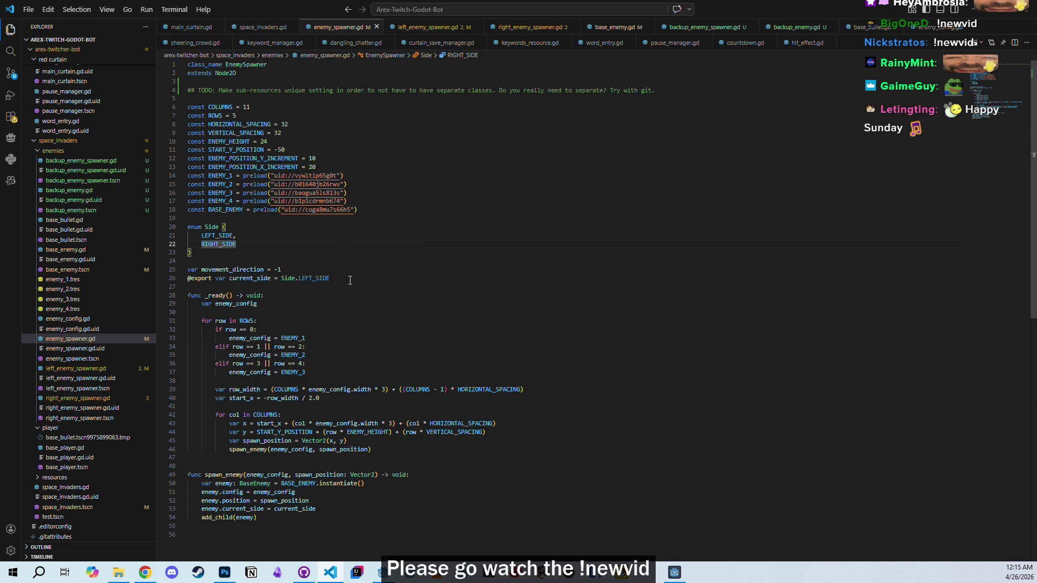
{"action": "left_click", "coordinate": [433, 28]}
{"action": "scroll", "coordinate": [415, 247], "scroll_direction": "up", "scroll_amount": 3}
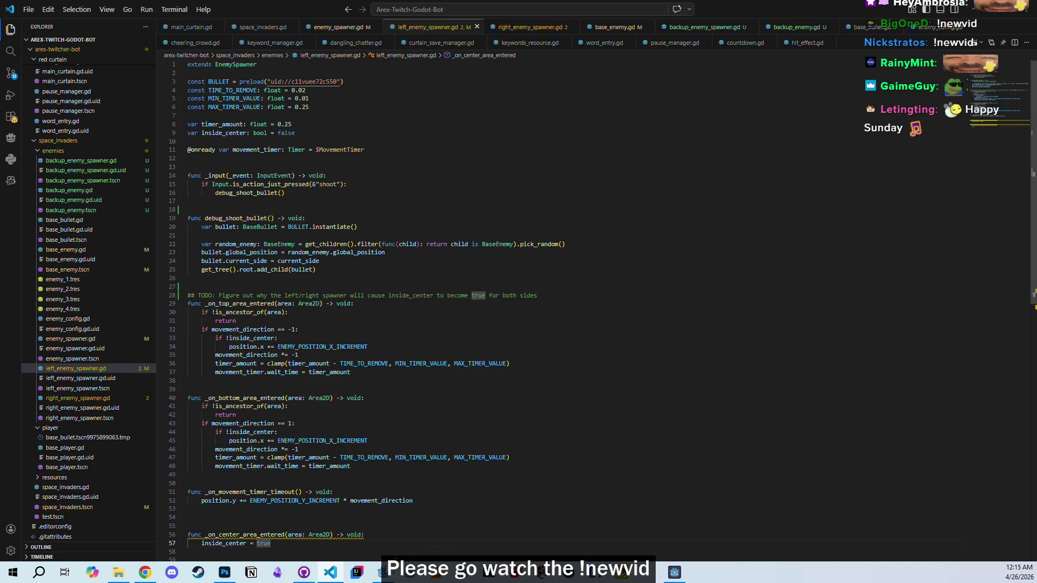
{"action": "left_click", "coordinate": [381, 575]}
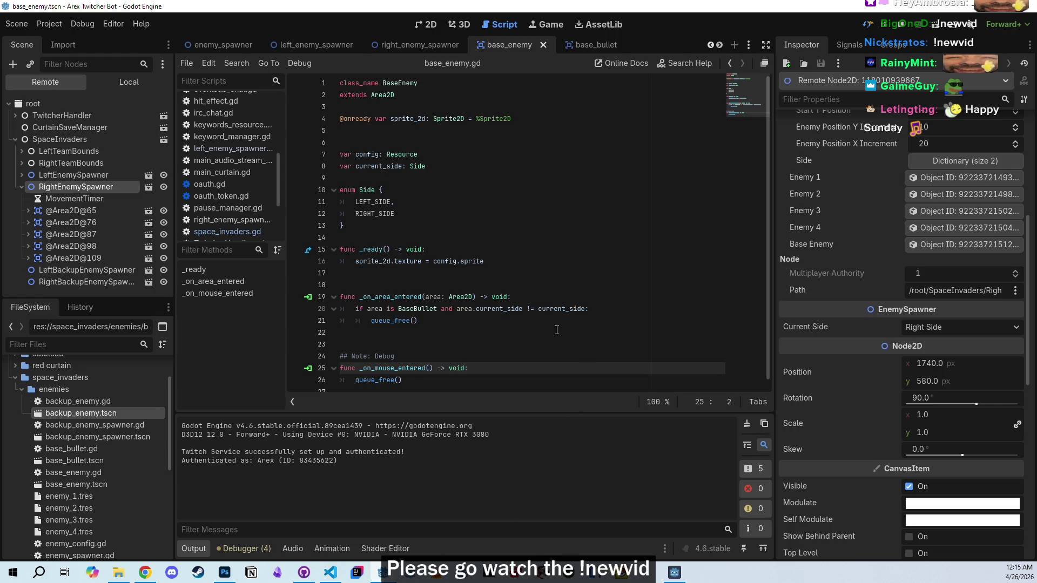
Inspect the live LeftEnemySpawner's properties, confirming Inside Center is on
{"action": "left_click", "coordinate": [108, 175]}
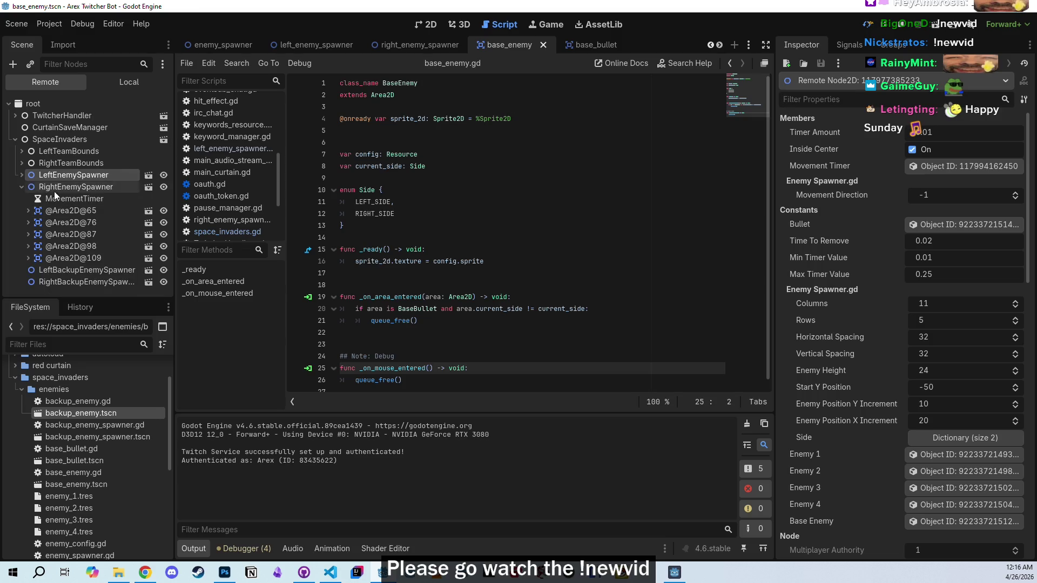
{"action": "scroll", "coordinate": [864, 196], "scroll_direction": "up", "scroll_amount": 5}
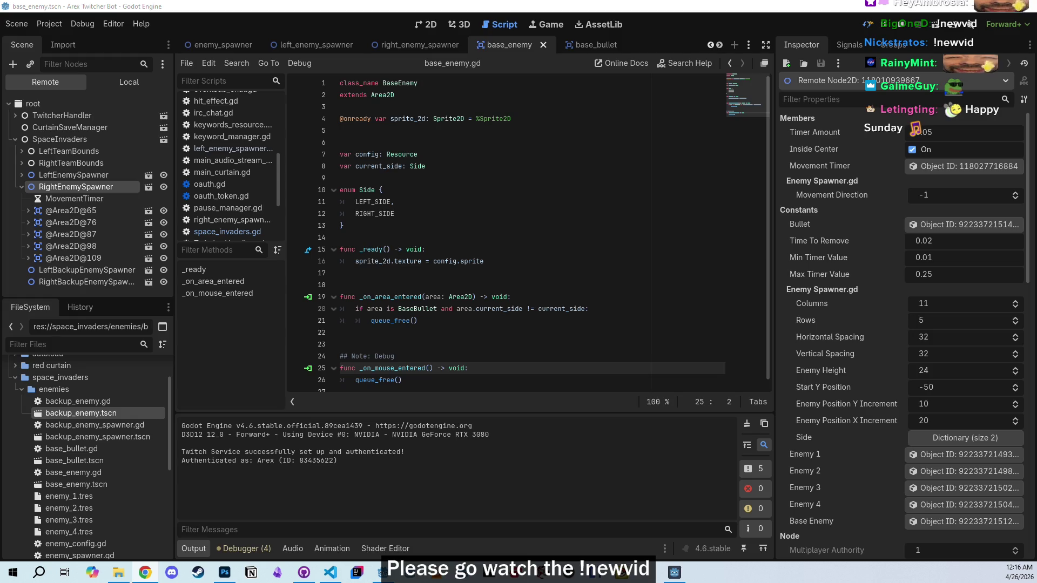
{"action": "left_click", "coordinate": [338, 568]}
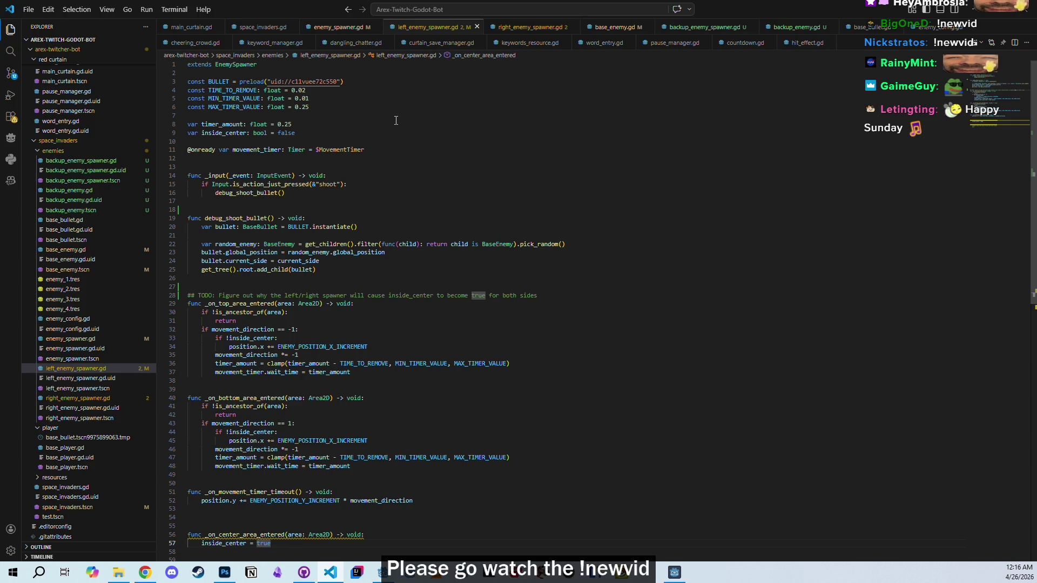
Revisit the line-28 inside_center TODO in VS Code, then bring Godot back to the front
{"action": "left_click", "coordinate": [562, 294]}
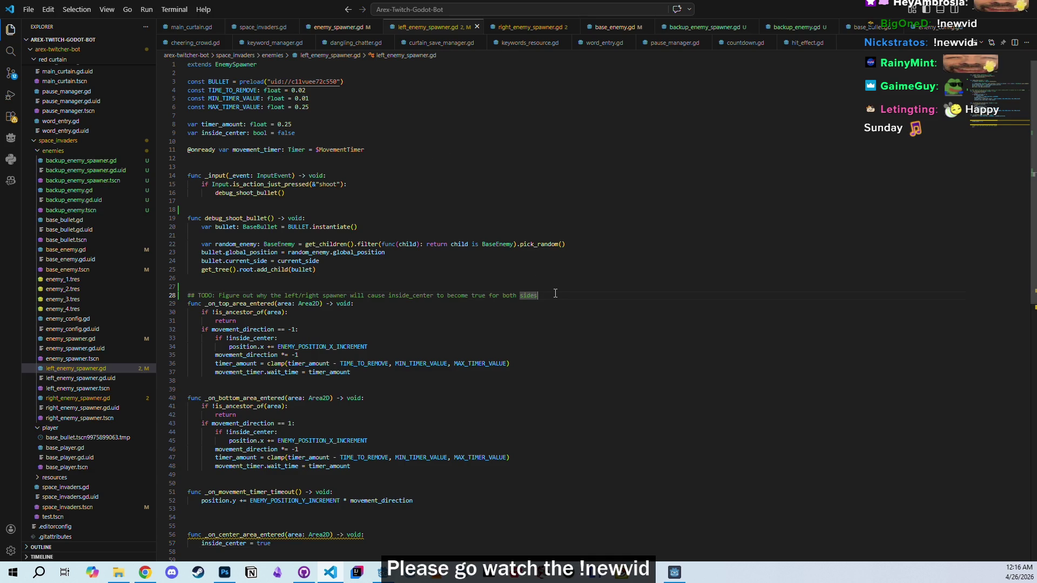
{"action": "key", "text": "alt+Tab"}
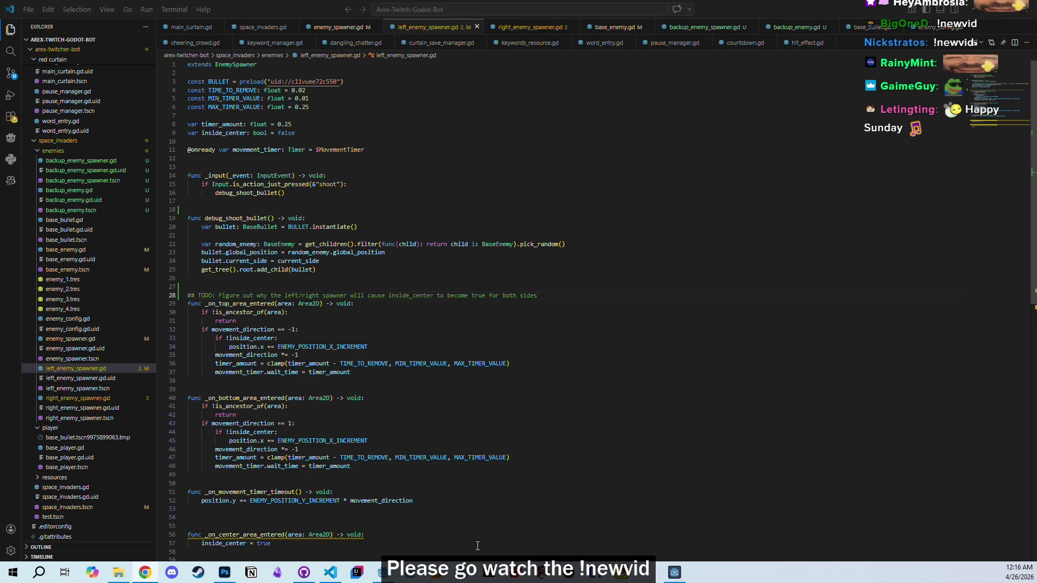
{"action": "left_click", "coordinate": [378, 573]}
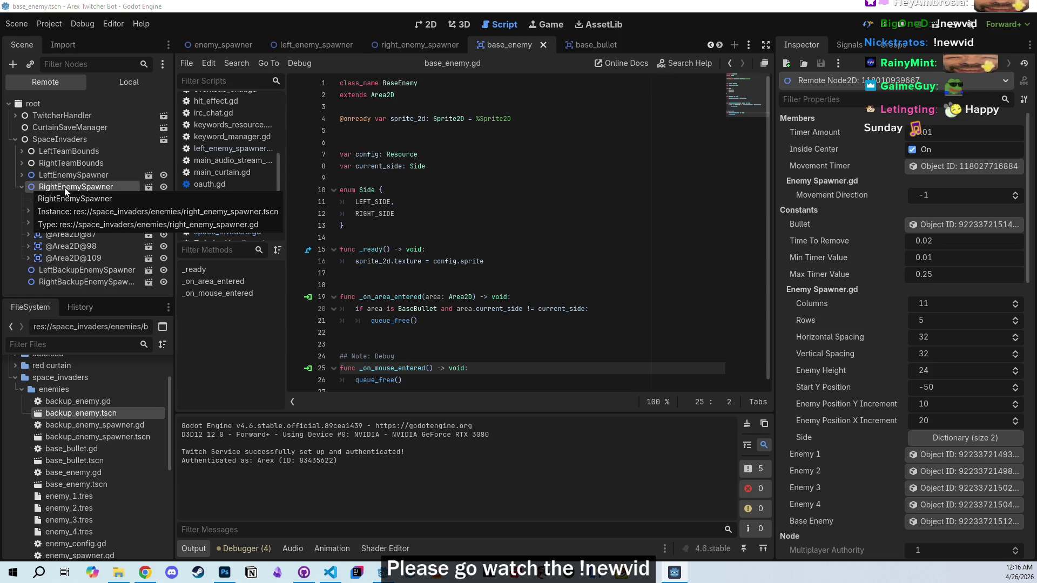
Uncheck Inside Center on the live RightEnemySpawner, then return to the spawner script in VS Code
{"action": "left_click", "coordinate": [912, 150]}
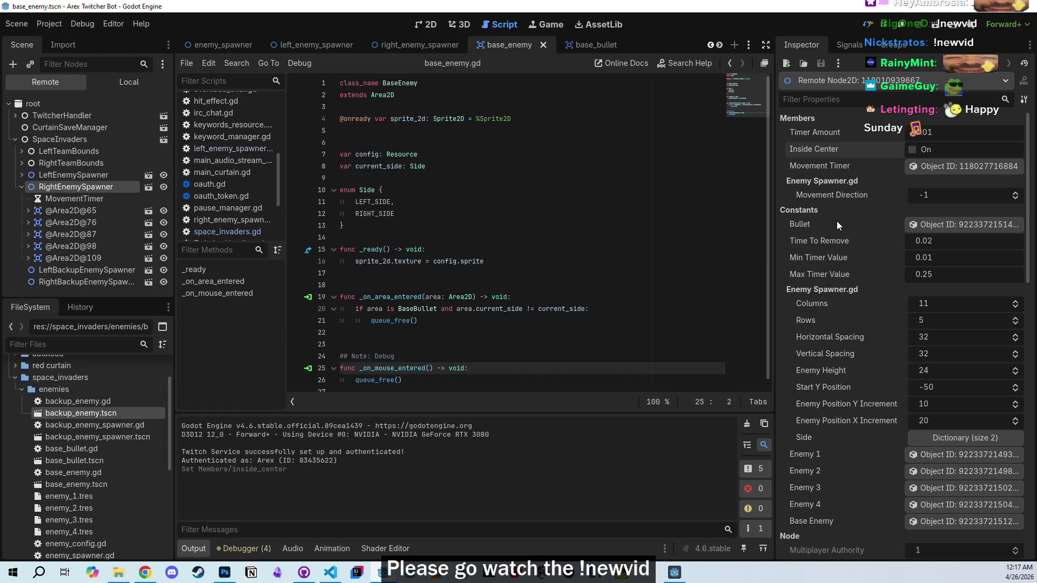
{"action": "left_click", "coordinate": [330, 572]}
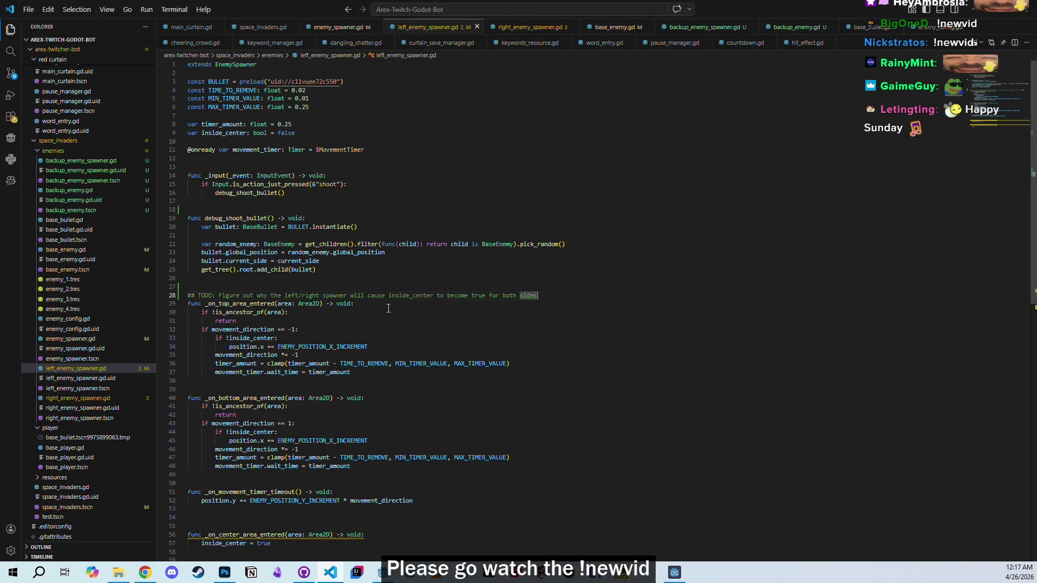
Find where inside_center is set and insert the is_ancestor_of early return in left_enemy_spawner.gd
{"action": "scroll", "coordinate": [377, 316], "scroll_direction": "down", "scroll_amount": 1}
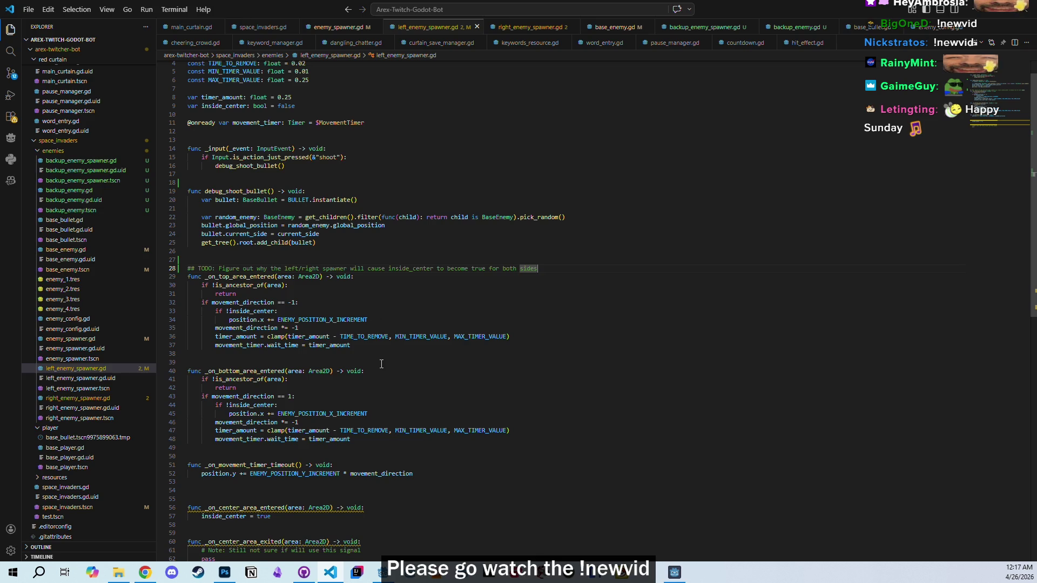
{"action": "left_click", "coordinate": [235, 313]}
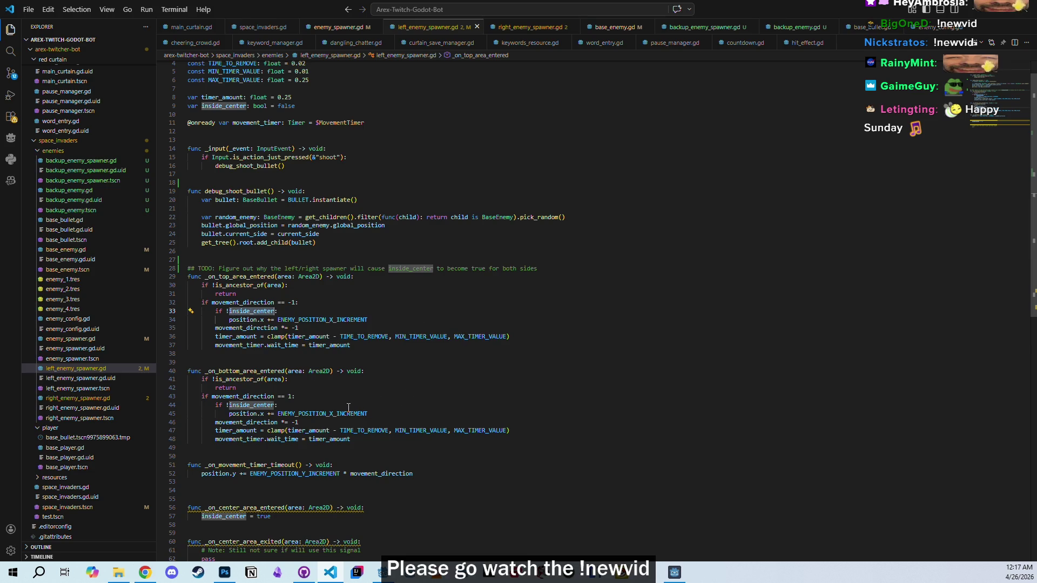
{"action": "scroll", "coordinate": [349, 407], "scroll_direction": "down", "scroll_amount": 5}
{"action": "left_click", "coordinate": [236, 382]}
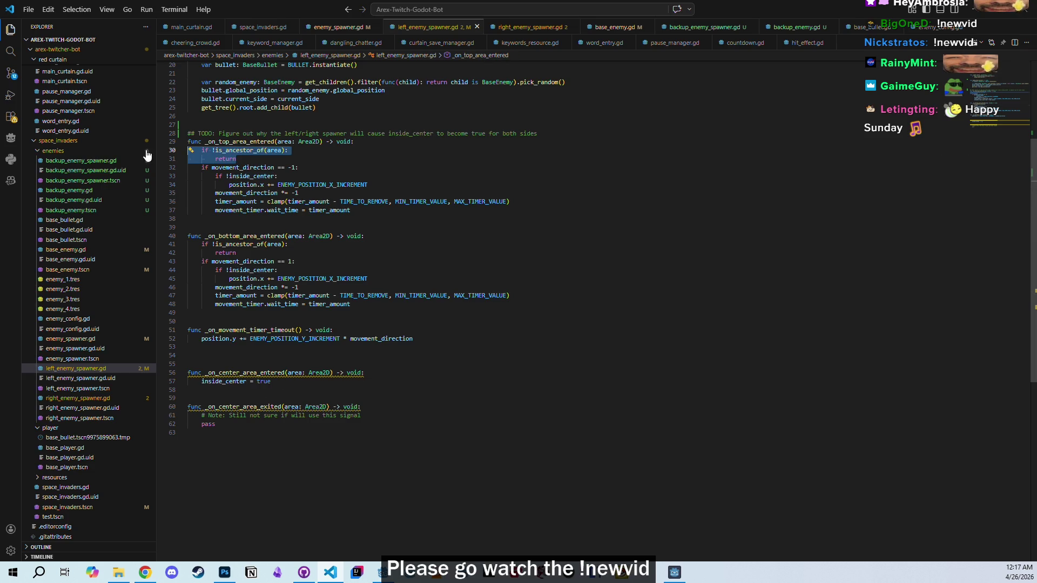
{"action": "left_click", "coordinate": [374, 373]}
{"action": "key", "text": "Return"}
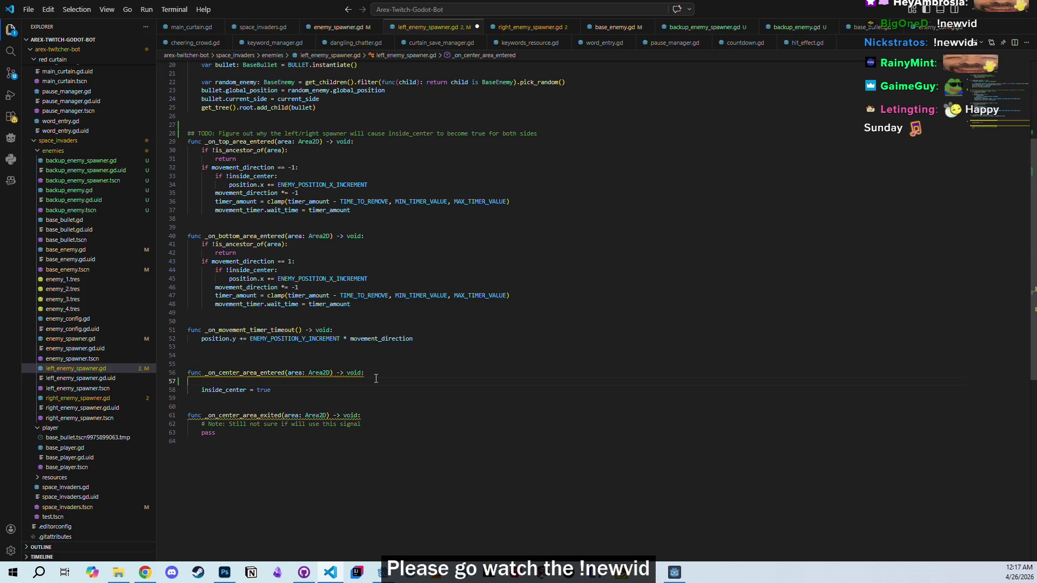
{"action": "key", "text": "ctrl+z"}
Add the same is_ancestor_of early return to right_enemy_spawner.gd and relaunch the game in Godot
{"action": "left_click", "coordinate": [516, 28]}
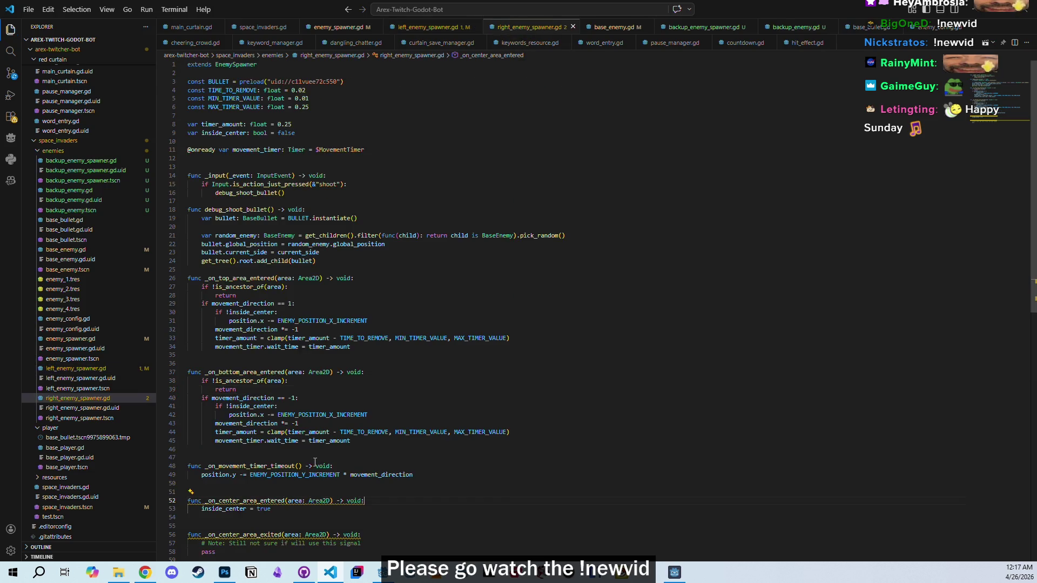
{"action": "scroll", "coordinate": [368, 472], "scroll_direction": "down", "scroll_amount": 2}
{"action": "key", "text": "Return"}
{"action": "key", "text": "Tab"}
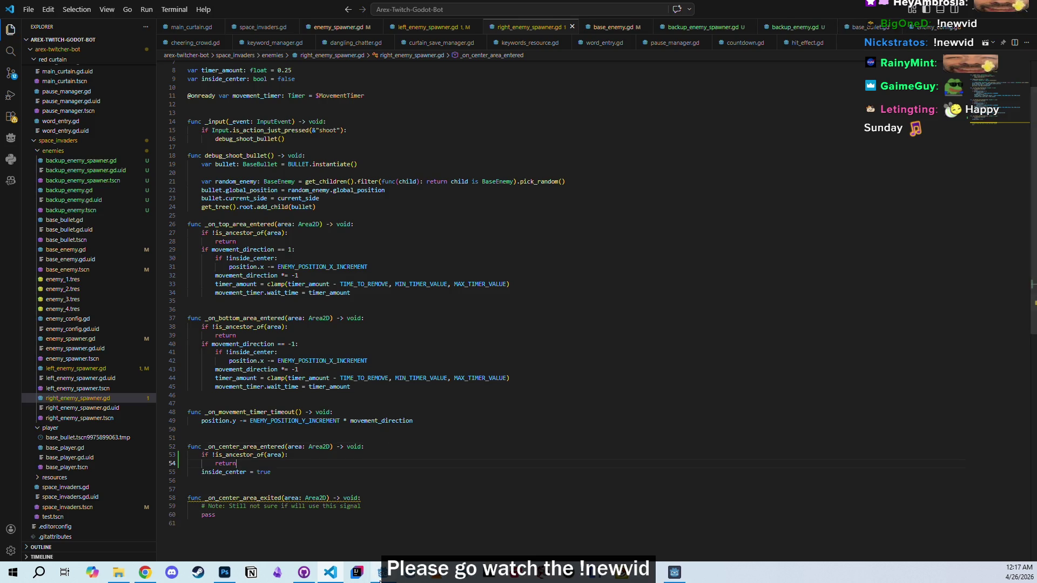
{"action": "key", "text": "alt+Tab"}
{"action": "left_click", "coordinate": [871, 27]}
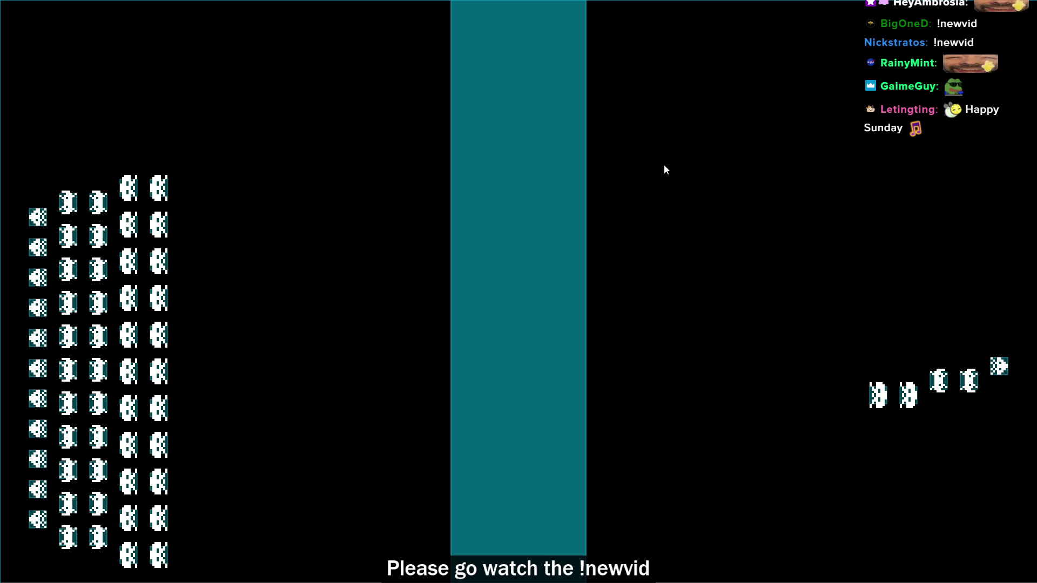
Close the game and inspect both live spawners' Inside Center and Movement Direction in the Remote tree
{"action": "key", "text": "alt+F4"}
{"action": "left_click", "coordinate": [47, 83]}
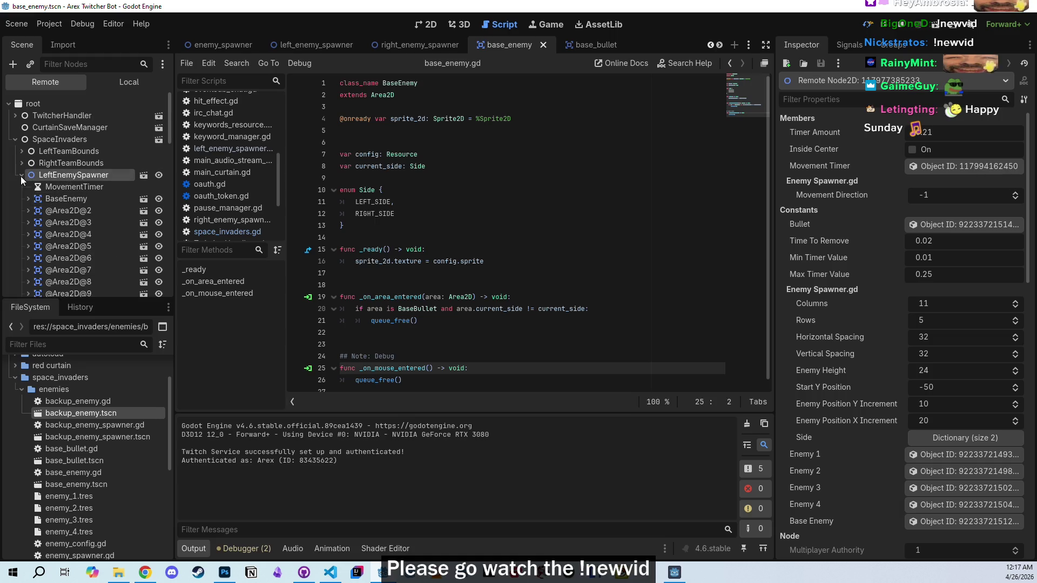
{"action": "left_click", "coordinate": [89, 174]}
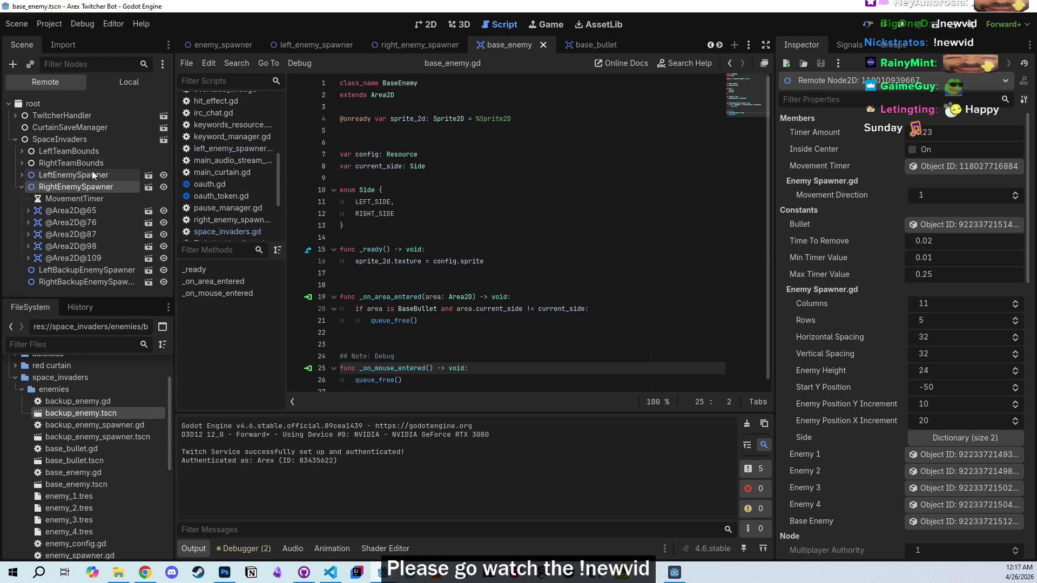
{"action": "left_click", "coordinate": [21, 174]}
{"action": "left_click", "coordinate": [63, 187]}
Recheck both spawners' values, run the game once more, stop it, and return to VS Code
{"action": "left_click", "coordinate": [77, 170]}
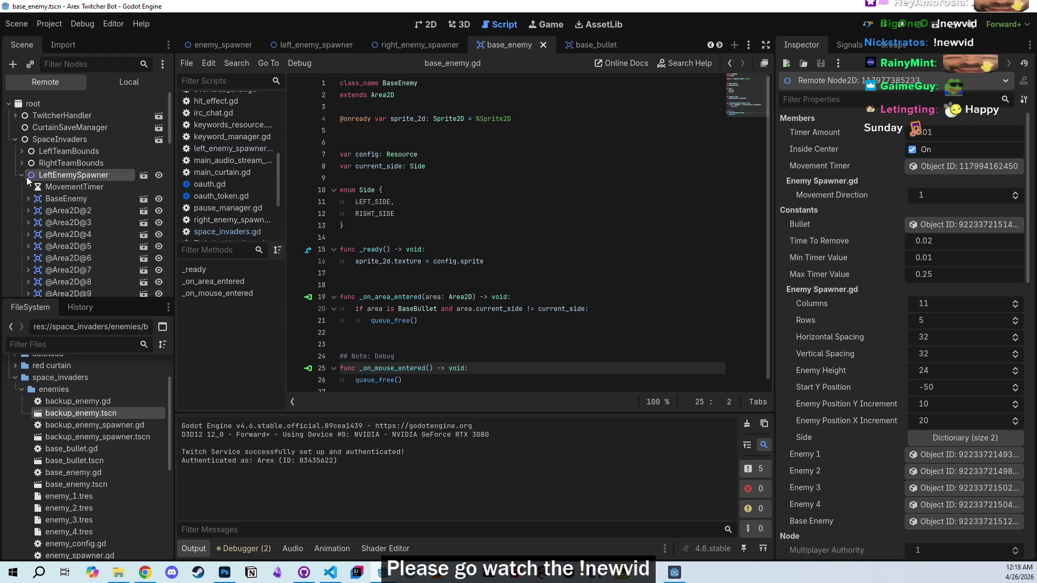
{"action": "left_click", "coordinate": [22, 175]}
{"action": "left_click", "coordinate": [67, 186]}
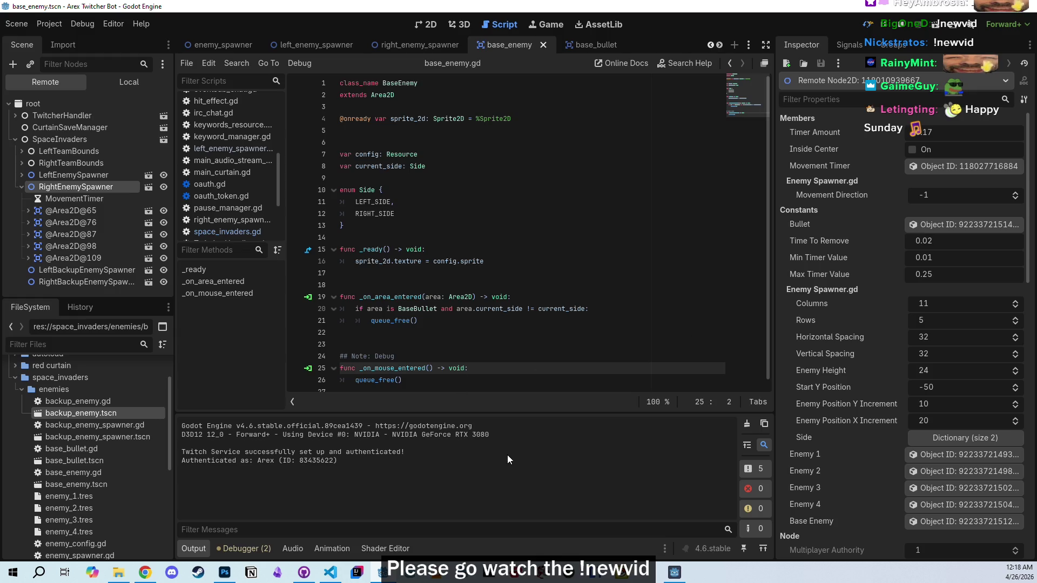
{"action": "mouse_move", "coordinate": [335, 577]}
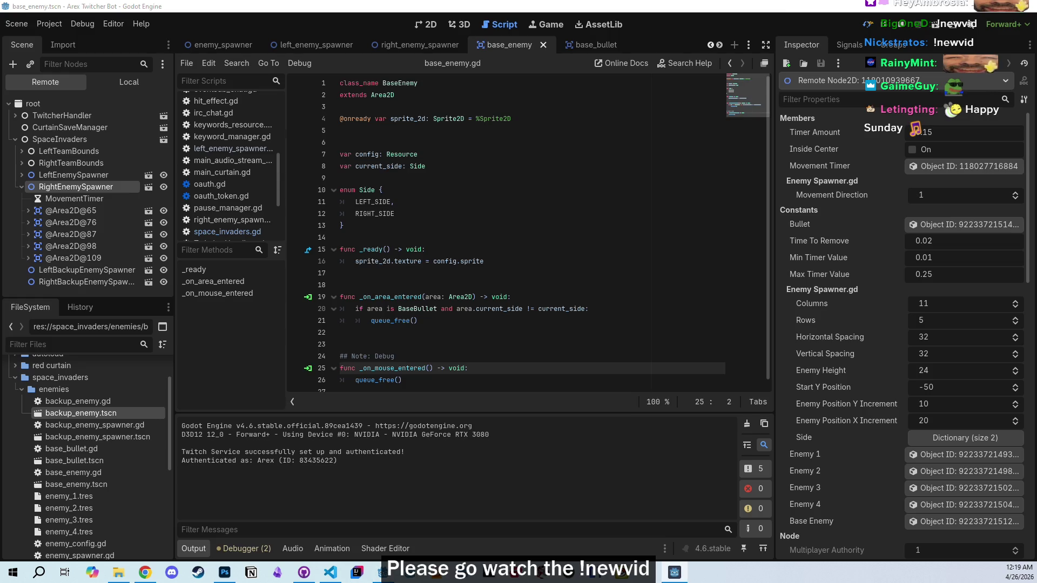
{"action": "key", "text": "alt+Tab"}
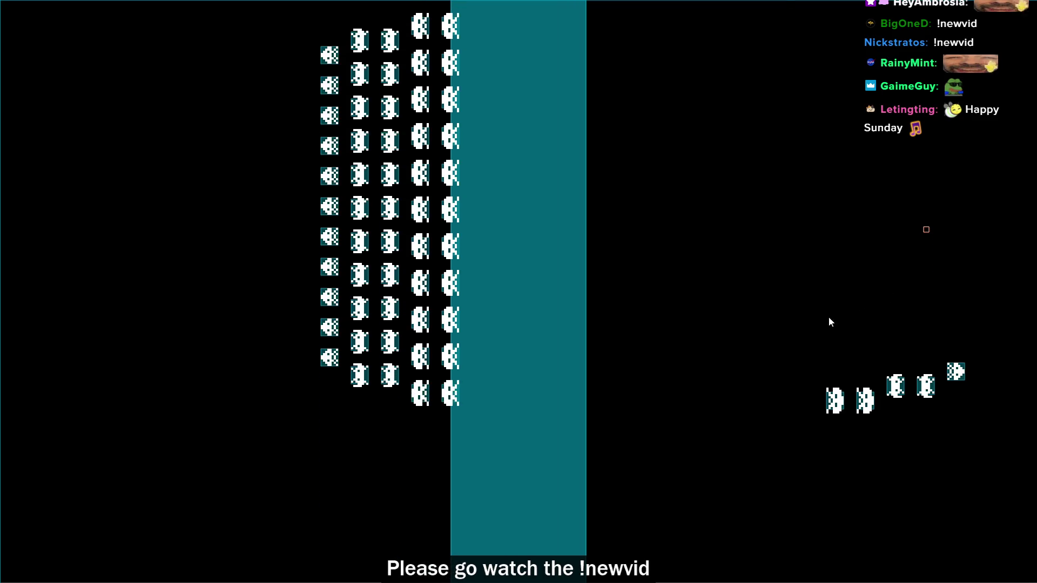
{"action": "key", "text": "alt+F4"}
{"action": "left_click", "coordinate": [330, 573]}
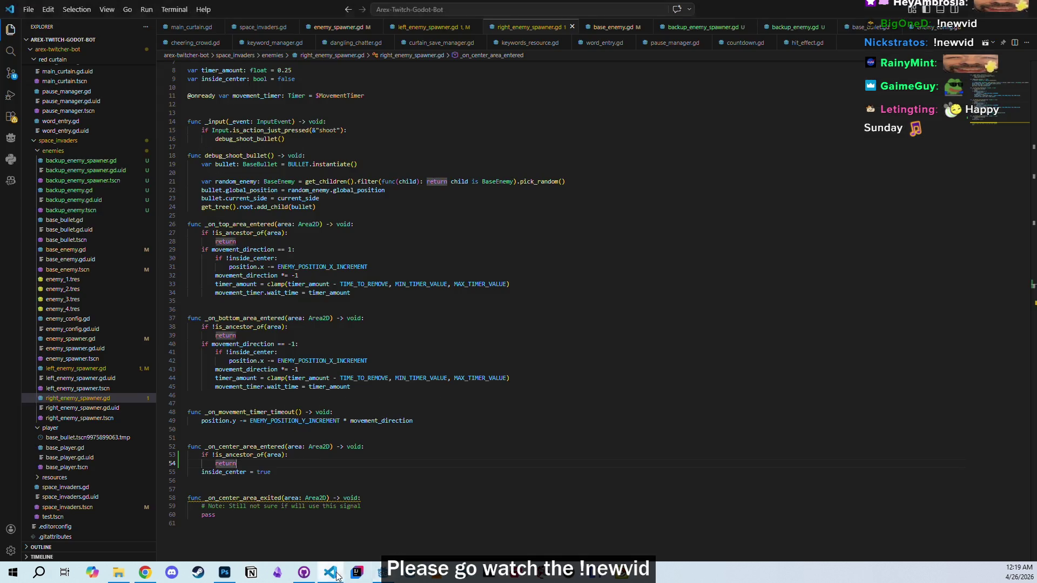
Delete the resolved TODO comment from left_enemy_spawner.gd and save the script
{"action": "scroll", "coordinate": [436, 258], "scroll_direction": "up", "scroll_amount": 3}
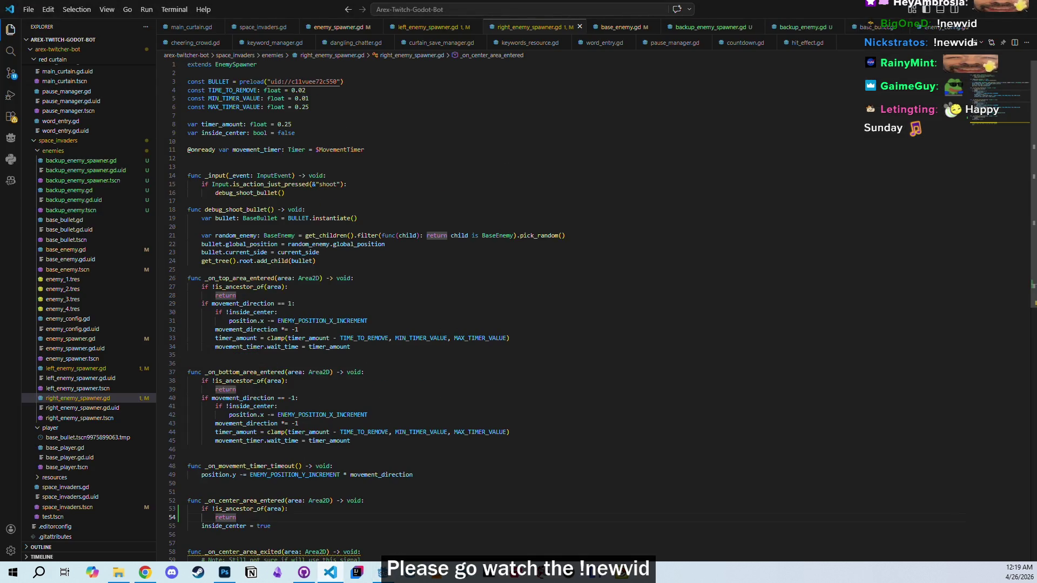
{"action": "left_click", "coordinate": [440, 27]}
{"action": "left_click", "coordinate": [566, 296]}
{"action": "key", "text": "shift+Home"}
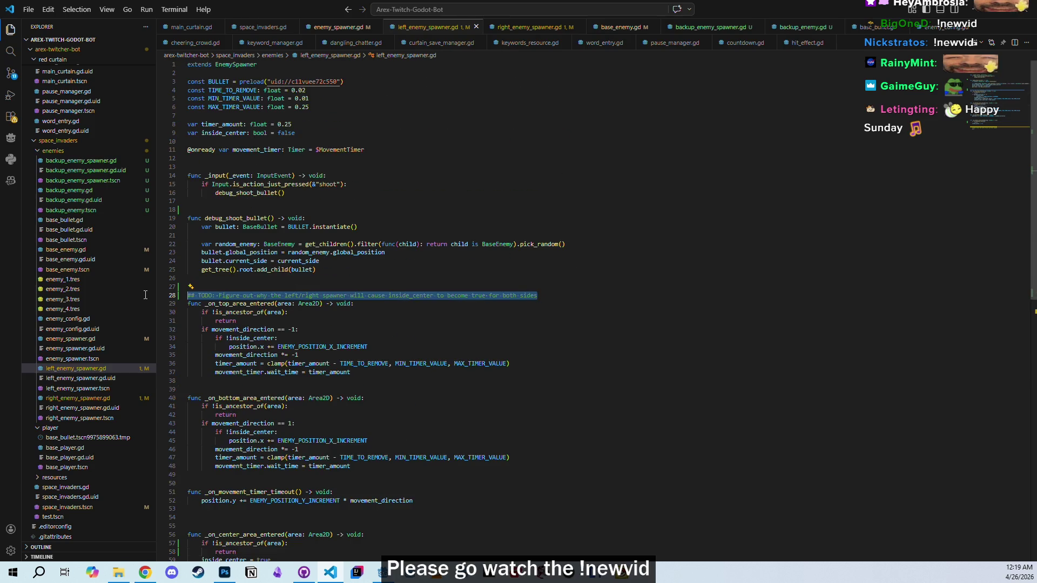
{"action": "key", "text": "BackSpace"}
{"action": "key", "text": "BackSpace"}
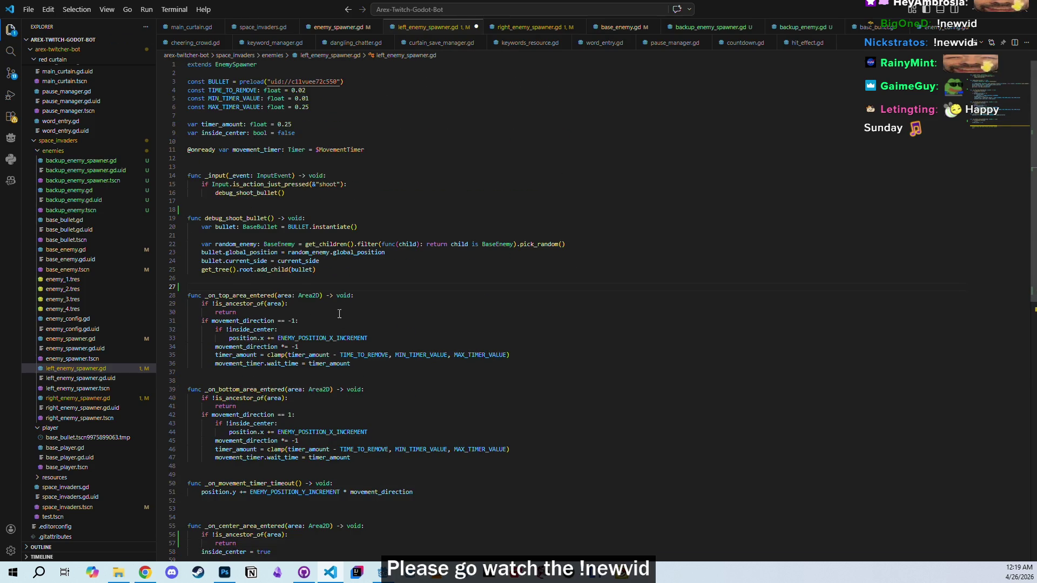
{"action": "key", "text": "ctrl+s"}
Review the inside_center assignment to the script's end, then switch to GitHub Desktop
{"action": "scroll", "coordinate": [319, 385], "scroll_direction": "down", "scroll_amount": 5}
{"action": "left_click", "coordinate": [297, 335]}
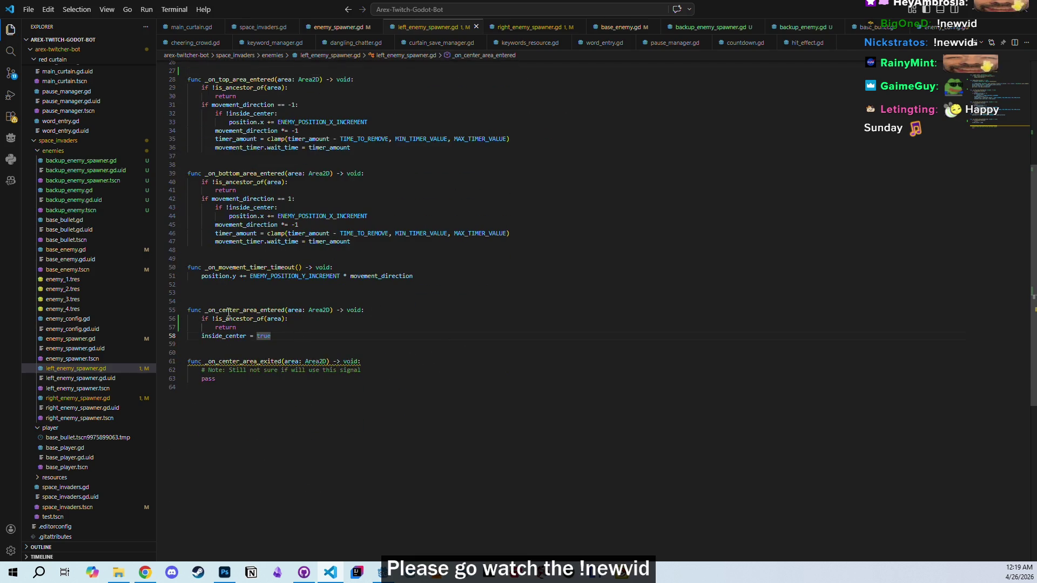
{"action": "key", "text": "Down"}
{"action": "key", "text": "Down"}
{"action": "key", "text": "Down"}
{"action": "scroll", "coordinate": [391, 395], "scroll_direction": "up", "scroll_amount": 5}
{"action": "scroll", "coordinate": [439, 365], "scroll_direction": "up", "scroll_amount": 3}
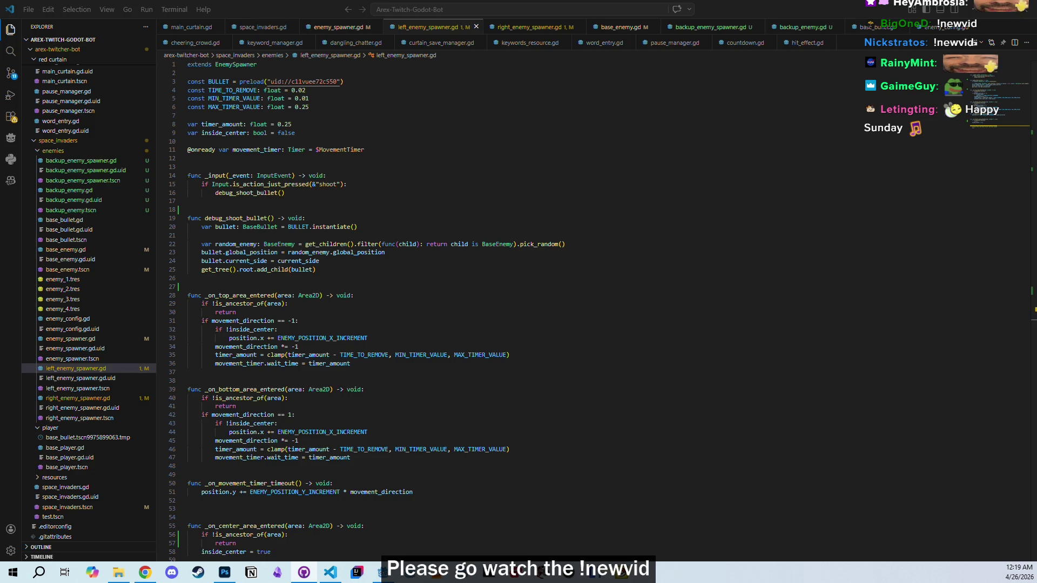
{"action": "key", "text": "alt+Tab"}
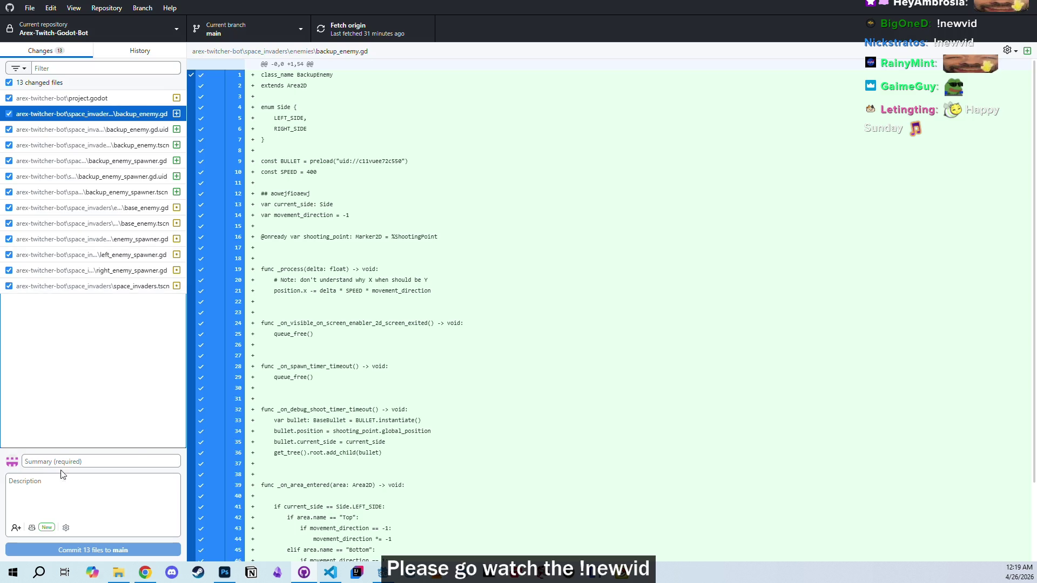
Review the diffs of the backup_enemy and backup_enemy_spawner files
{"action": "left_click", "coordinate": [67, 468]}
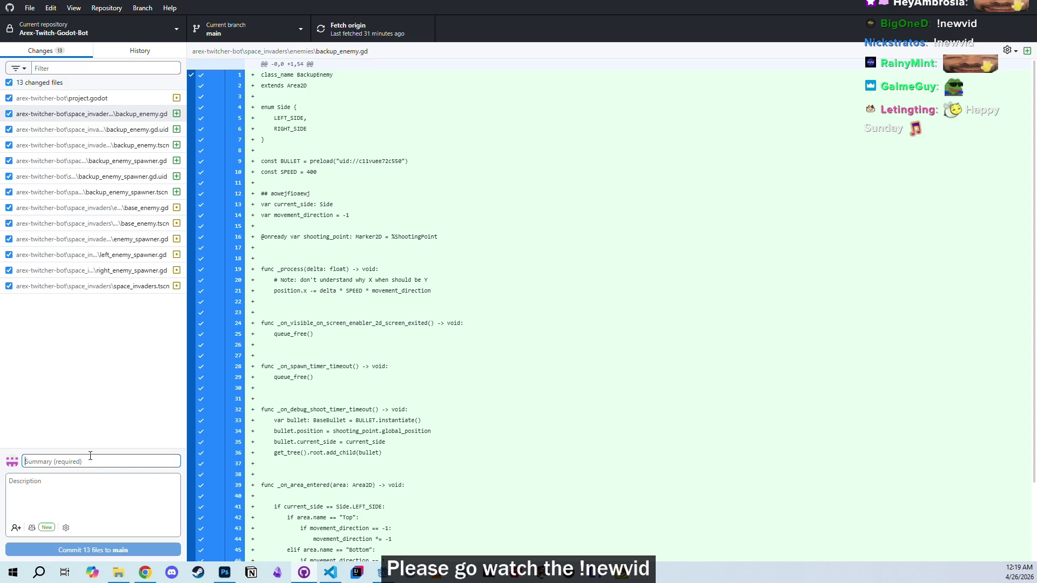
{"action": "left_click", "coordinate": [108, 129]}
{"action": "left_click", "coordinate": [109, 144]}
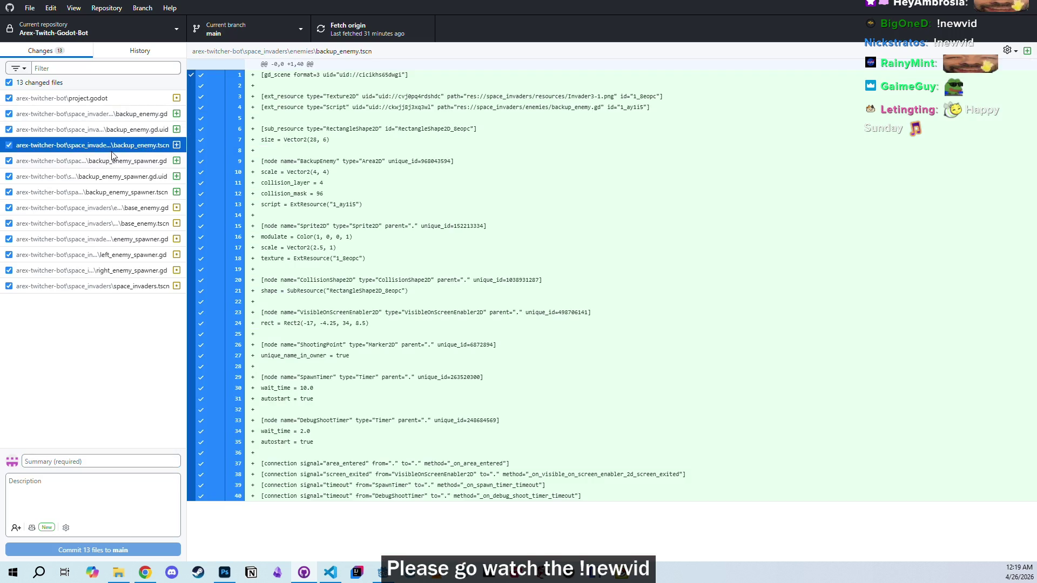
{"action": "left_click", "coordinate": [112, 161]}
{"action": "left_click", "coordinate": [113, 177]}
{"action": "left_click", "coordinate": [116, 193]}
{"action": "left_click", "coordinate": [115, 161]}
{"action": "left_click", "coordinate": [115, 129]}
{"action": "left_click", "coordinate": [116, 115]}
Enter summary 'Created backup enemy (behind units) and other fixes' and description line '- Backup enemy goes back and forth with a timer'
{"action": "left_click", "coordinate": [78, 462]}
{"action": "type", "text": "Created backup enemy ("}
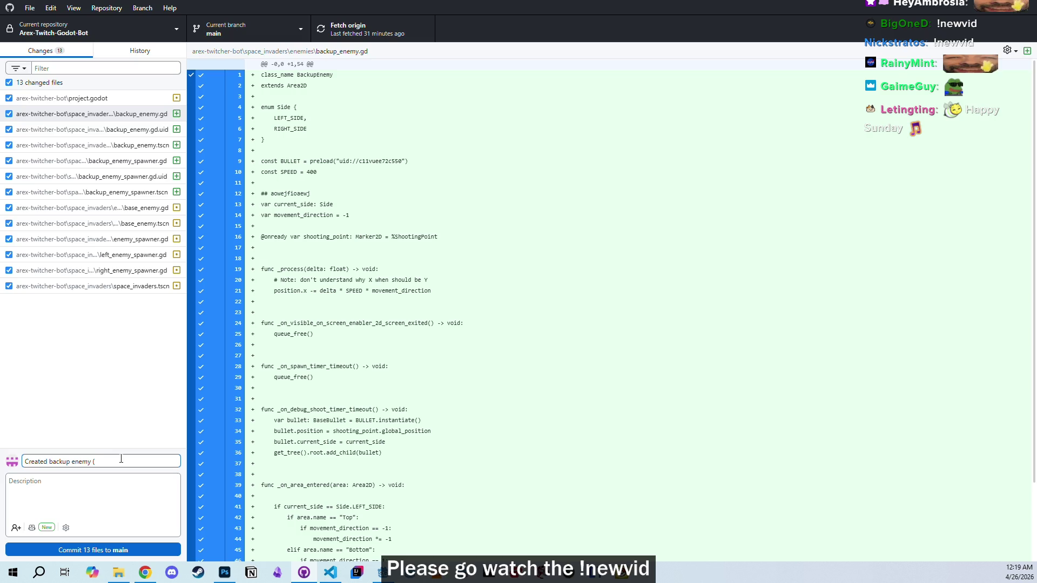
{"action": "type", "text": "behind "}
{"action": "type", "text": "units)"}
{"action": "type", "text": " and other fixes"}
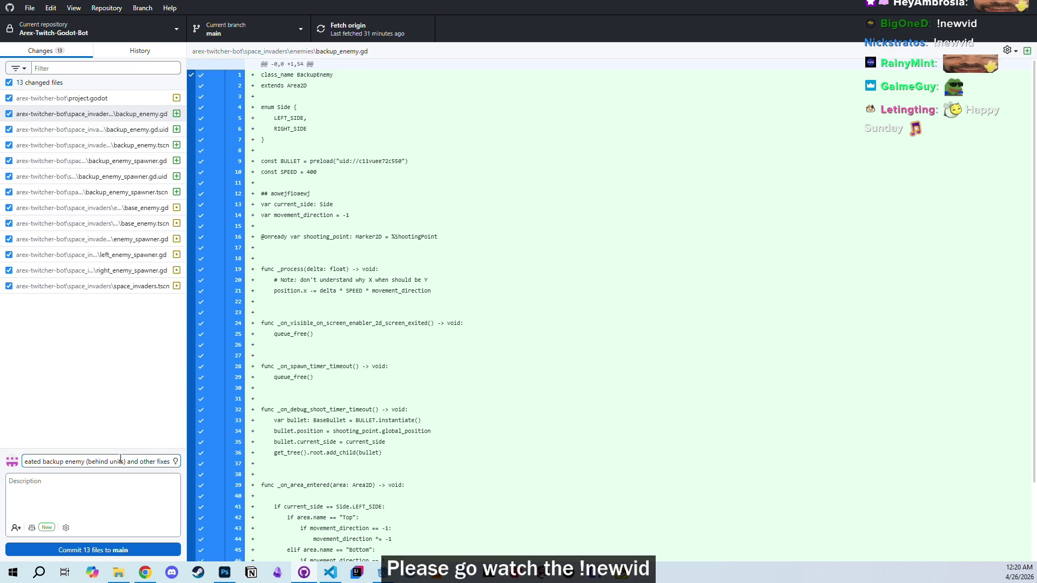
{"action": "left_click", "coordinate": [94, 492]}
{"action": "type", "text": "- Backup enemy"}
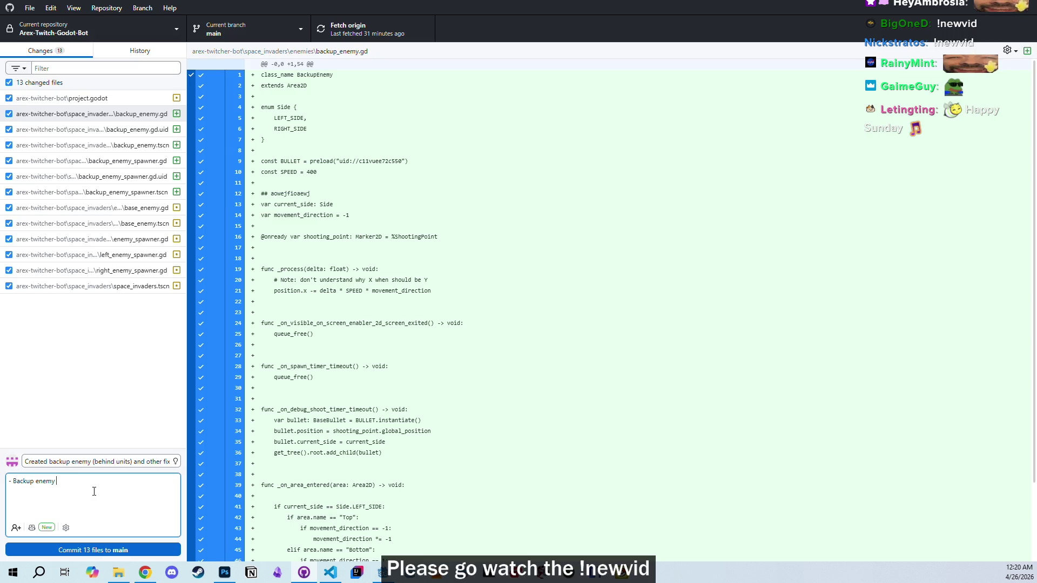
{"action": "type", "text": "goes back and forth"}
{"action": "type", "text": " for a timer"}
{"action": "key", "text": "BackSpace"}
{"action": "key", "text": "BackSpace"}
{"action": "key", "text": "BackSpace"}
{"action": "type", "text": "with at imer"}
{"action": "key", "text": "BackSpace"}
{"action": "key", "text": "BackSpace"}
{"action": "key", "text": "BackSpace"}
{"action": "type", "text": "timer"}
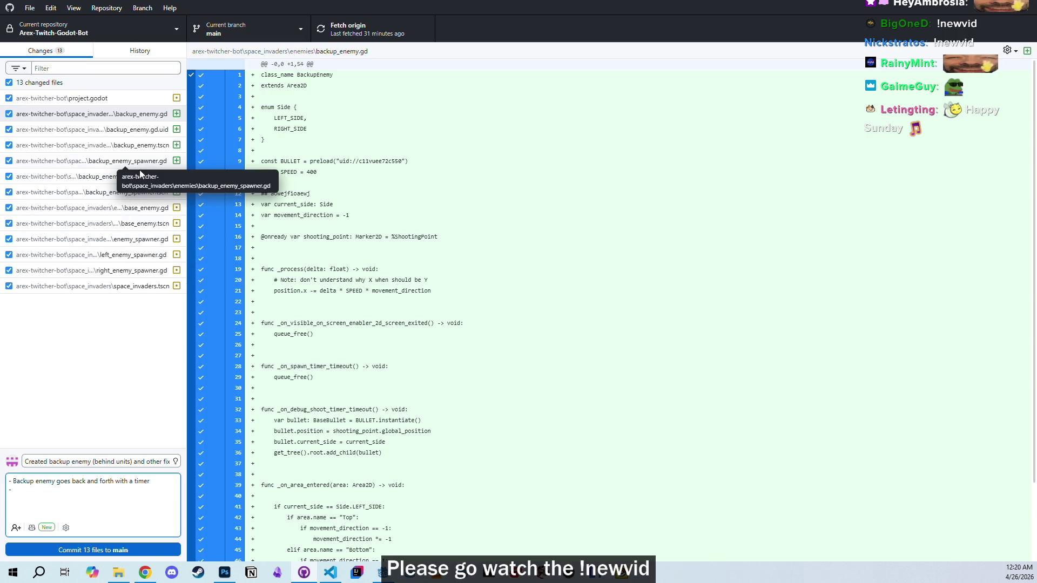
Add the description line 'Fixed a bug with center activating for both sides when only one does'
{"action": "left_click", "coordinate": [142, 255]}
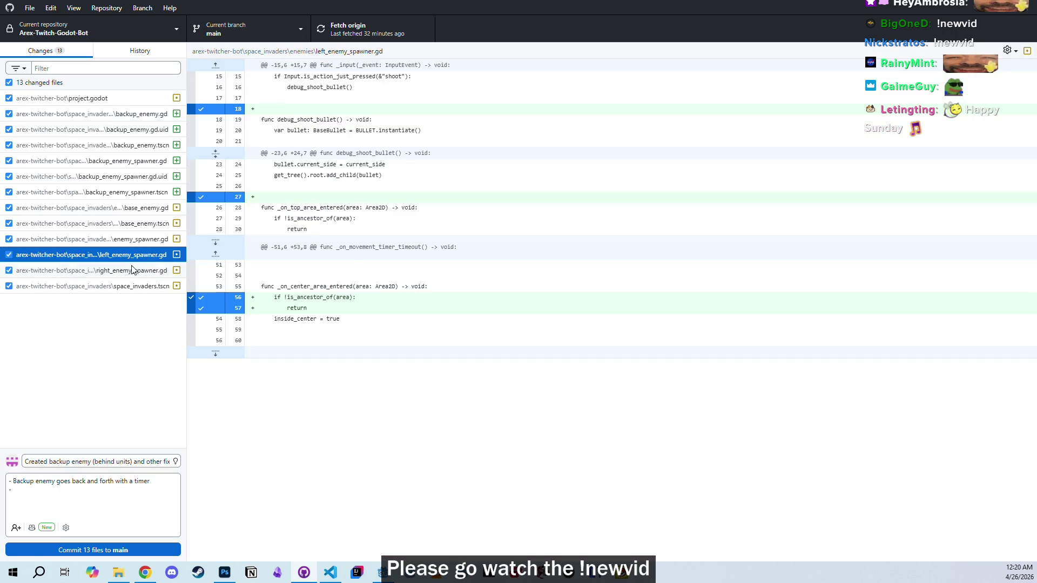
{"action": "left_click", "coordinate": [59, 491]}
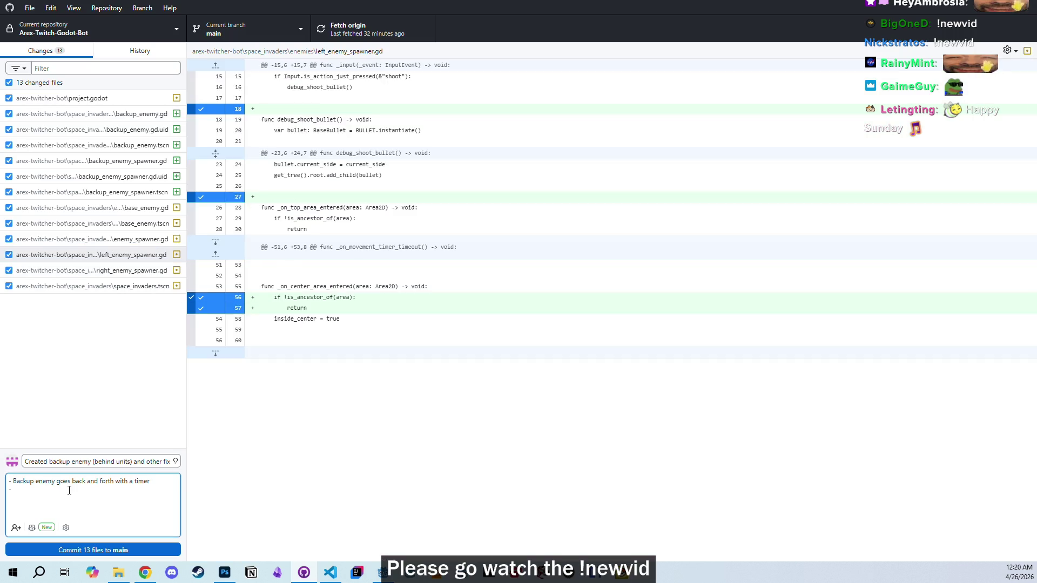
{"action": "type", "text": "Fixed"}
{"action": "type", "text": " a bug"}
{"action": "left_click", "coordinate": [133, 116]}
{"action": "left_click", "coordinate": [133, 130]}
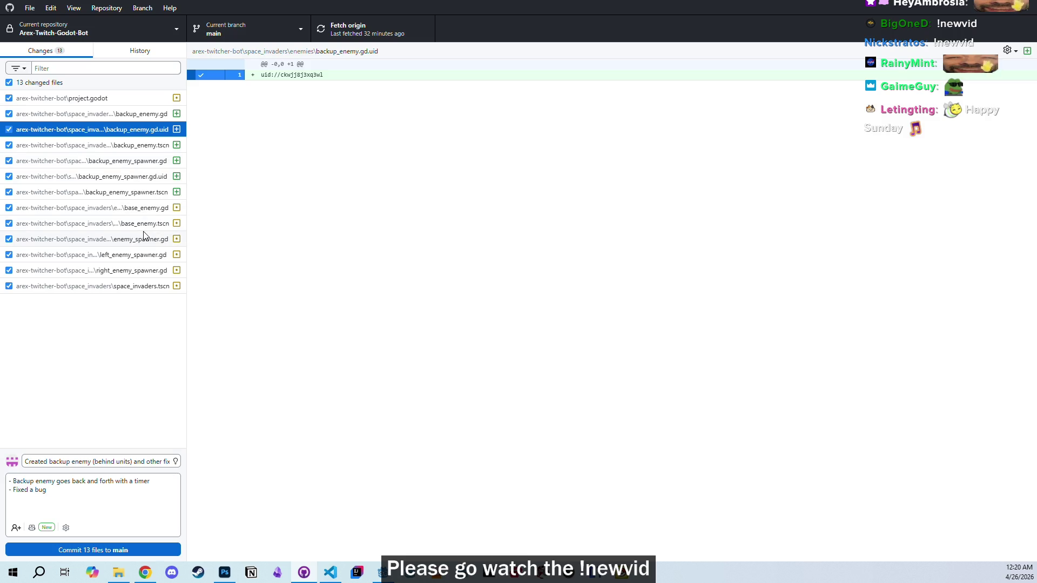
{"action": "left_click", "coordinate": [129, 161]}
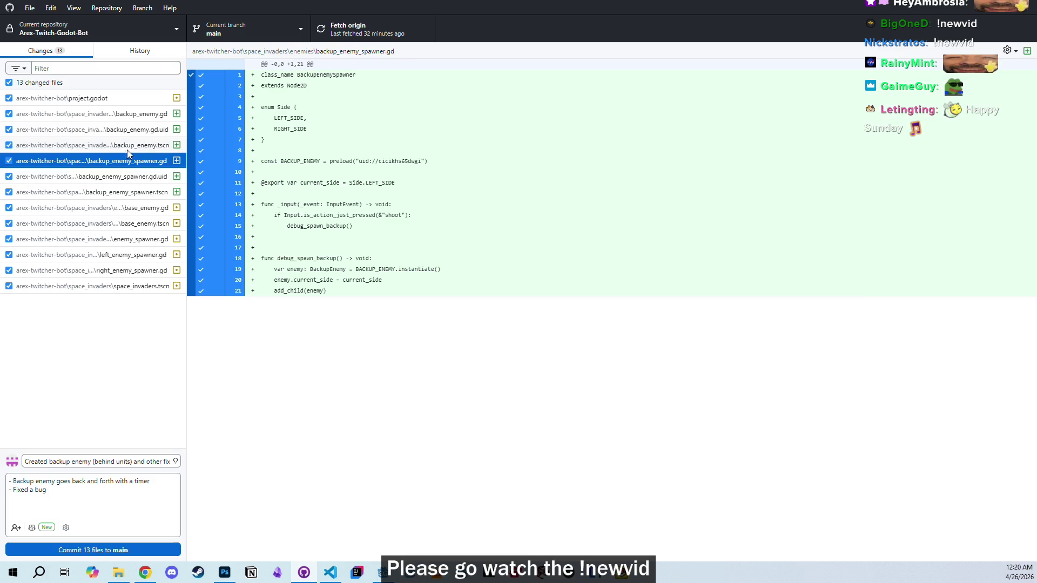
{"action": "key", "text": "Up"}
{"action": "key", "text": "Up"}
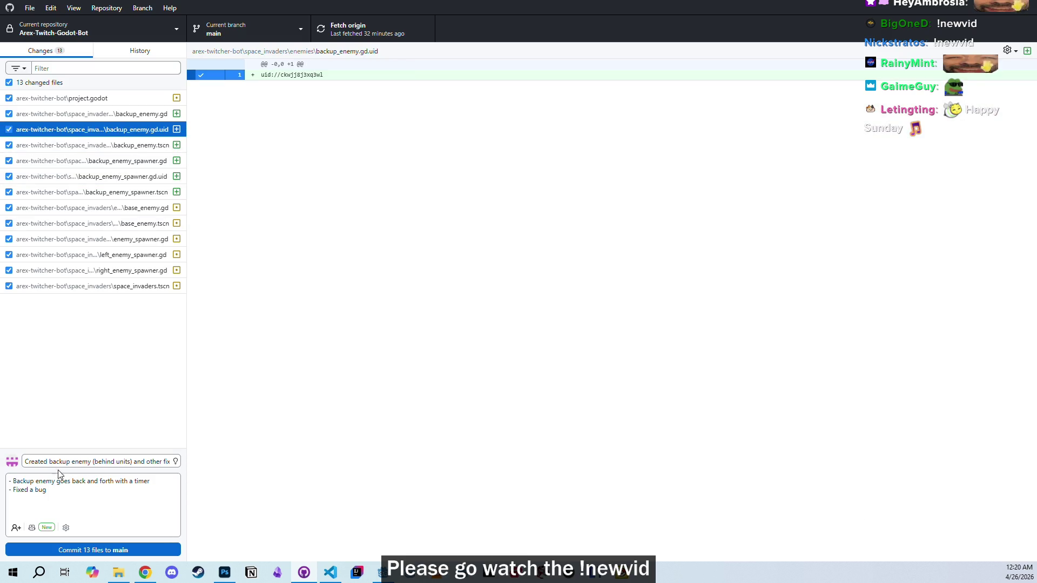
{"action": "left_click", "coordinate": [66, 487]}
{"action": "type", "text": "with center"}
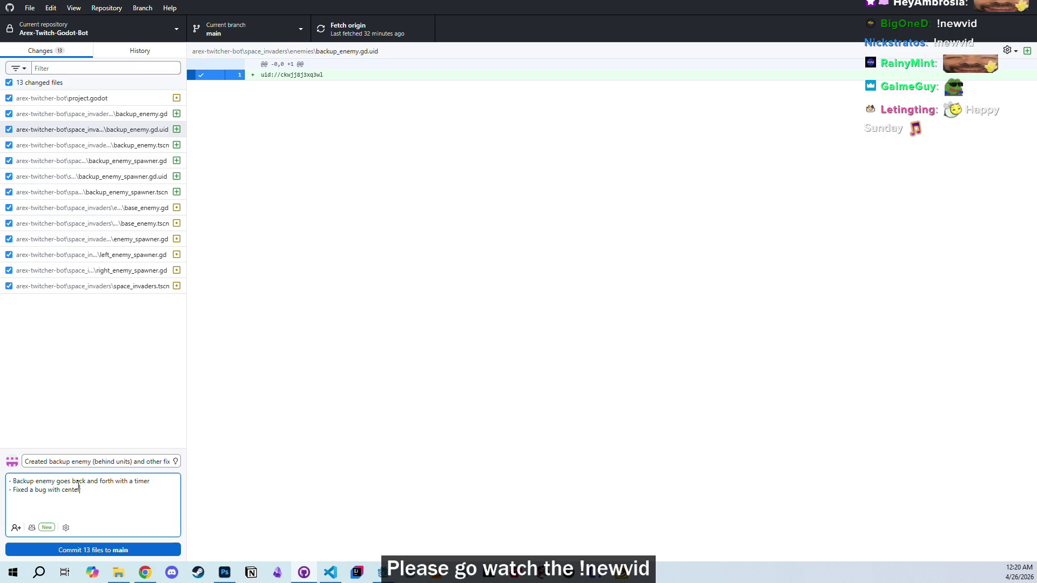
{"action": "type", "text": "activating "}
{"action": "type", "text": "for both sides when only one does"}
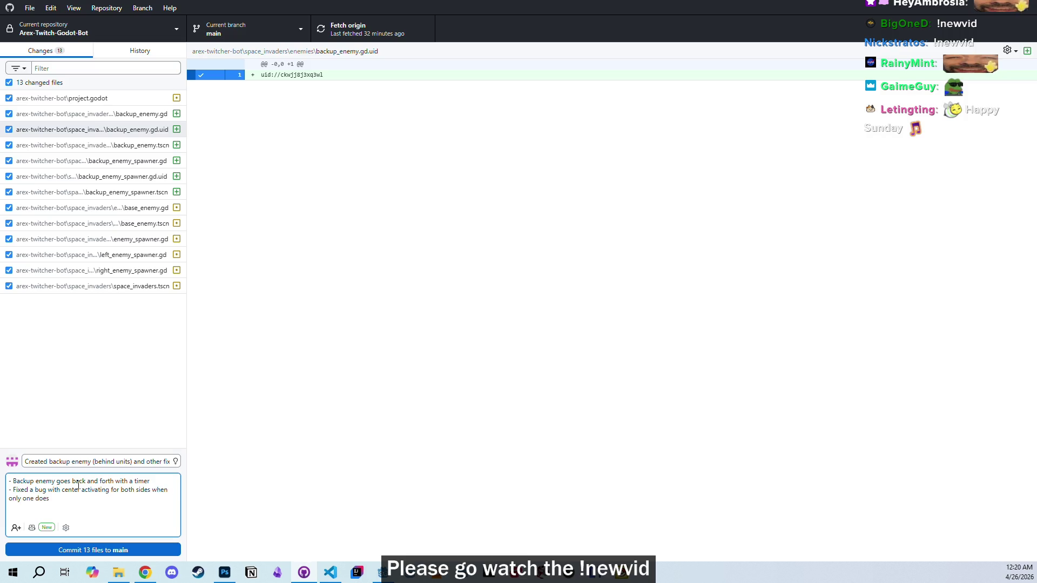
Commit all 13 files to main, then return to VS Code
{"action": "left_click", "coordinate": [133, 341]}
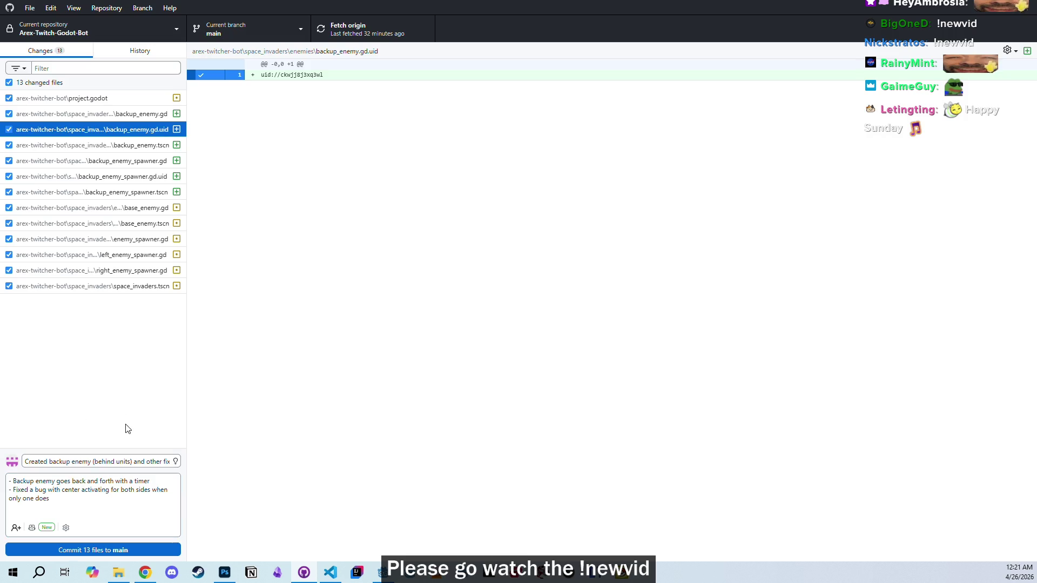
{"action": "left_click", "coordinate": [122, 550]}
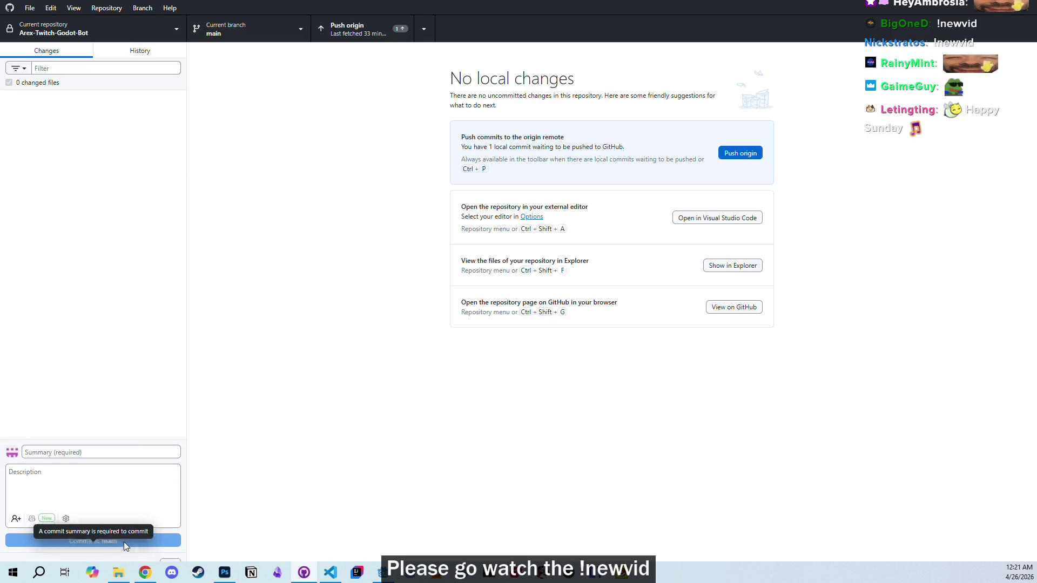
{"action": "key", "text": "alt+Tab"}
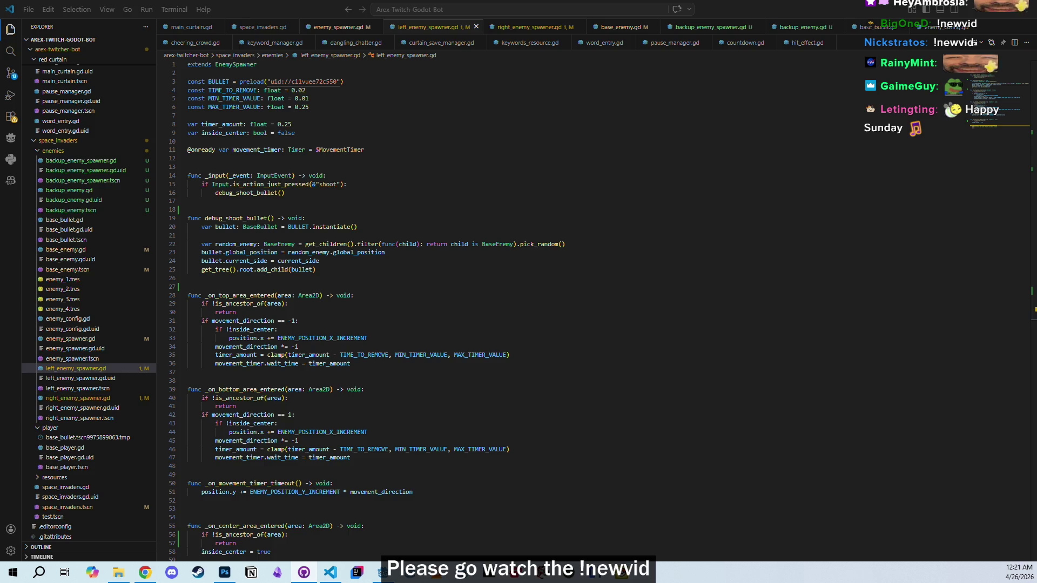
{"action": "left_click", "coordinate": [551, 99]}
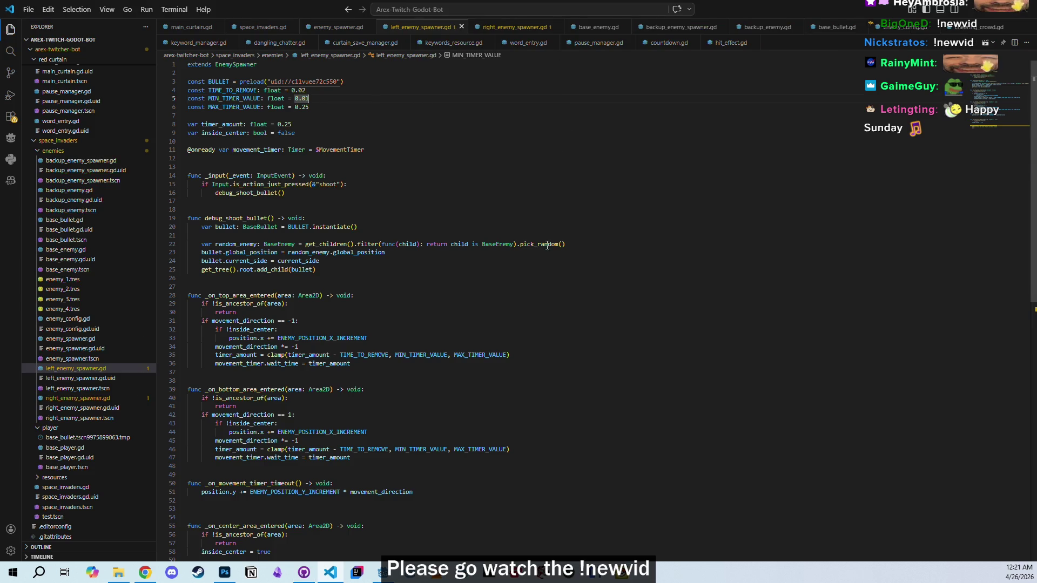
{"action": "mouse_move", "coordinate": [548, 246]}
{"action": "left_click", "coordinate": [446, 143]}
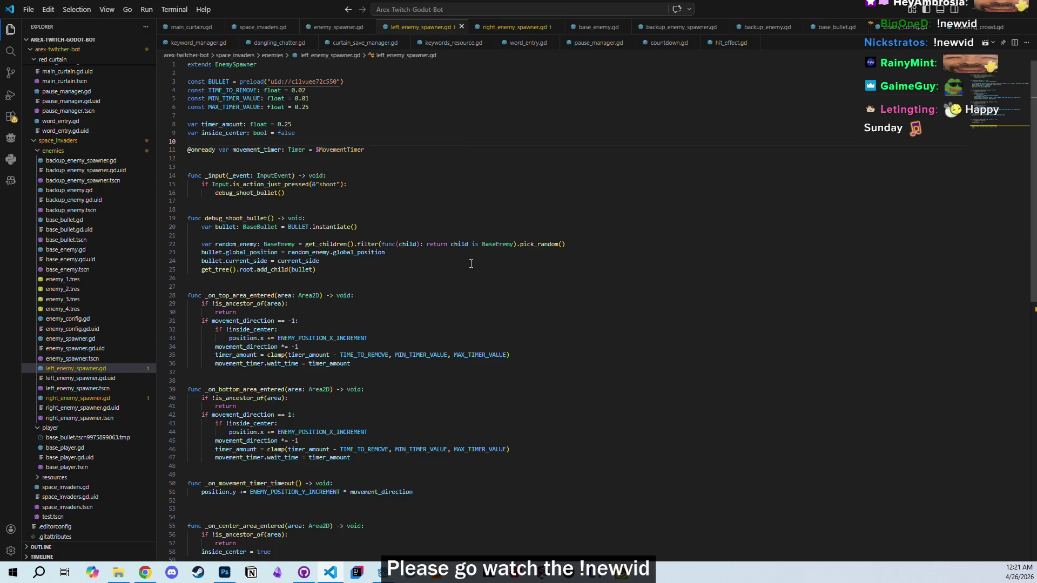
{"action": "scroll", "coordinate": [493, 223], "scroll_direction": "down", "scroll_amount": 7}
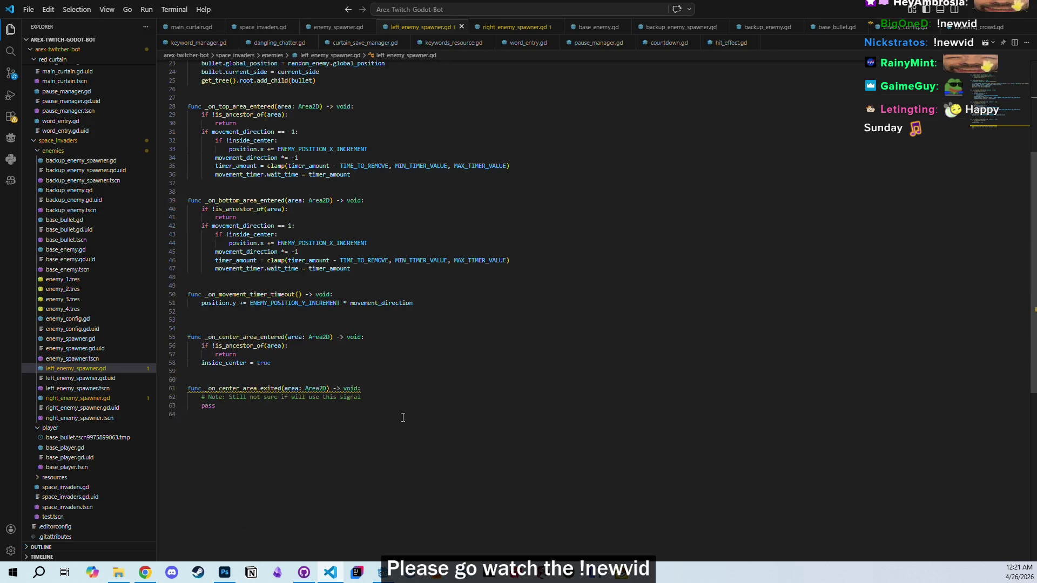
{"action": "scroll", "coordinate": [395, 433], "scroll_direction": "up", "scroll_amount": 7}
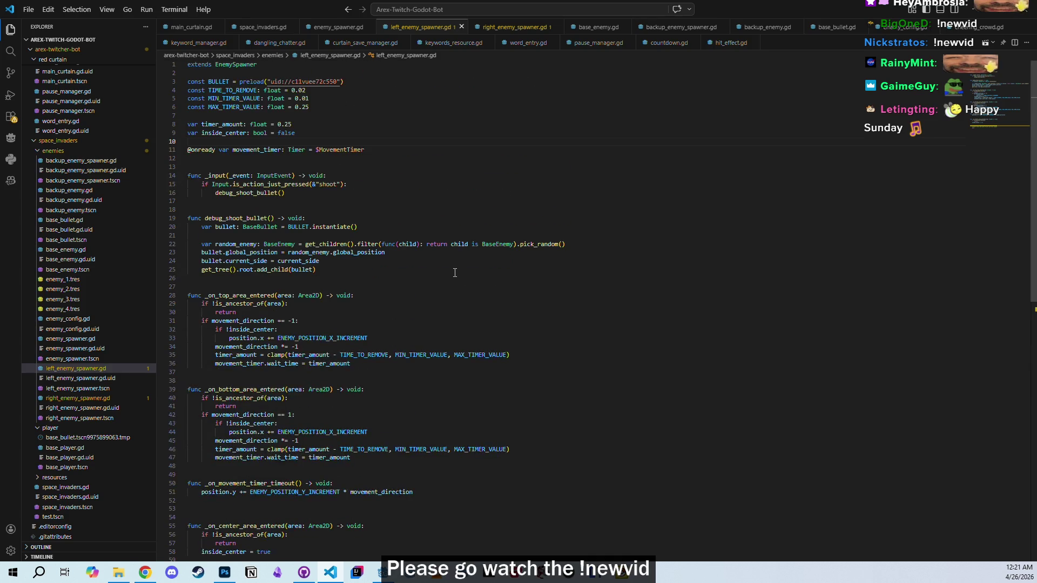